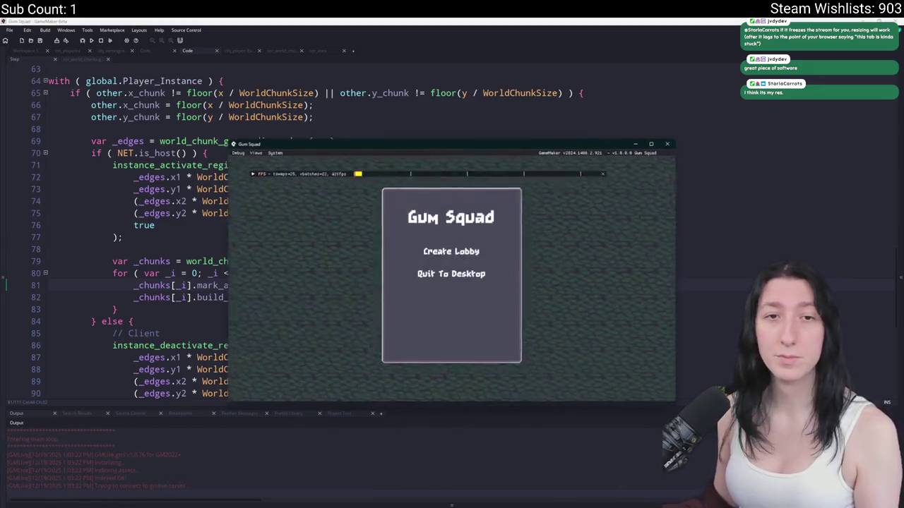
Create a lobby, move the game window aside, and walk the player right across the world
{"action": "left_click", "coordinate": [452, 251]}
{"action": "left_click_drag", "start_coordinate": [455, 142], "coordinate": [476, 18]}
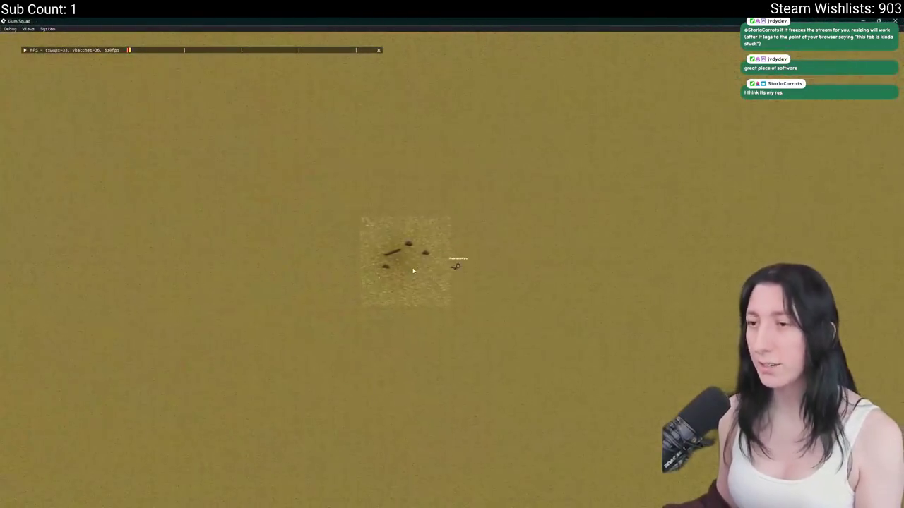
{"action": "key", "text": "d"}
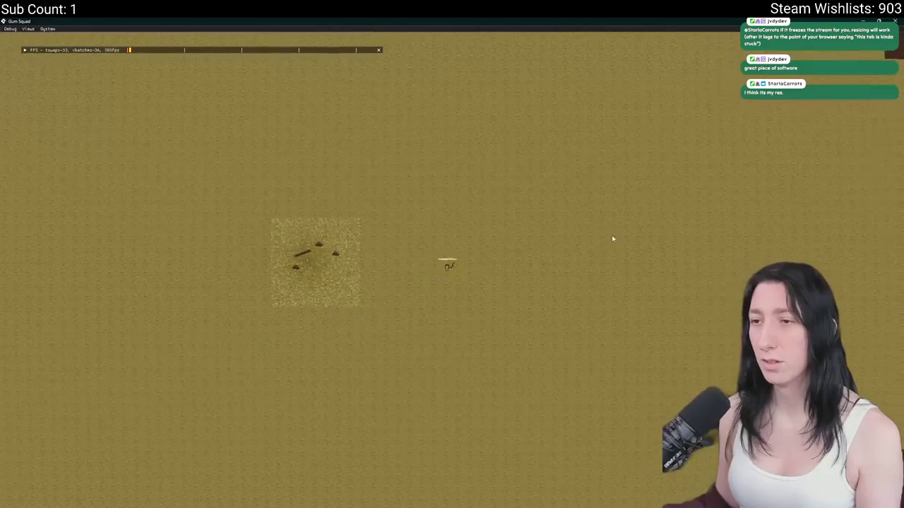
{"action": "key", "text": "d"}
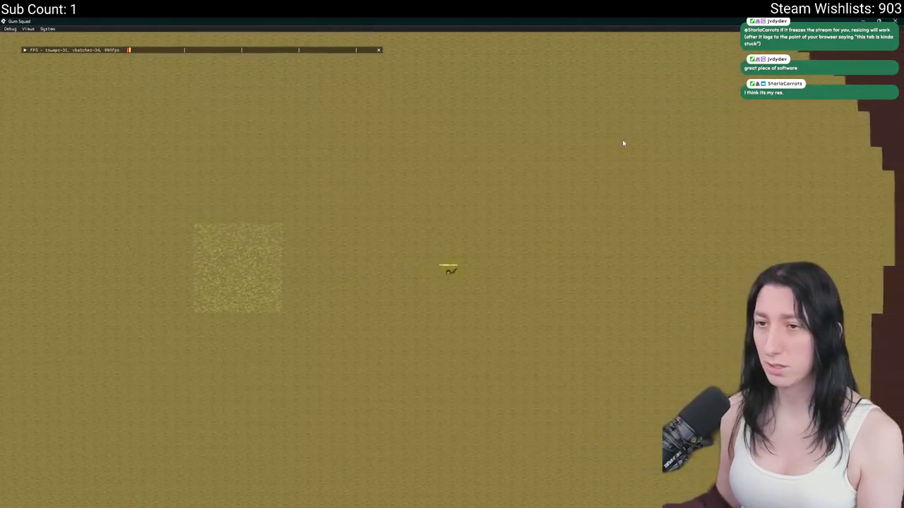
{"action": "key", "text": "d"}
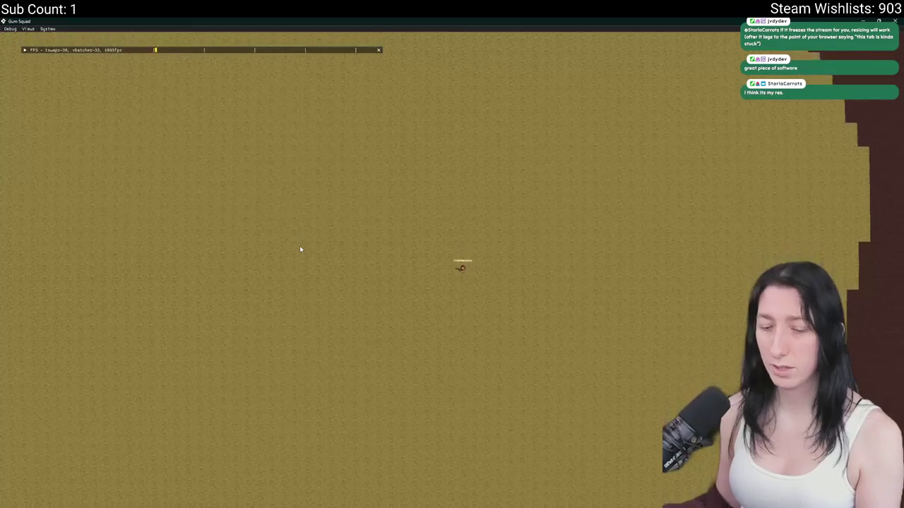
Walk the player back left toward the campfire while zooming the camera in and out
{"action": "key", "text": "a"}
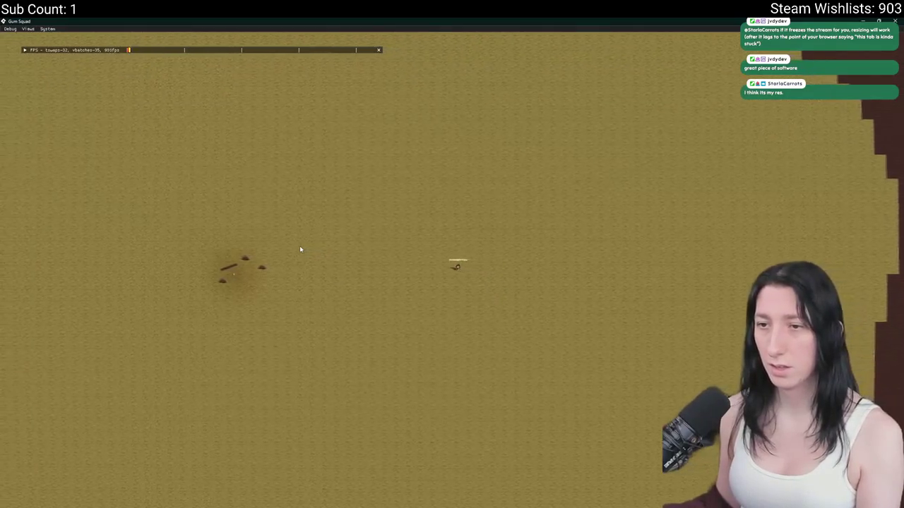
{"action": "key", "text": "a"}
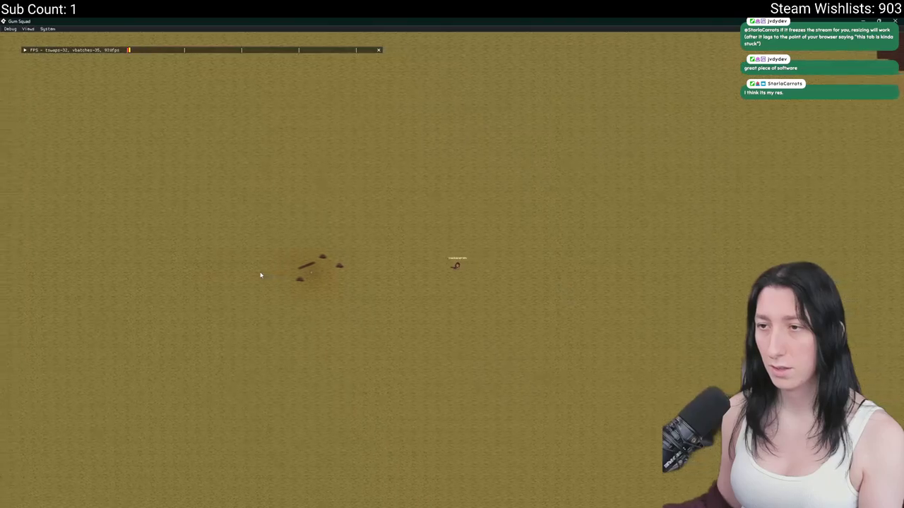
{"action": "scroll", "coordinate": [261, 276], "scroll_direction": "up", "scroll_amount": 5}
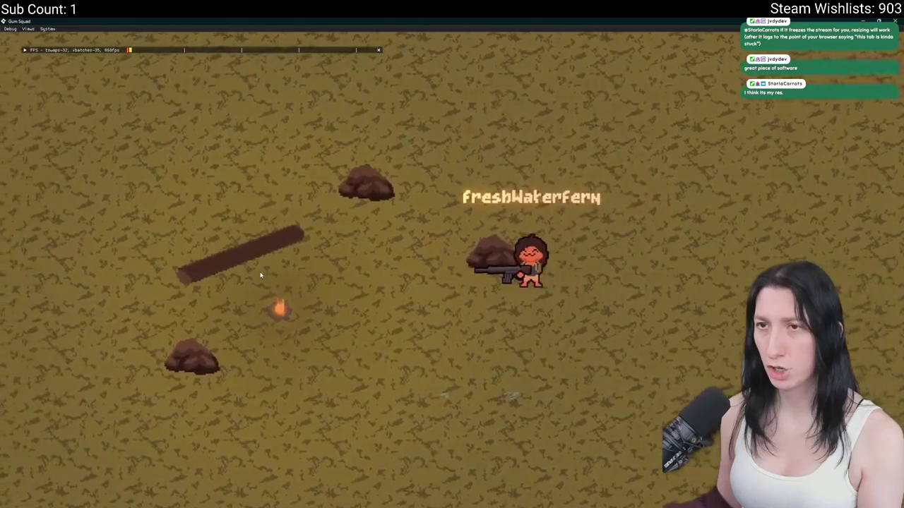
{"action": "scroll", "coordinate": [261, 275], "scroll_direction": "down", "scroll_amount": 5}
{"action": "scroll", "coordinate": [260, 275], "scroll_direction": "up", "scroll_amount": 6}
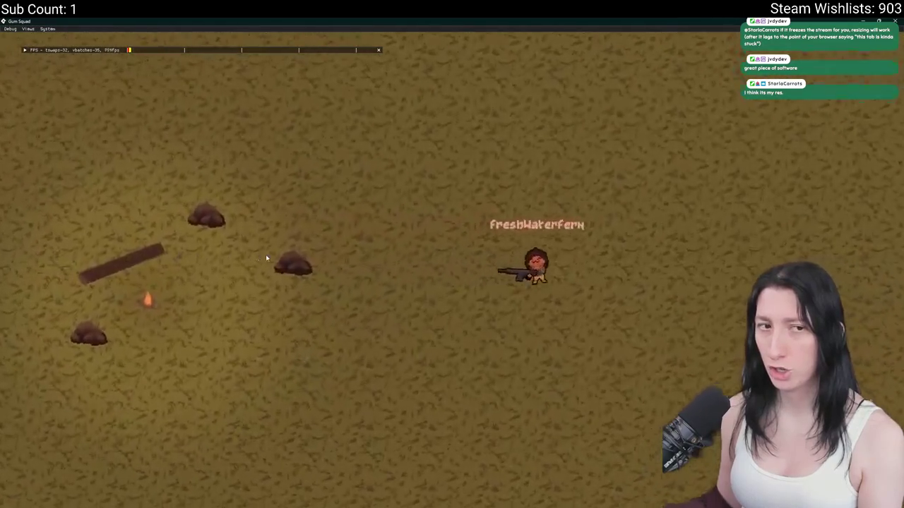
{"action": "scroll", "coordinate": [266, 258], "scroll_direction": "down", "scroll_amount": 5}
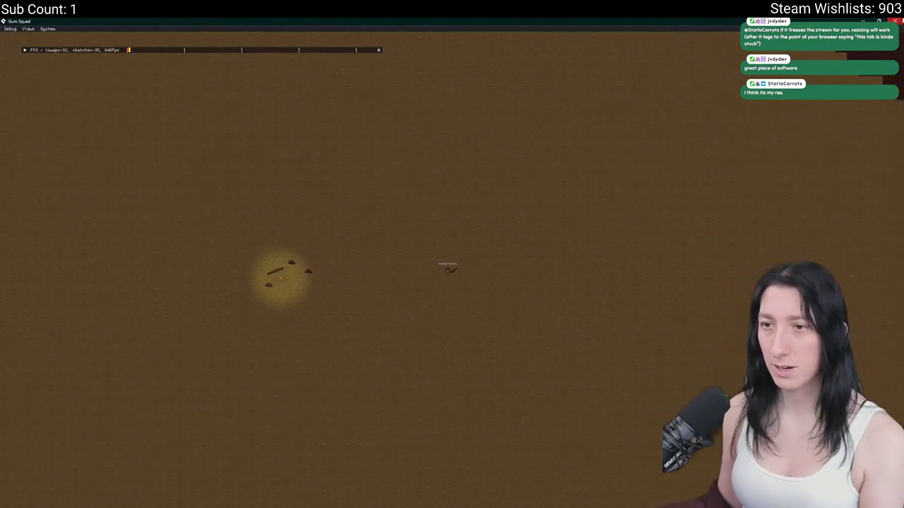
Walk the player right, away from the campfire, until it unloads
{"action": "key", "text": "d"}
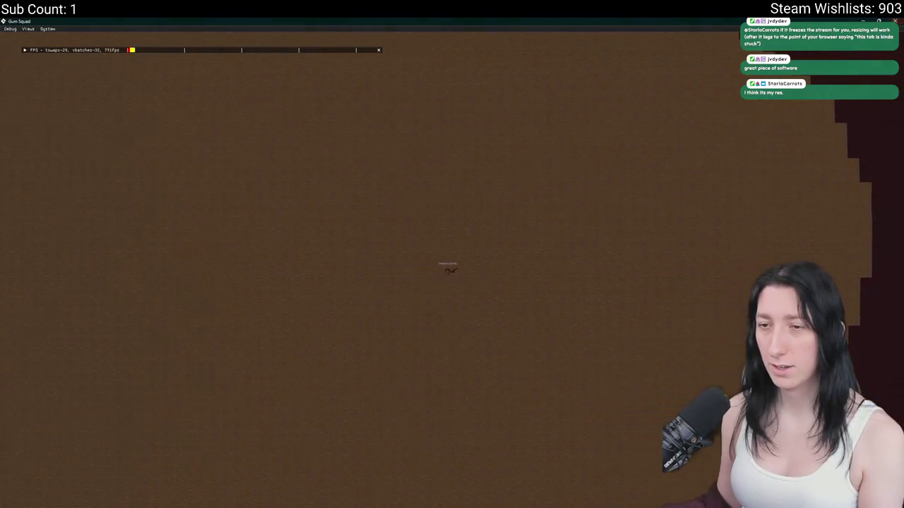
{"action": "key", "text": "d"}
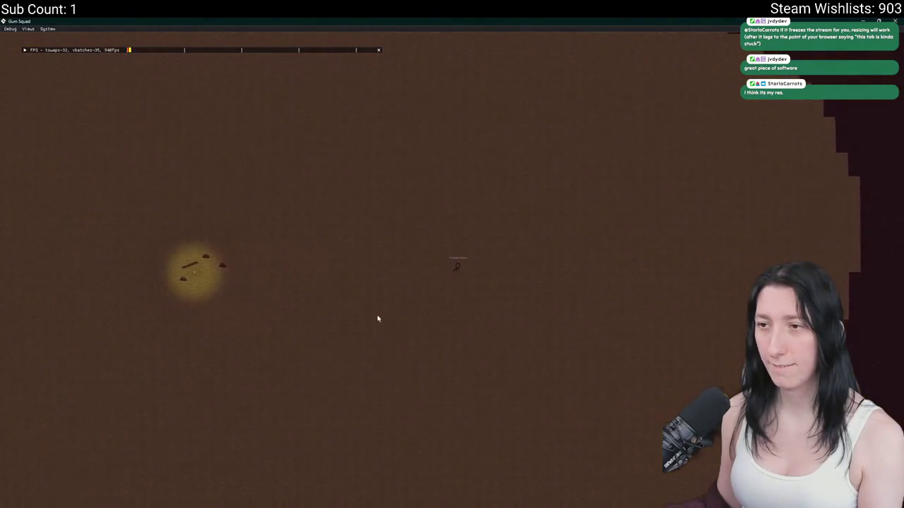
{"action": "key", "text": "d"}
{"action": "key", "text": "d"}
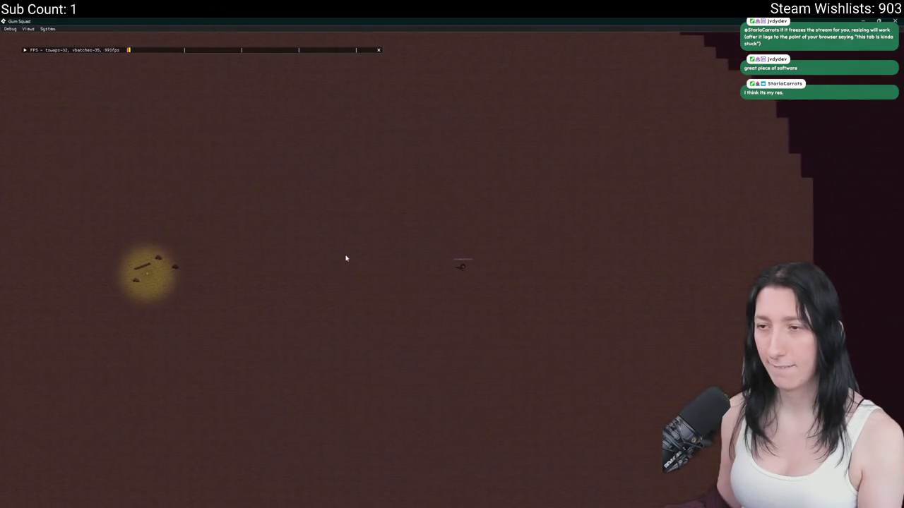
{"action": "key", "text": "a"}
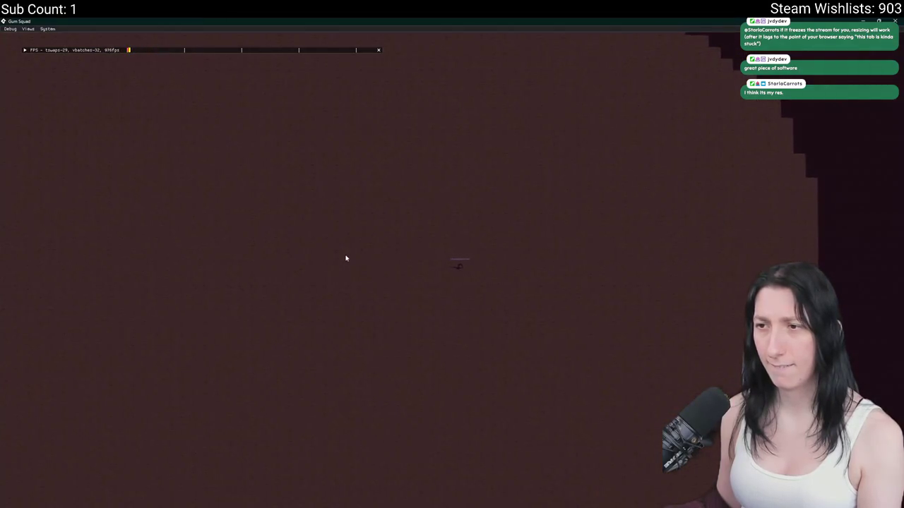
{"action": "key", "text": "d"}
{"action": "key", "text": "d"}
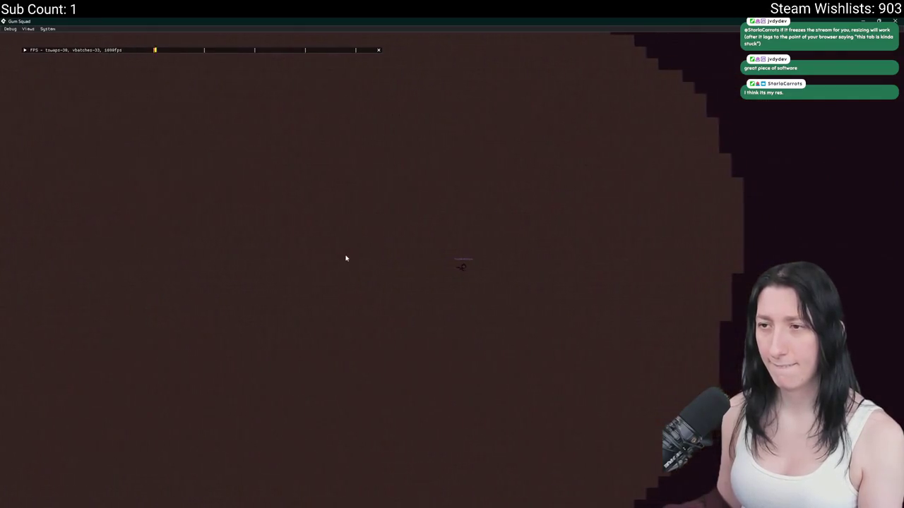
Walk back left until the campfire reappears, pacing right once more, then zoom in
{"action": "key", "text": "a"}
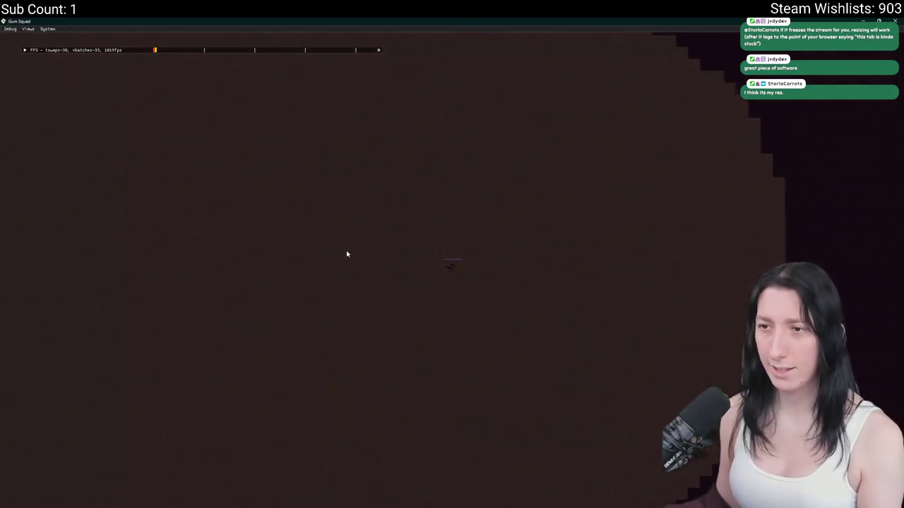
{"action": "key", "text": "a"}
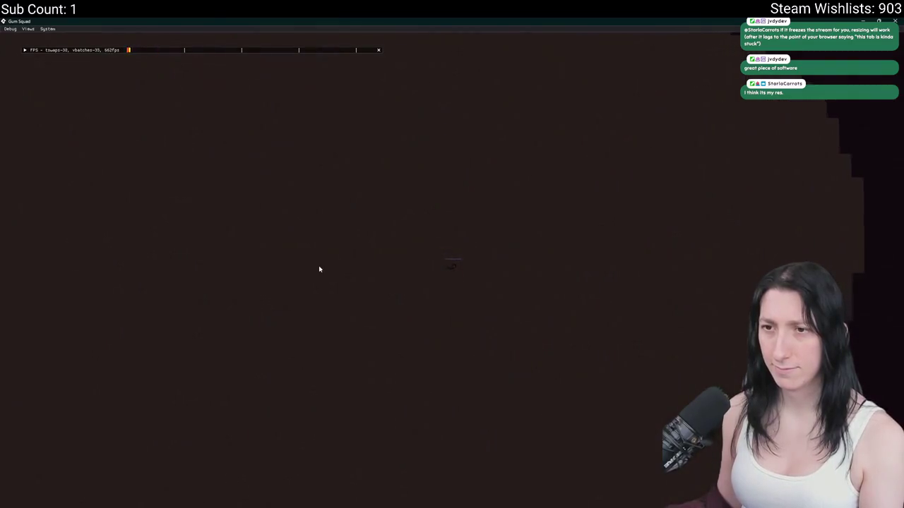
{"action": "key", "text": "d"}
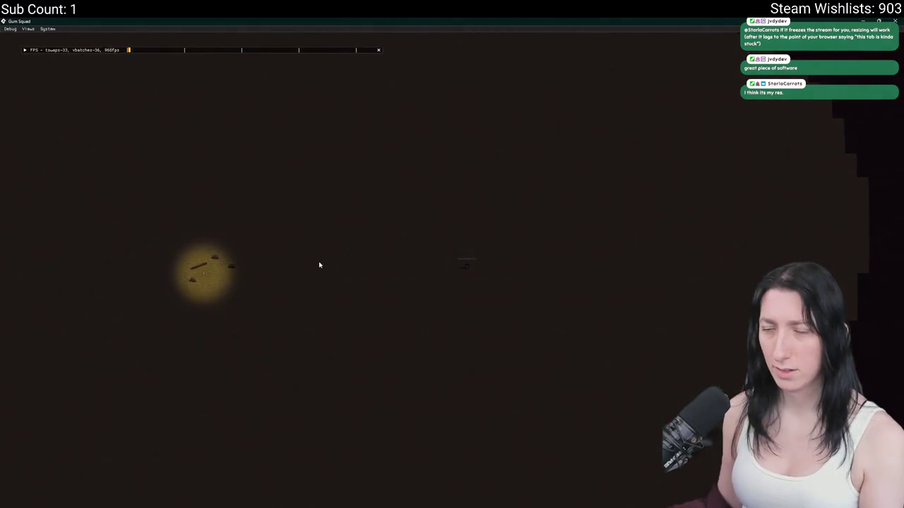
{"action": "key", "text": "d"}
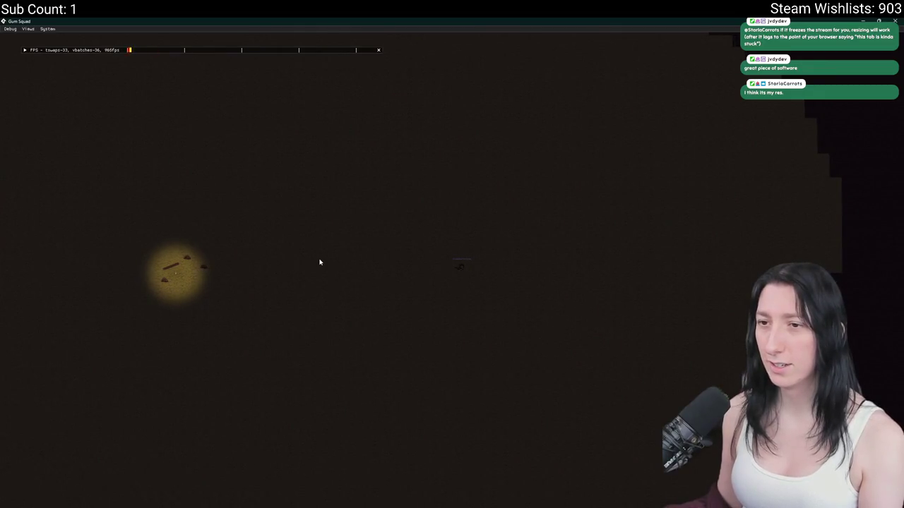
{"action": "key", "text": "a"}
{"action": "key", "text": "a"}
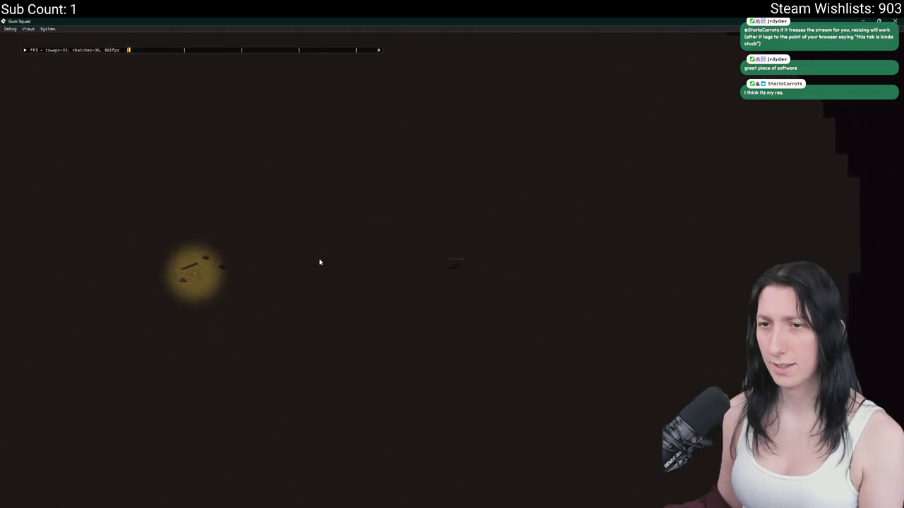
{"action": "scroll", "coordinate": [902, 35], "scroll_direction": "up", "scroll_amount": 2}
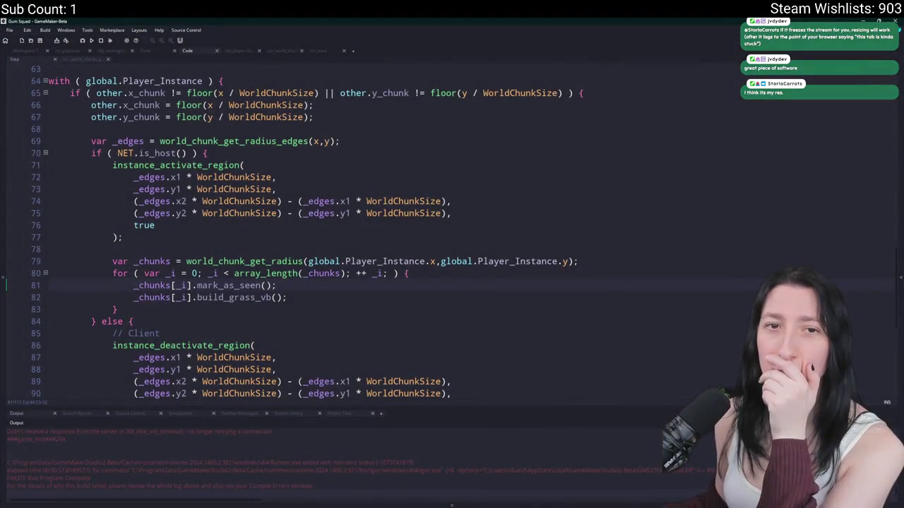
Review the Step code around line 81 and select the whole mark_as_seen line
{"action": "left_click", "coordinate": [262, 285]}
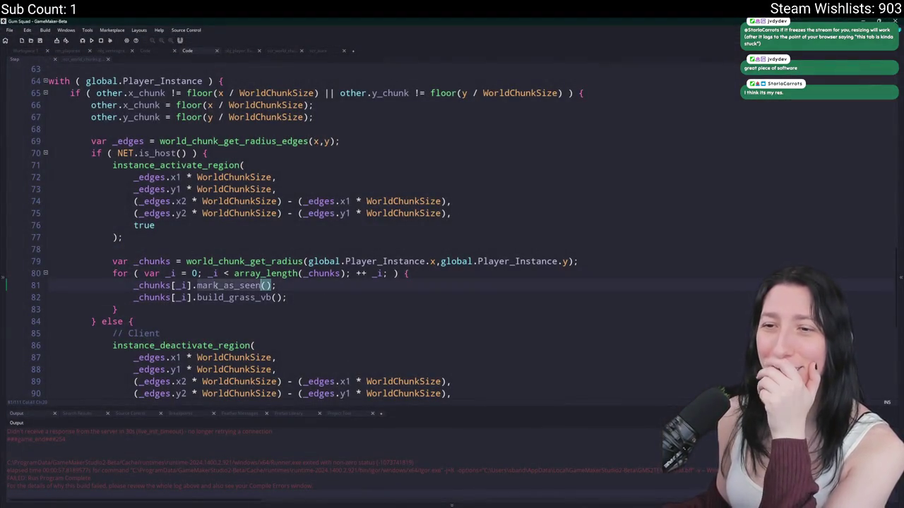
{"action": "left_click", "coordinate": [297, 290]}
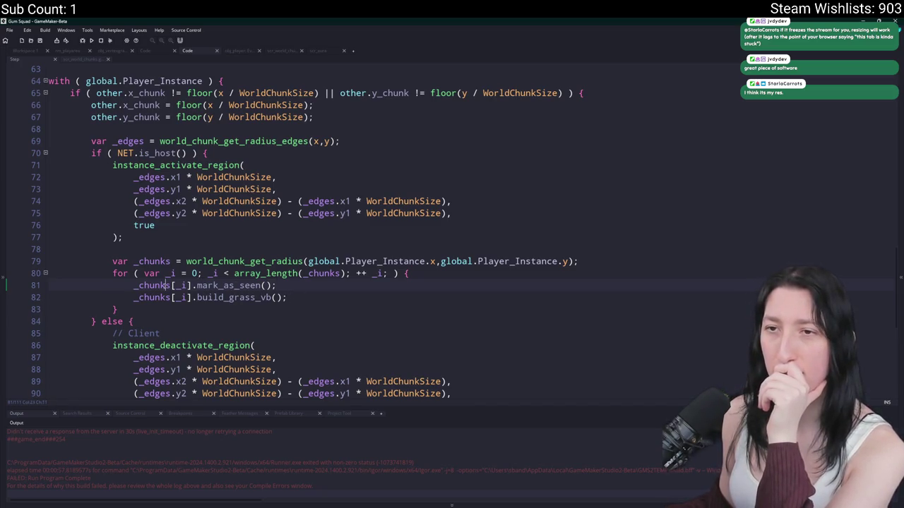
{"action": "scroll", "coordinate": [168, 285], "scroll_direction": "up", "scroll_amount": 13}
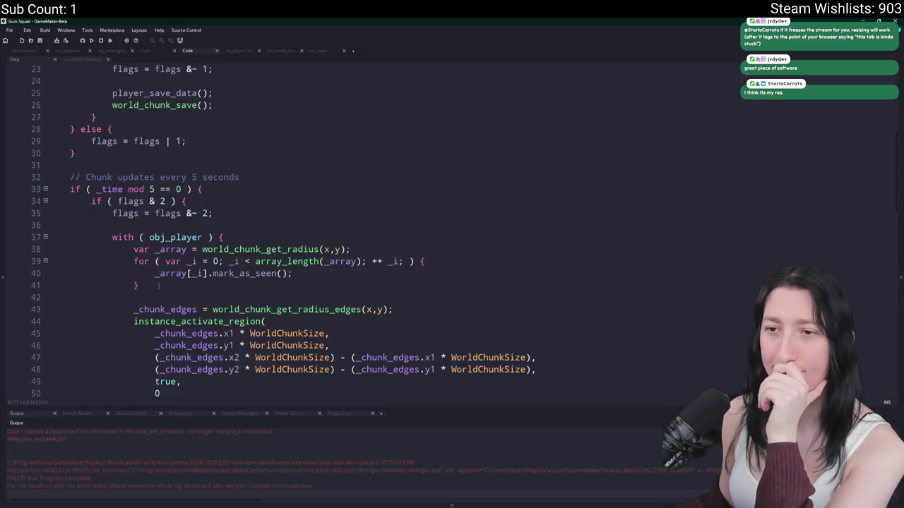
{"action": "scroll", "coordinate": [344, 278], "scroll_direction": "down", "scroll_amount": 3}
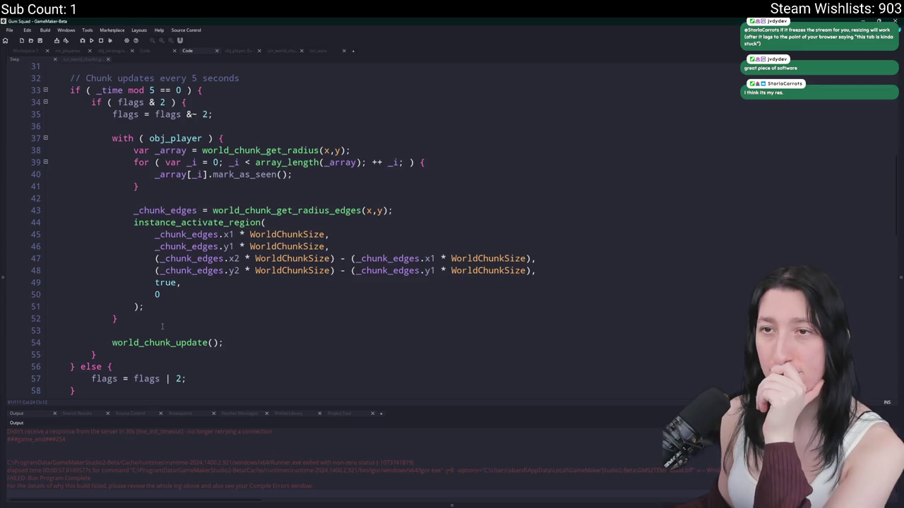
{"action": "mouse_move", "coordinate": [183, 343]}
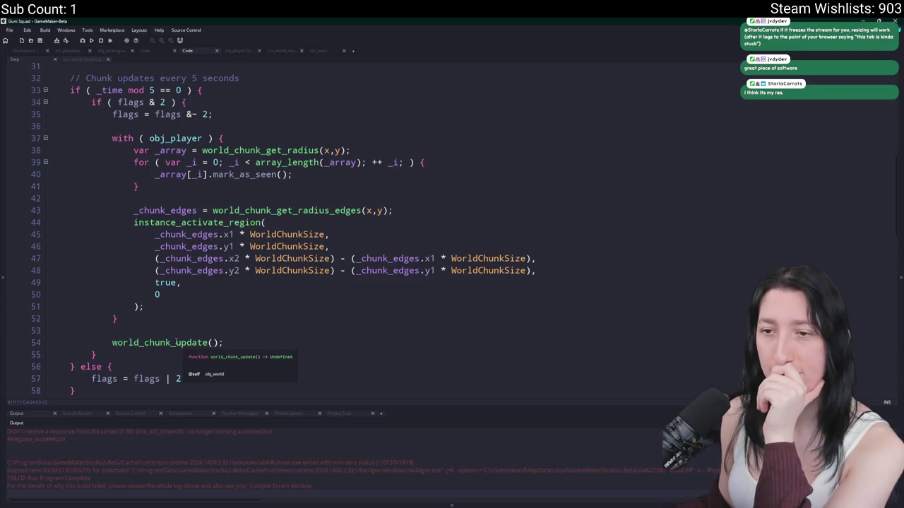
{"action": "scroll", "coordinate": [185, 327], "scroll_direction": "down", "scroll_amount": 9}
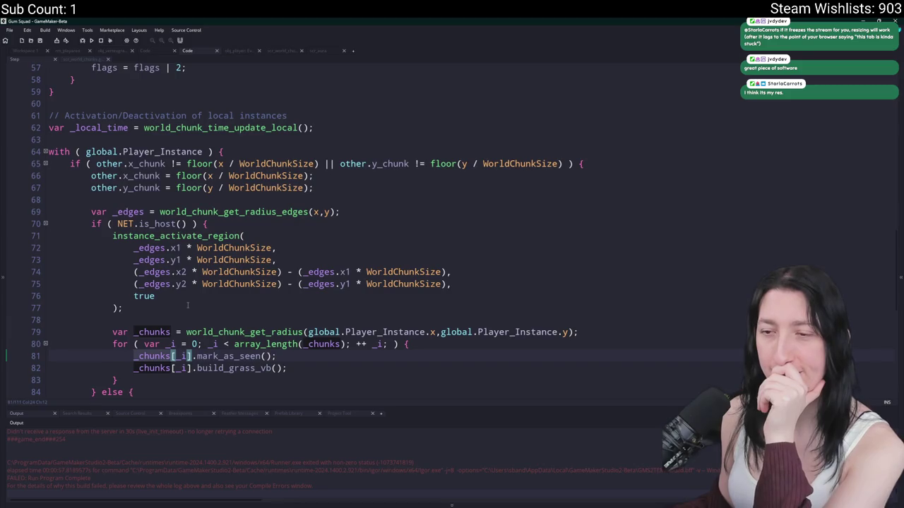
{"action": "scroll", "coordinate": [197, 303], "scroll_direction": "down", "scroll_amount": 2}
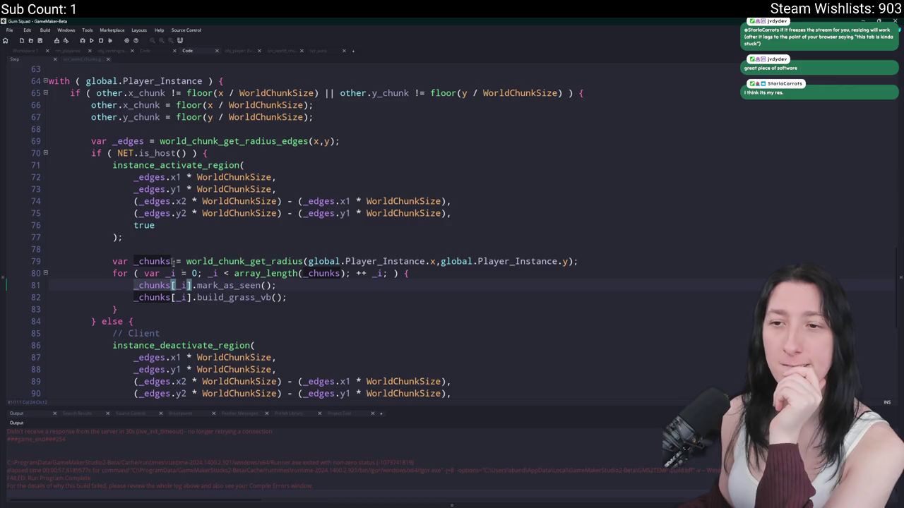
{"action": "left_click_drag", "start_coordinate": [275, 285], "coordinate": [24, 282]}
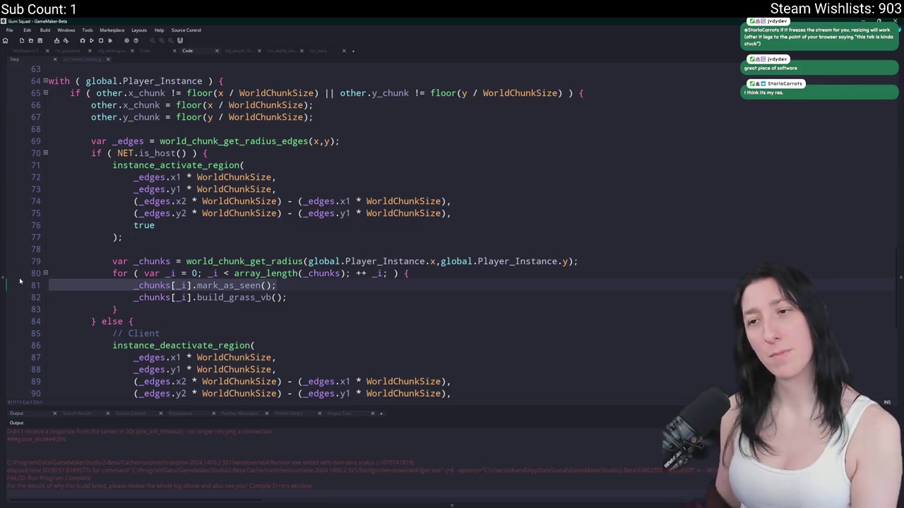
{"action": "key", "text": "BackSpace"}
{"action": "key", "text": "BackSpace"}
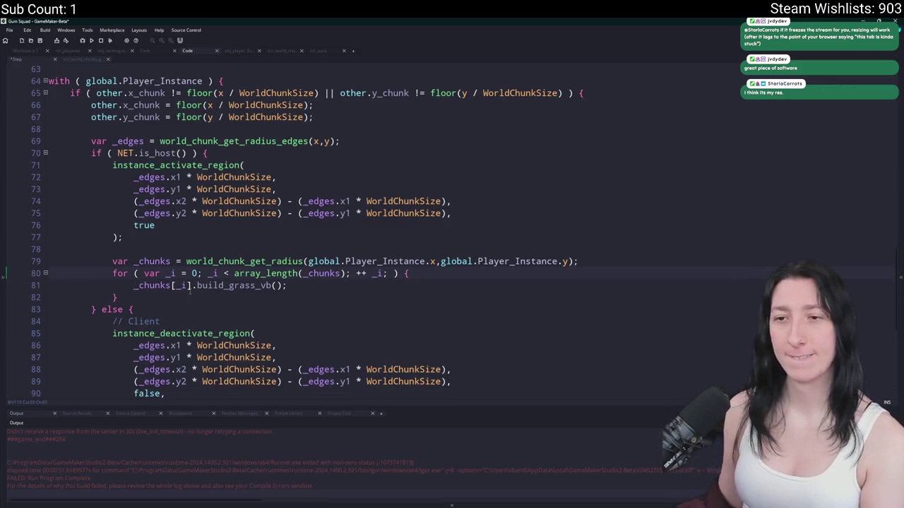
{"action": "scroll", "coordinate": [189, 296], "scroll_direction": "down", "scroll_amount": 7}
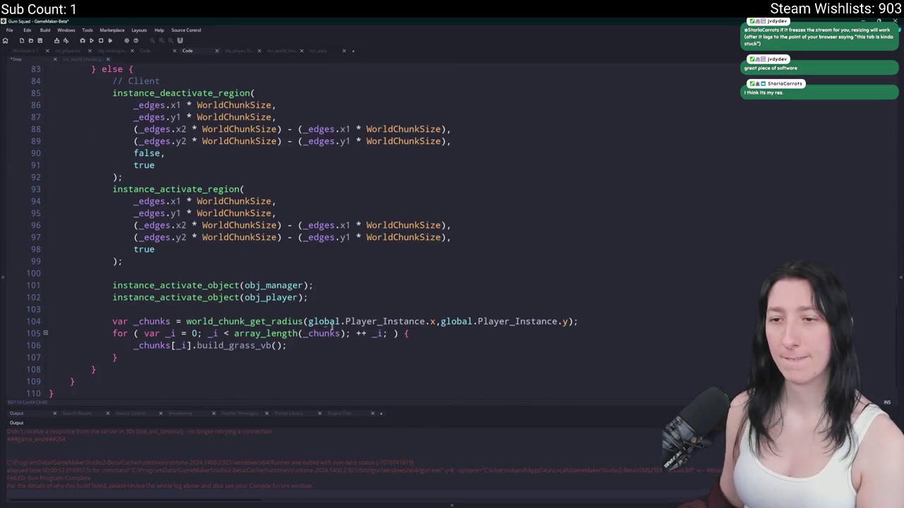
{"action": "scroll", "coordinate": [263, 339], "scroll_direction": "up", "scroll_amount": 2}
{"action": "scroll", "coordinate": [263, 339], "scroll_direction": "down", "scroll_amount": 2}
{"action": "scroll", "coordinate": [263, 336], "scroll_direction": "up", "scroll_amount": 2}
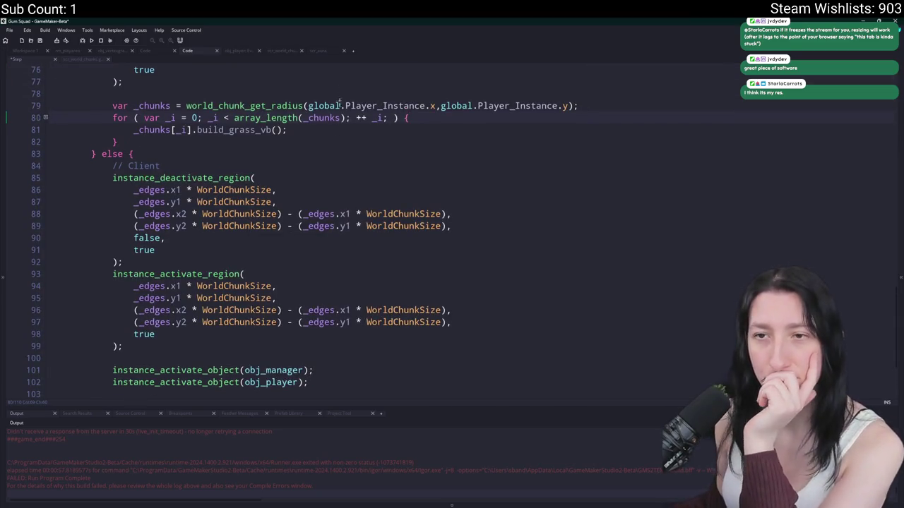
{"action": "scroll", "coordinate": [402, 215], "scroll_direction": "up", "scroll_amount": 2}
{"action": "scroll", "coordinate": [413, 115], "scroll_direction": "up", "scroll_amount": 1}
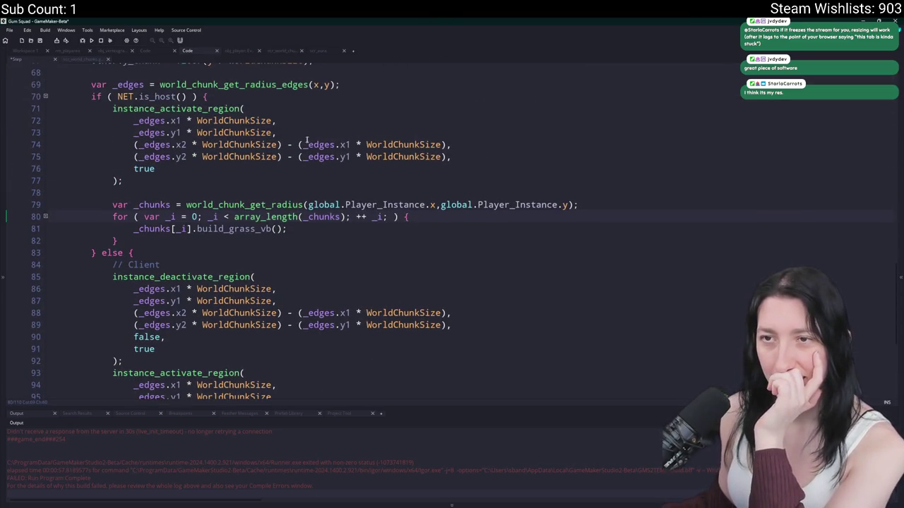
{"action": "scroll", "coordinate": [264, 233], "scroll_direction": "down", "scroll_amount": 1}
{"action": "scroll", "coordinate": [264, 233], "scroll_direction": "down", "scroll_amount": 1}
{"action": "left_click_drag", "start_coordinate": [123, 290], "coordinate": [113, 206]}
{"action": "scroll", "coordinate": [152, 239], "scroll_direction": "up", "scroll_amount": 2}
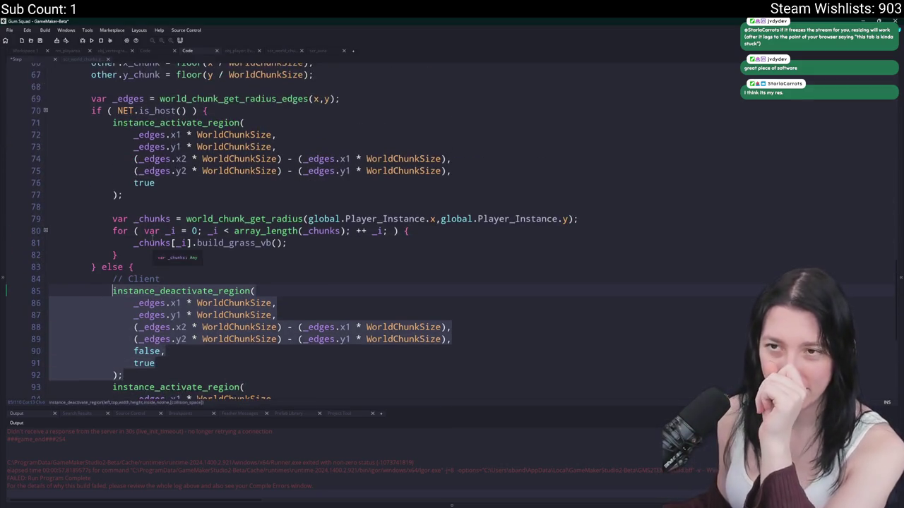
{"action": "scroll", "coordinate": [224, 171], "scroll_direction": "up", "scroll_amount": 2}
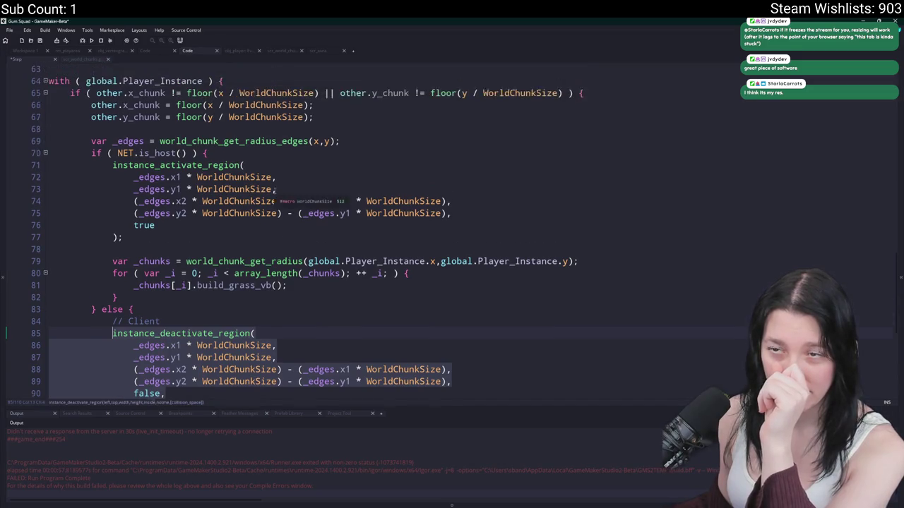
{"action": "mouse_move", "coordinate": [196, 166]}
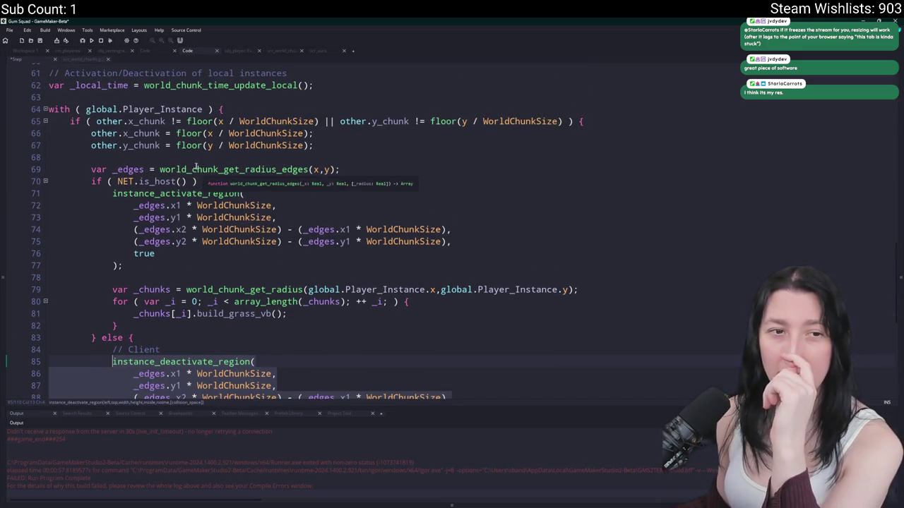
{"action": "scroll", "coordinate": [208, 301], "scroll_direction": "down", "scroll_amount": 3}
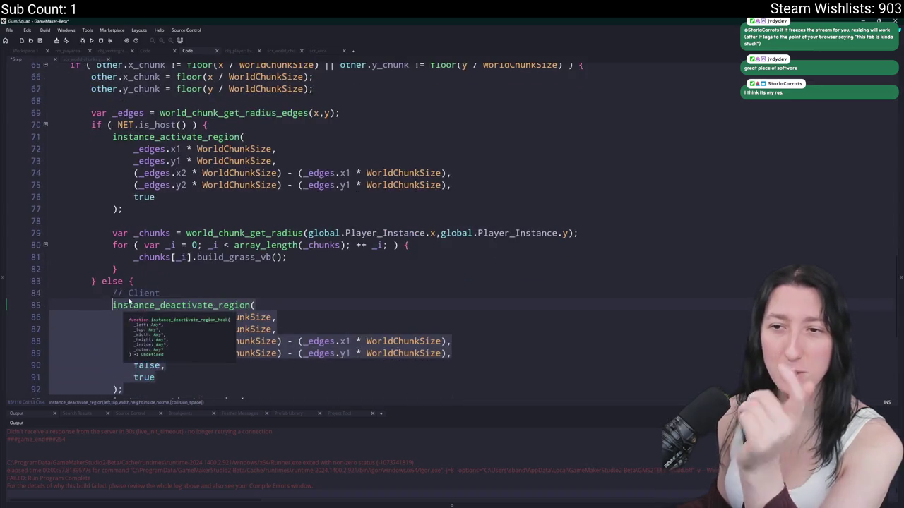
{"action": "scroll", "coordinate": [209, 301], "scroll_direction": "up", "scroll_amount": 6}
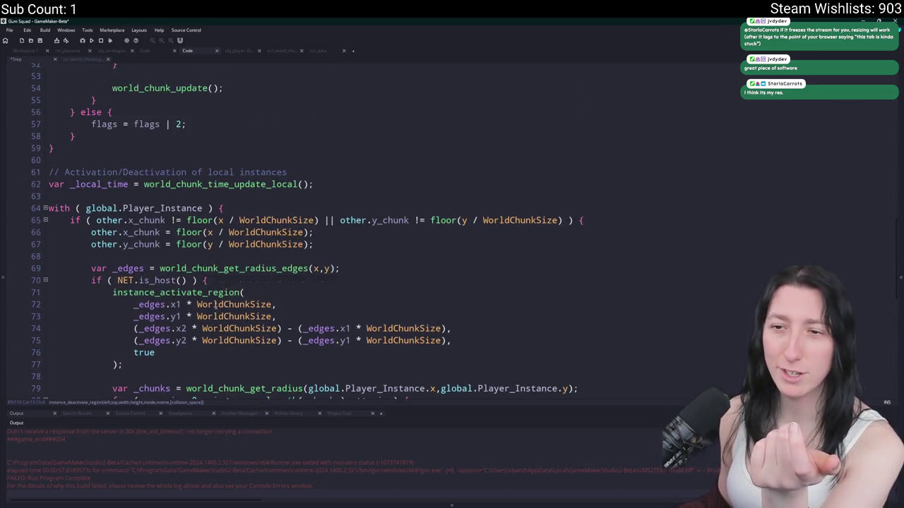
{"action": "scroll", "coordinate": [225, 316], "scroll_direction": "down", "scroll_amount": 2}
{"action": "scroll", "coordinate": [291, 227], "scroll_direction": "down", "scroll_amount": 5}
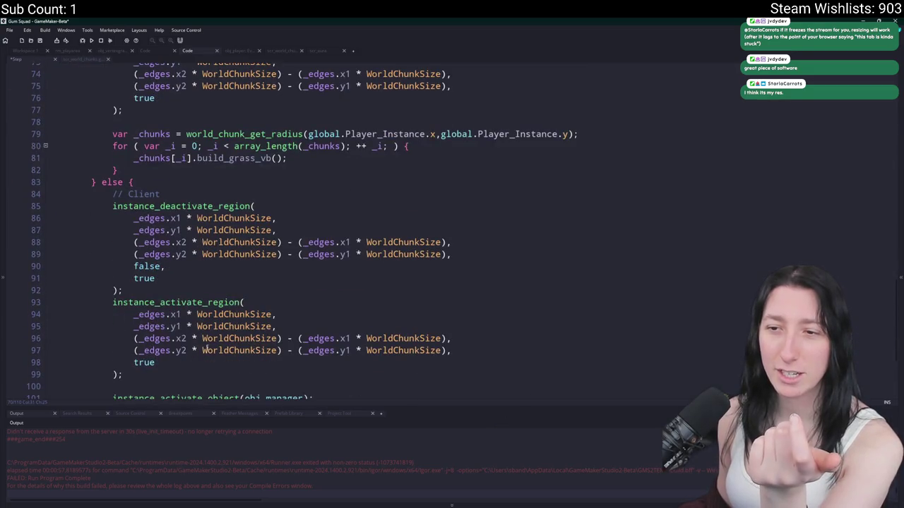
{"action": "mouse_move", "coordinate": [286, 351]}
{"action": "left_mouse_down"}
{"action": "mouse_move", "coordinate": [451, 341]}
{"action": "mouse_move", "coordinate": [132, 340]}
{"action": "left_mouse_up"}
{"action": "scroll", "coordinate": [132, 340], "scroll_direction": "up", "scroll_amount": 2}
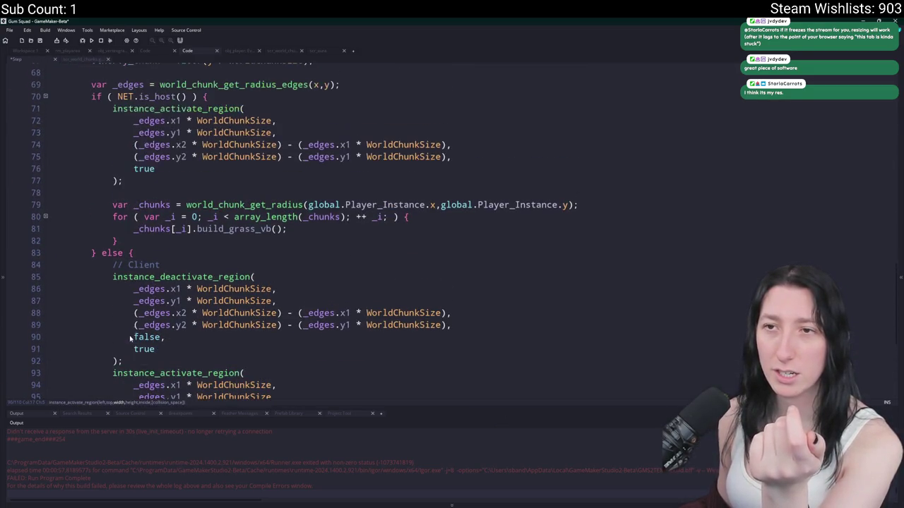
{"action": "left_click", "coordinate": [327, 228]}
{"action": "scroll", "coordinate": [327, 227], "scroll_direction": "up", "scroll_amount": 1}
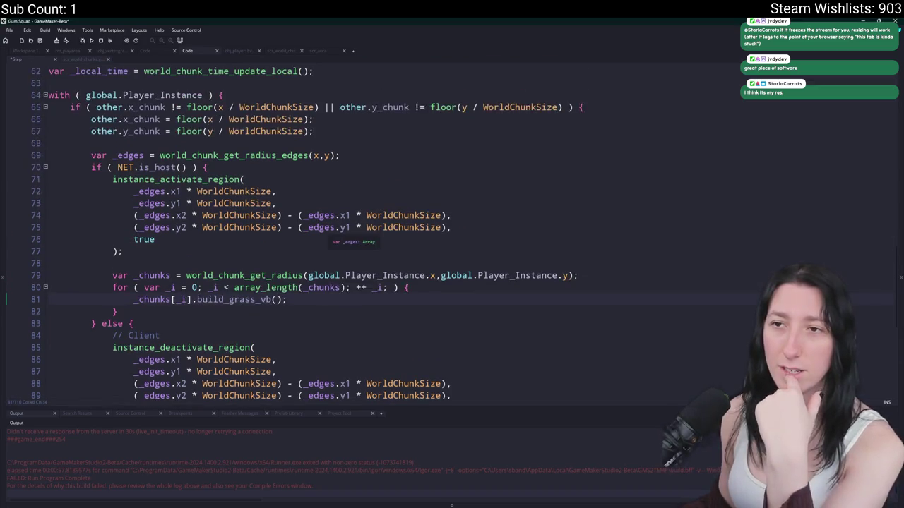
{"action": "scroll", "coordinate": [327, 228], "scroll_direction": "down", "scroll_amount": 2}
{"action": "scroll", "coordinate": [252, 283], "scroll_direction": "down", "scroll_amount": 2}
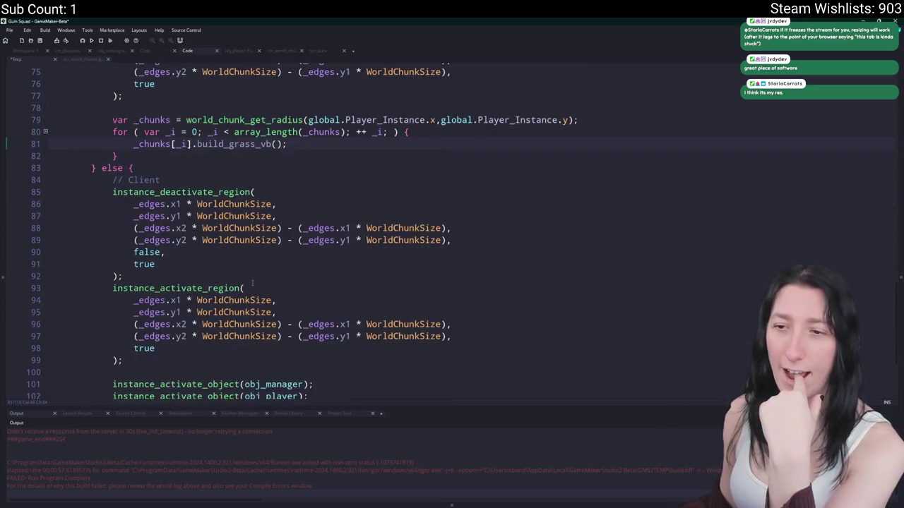
{"action": "scroll", "coordinate": [252, 283], "scroll_direction": "up", "scroll_amount": 15}
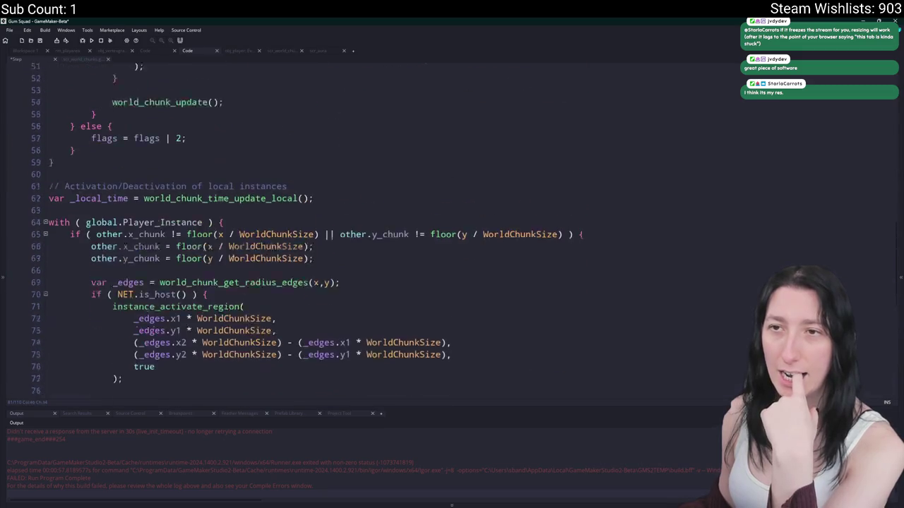
{"action": "scroll", "coordinate": [214, 216], "scroll_direction": "up", "scroll_amount": 2}
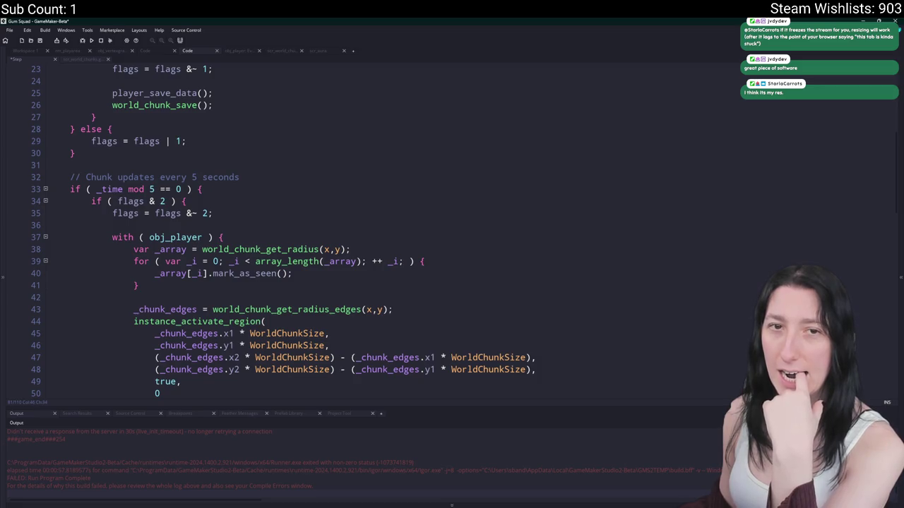
{"action": "scroll", "coordinate": [458, 211], "scroll_direction": "down", "scroll_amount": 3}
{"action": "scroll", "coordinate": [458, 212], "scroll_direction": "down", "scroll_amount": 5}
{"action": "scroll", "coordinate": [391, 133], "scroll_direction": "up", "scroll_amount": 3}
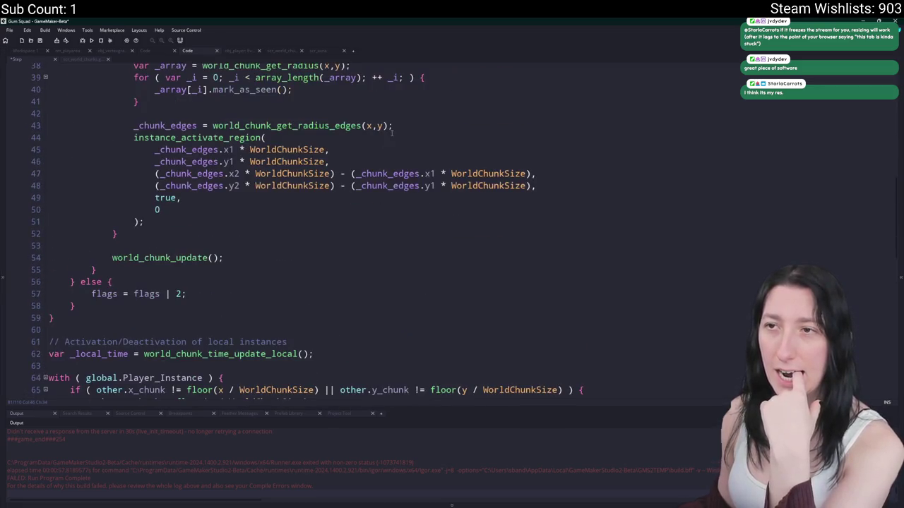
{"action": "scroll", "coordinate": [233, 175], "scroll_direction": "up", "scroll_amount": 3}
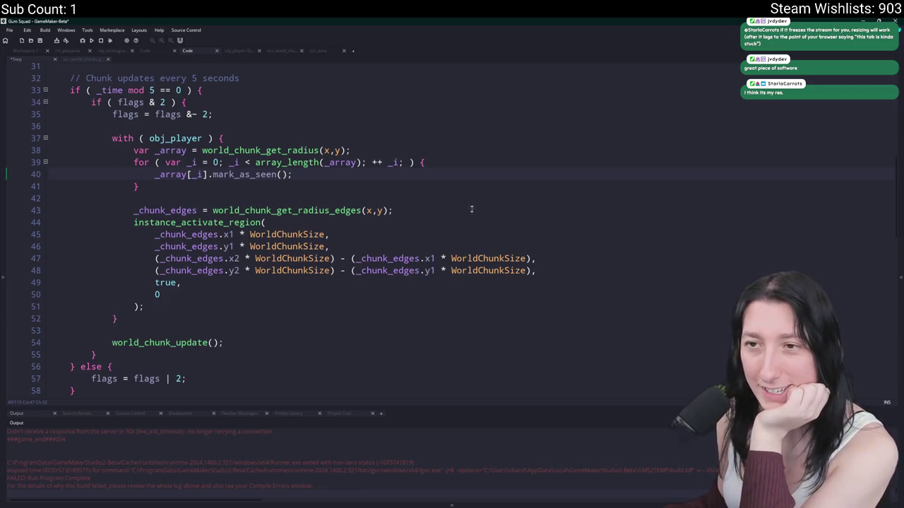
{"action": "left_click", "coordinate": [424, 171]}
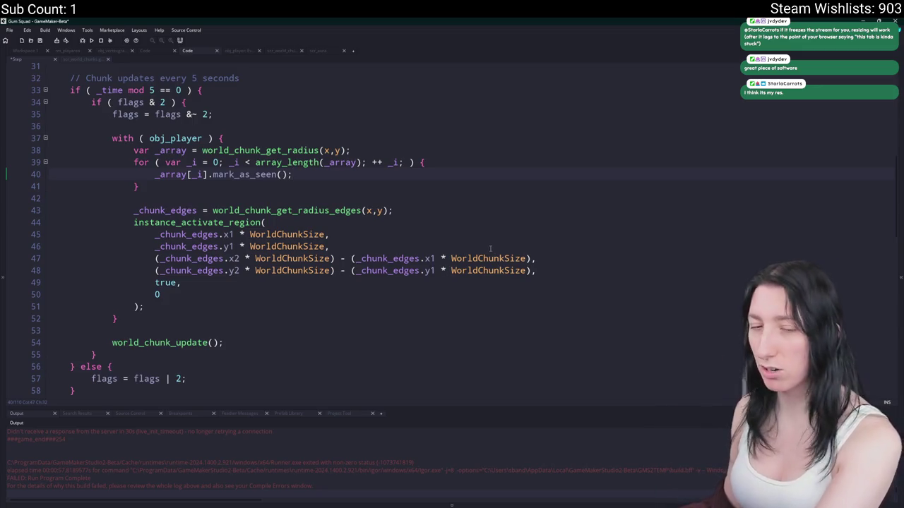
{"action": "scroll", "coordinate": [487, 254], "scroll_direction": "down", "scroll_amount": 1}
{"action": "left_click", "coordinate": [459, 198]}
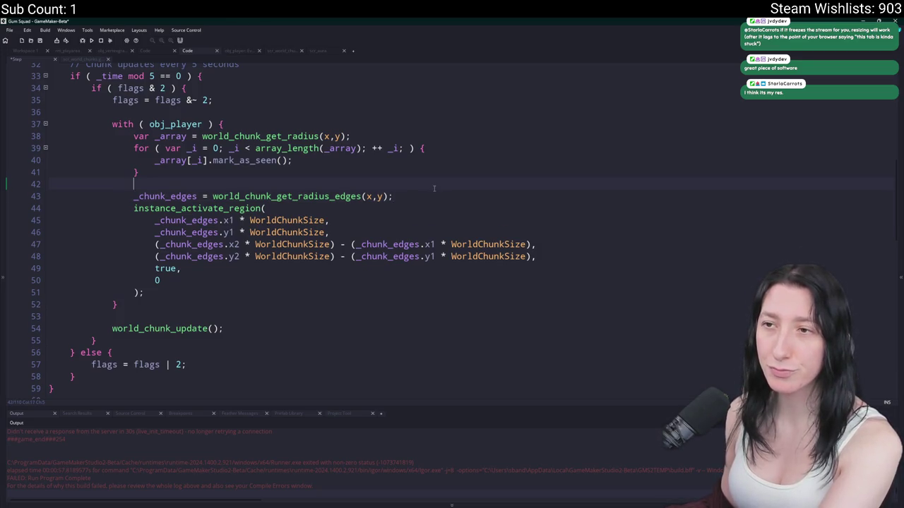
{"action": "scroll", "coordinate": [419, 197], "scroll_direction": "down", "scroll_amount": 8}
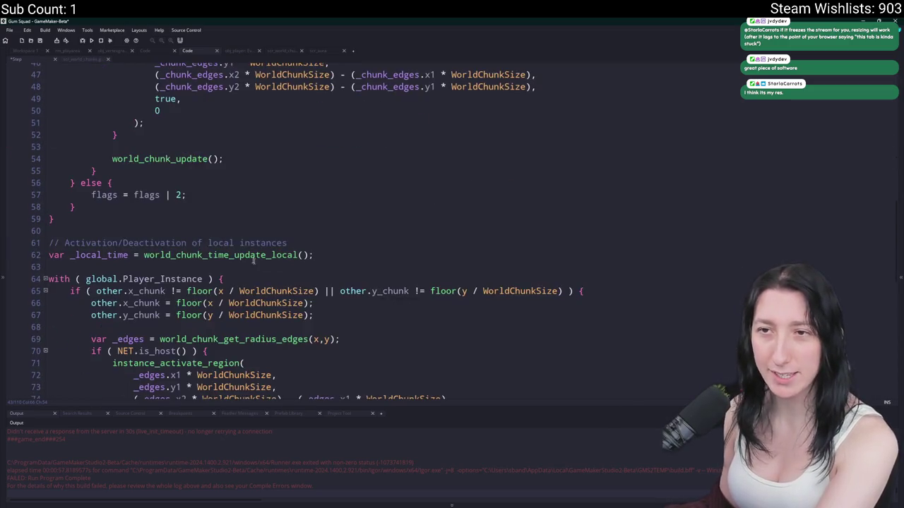
{"action": "scroll", "coordinate": [303, 250], "scroll_direction": "down", "scroll_amount": 4}
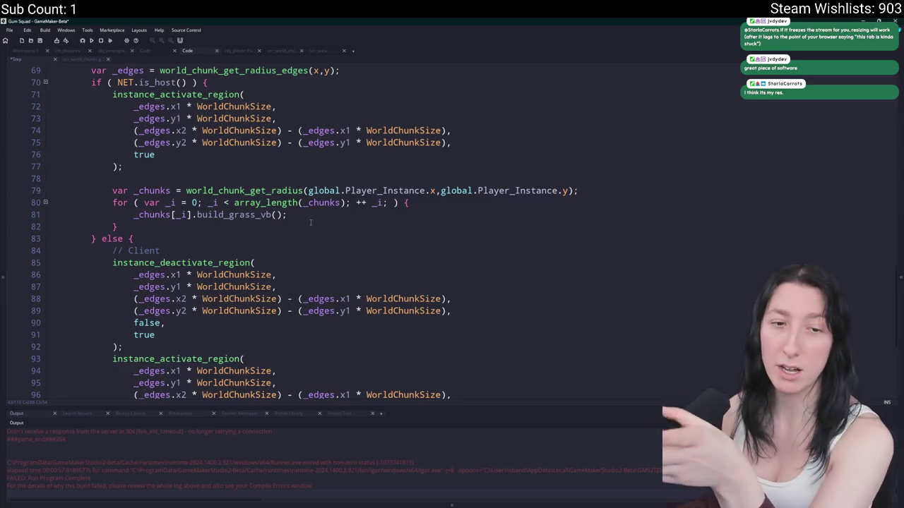
{"action": "mouse_move", "coordinate": [310, 211]}
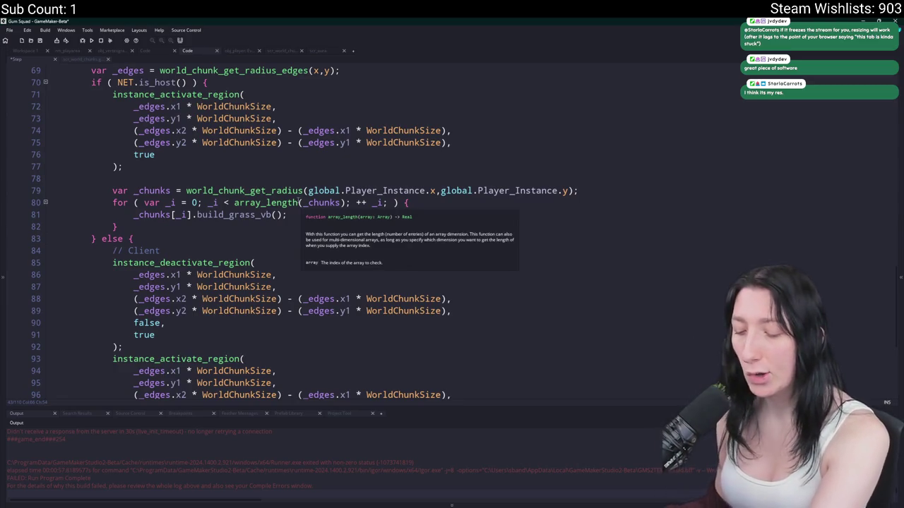
{"action": "mouse_move", "coordinate": [230, 118]}
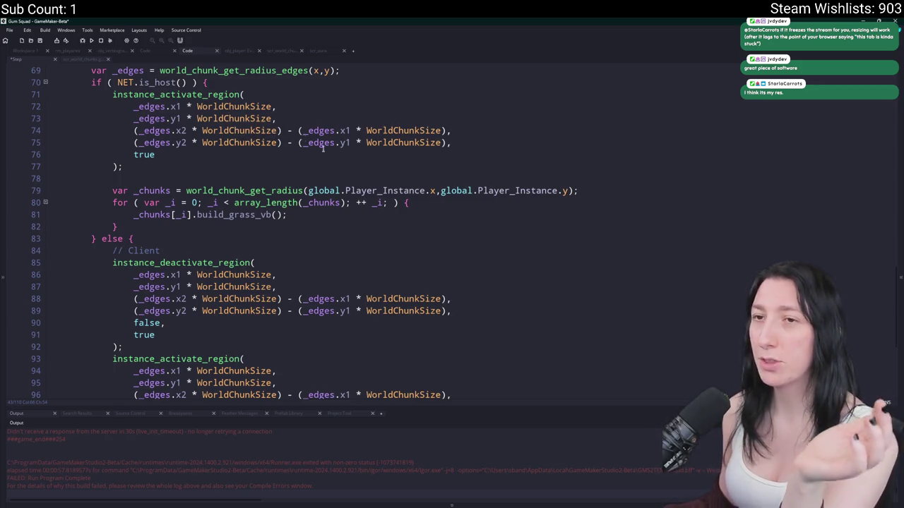
{"action": "scroll", "coordinate": [323, 147], "scroll_direction": "up", "scroll_amount": 2}
{"action": "scroll", "coordinate": [290, 254], "scroll_direction": "down", "scroll_amount": 7}
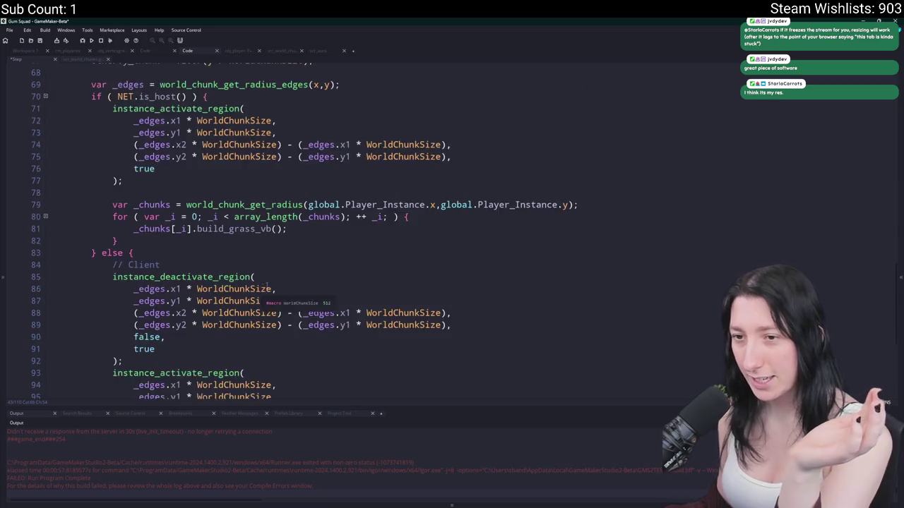
{"action": "scroll", "coordinate": [307, 237], "scroll_direction": "up", "scroll_amount": 4}
{"action": "scroll", "coordinate": [307, 237], "scroll_direction": "up", "scroll_amount": 12}
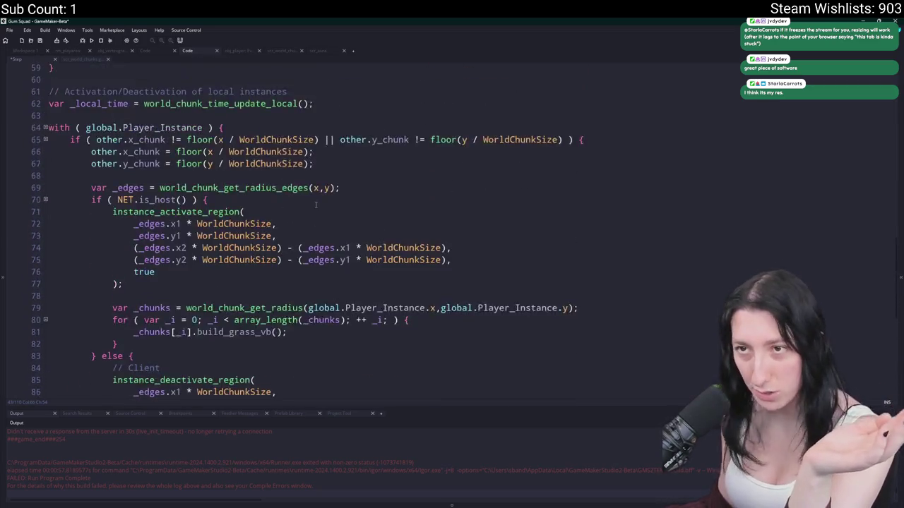
{"action": "scroll", "coordinate": [294, 186], "scroll_direction": "up", "scroll_amount": 4}
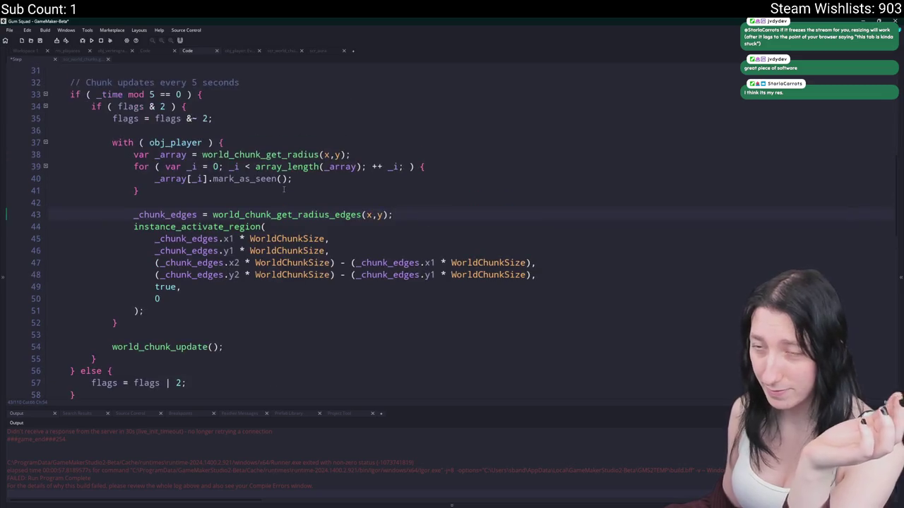
{"action": "scroll", "coordinate": [275, 284], "scroll_direction": "down", "scroll_amount": 2}
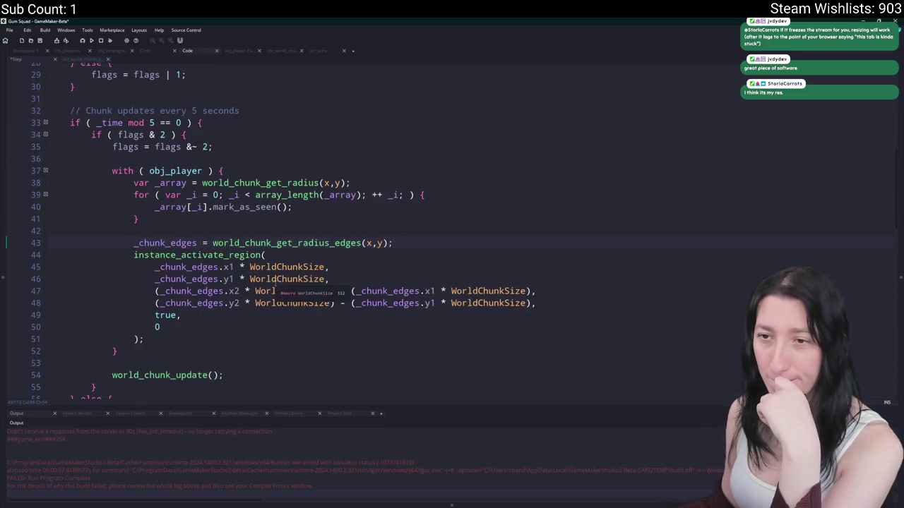
{"action": "scroll", "coordinate": [273, 269], "scroll_direction": "down", "scroll_amount": 2}
{"action": "scroll", "coordinate": [270, 264], "scroll_direction": "down", "scroll_amount": 2}
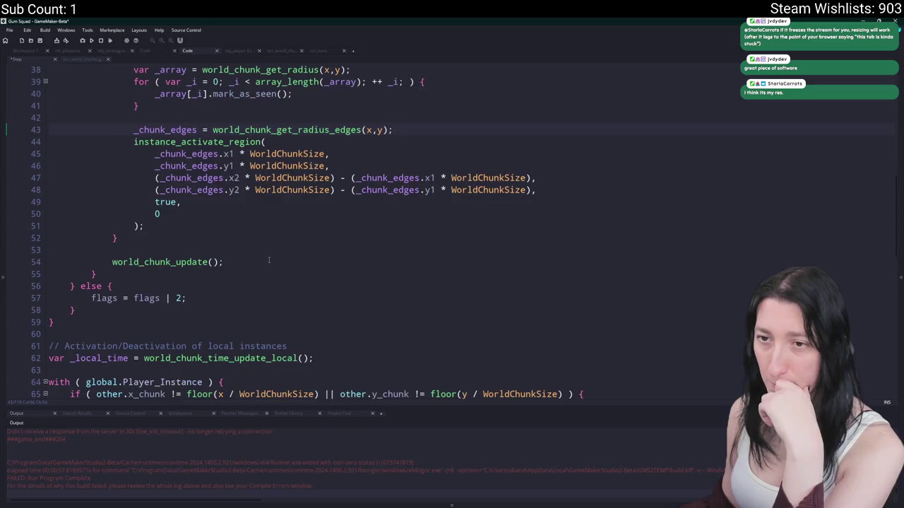
{"action": "scroll", "coordinate": [269, 259], "scroll_direction": "down", "scroll_amount": 10}
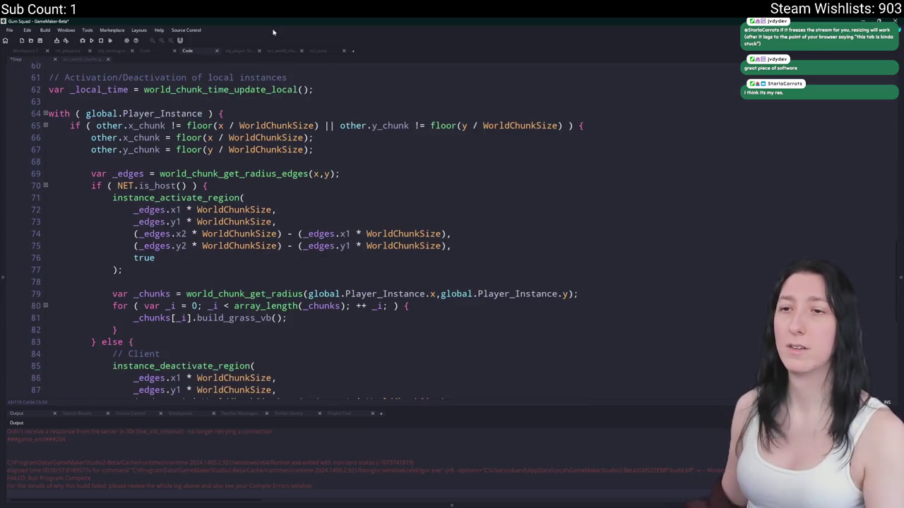
{"action": "left_click", "coordinate": [258, 323]}
{"action": "double_click", "coordinate": [142, 323]}
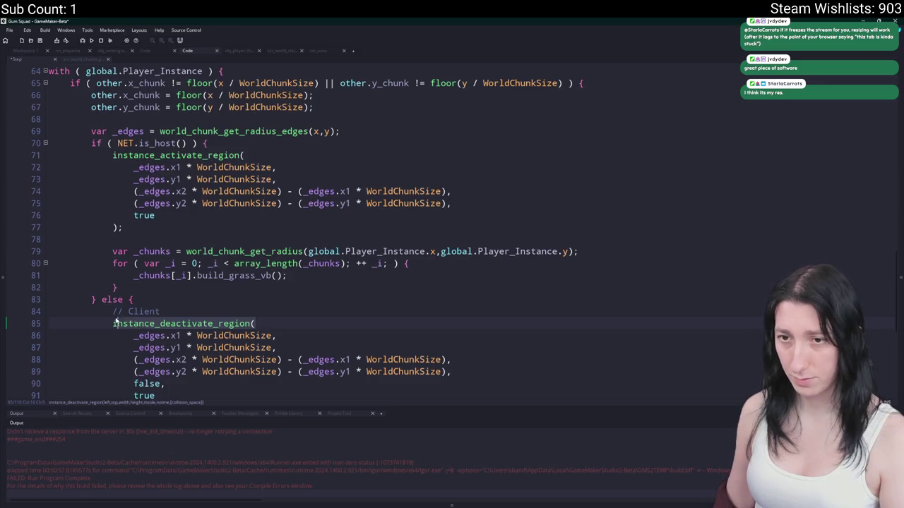
Search the project for instance_deactivate_region, jump to the line 197 use, then close the search
{"action": "key", "text": "ctrl+shift+f"}
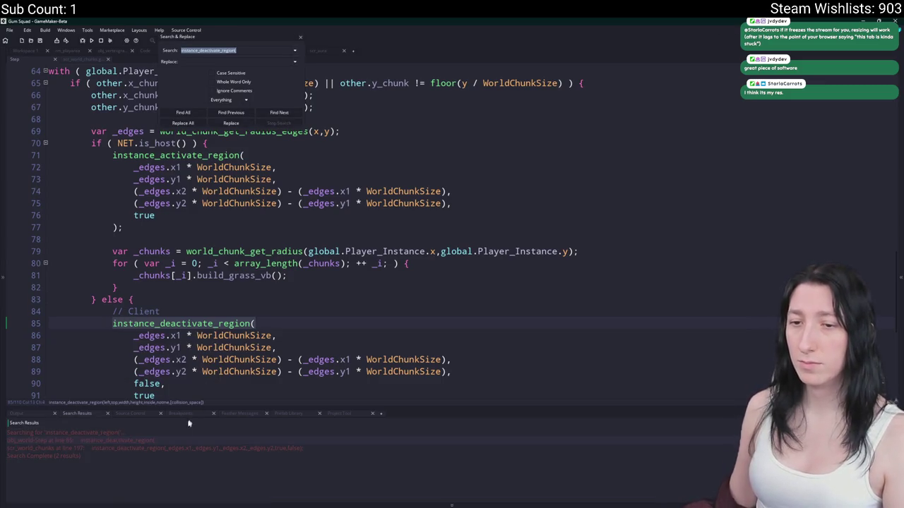
{"action": "double_click", "coordinate": [168, 448]}
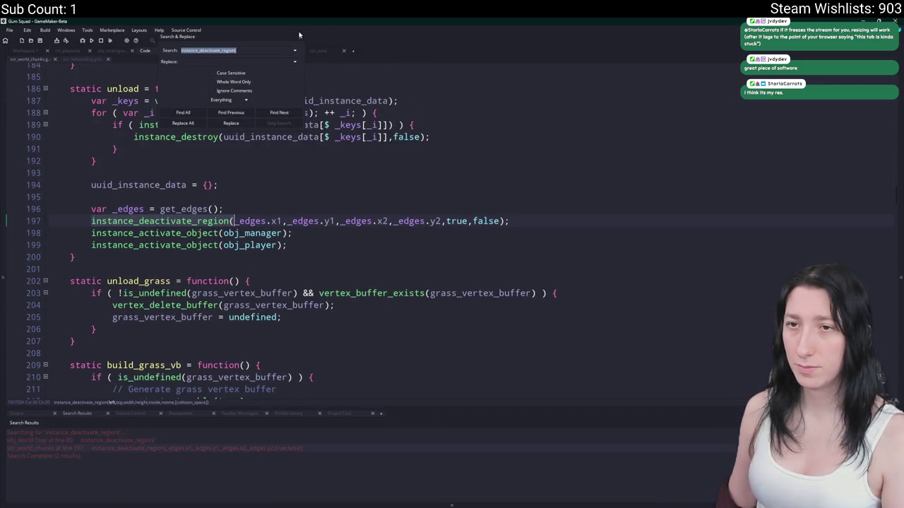
{"action": "key", "text": "Escape"}
{"action": "left_click", "coordinate": [297, 233]}
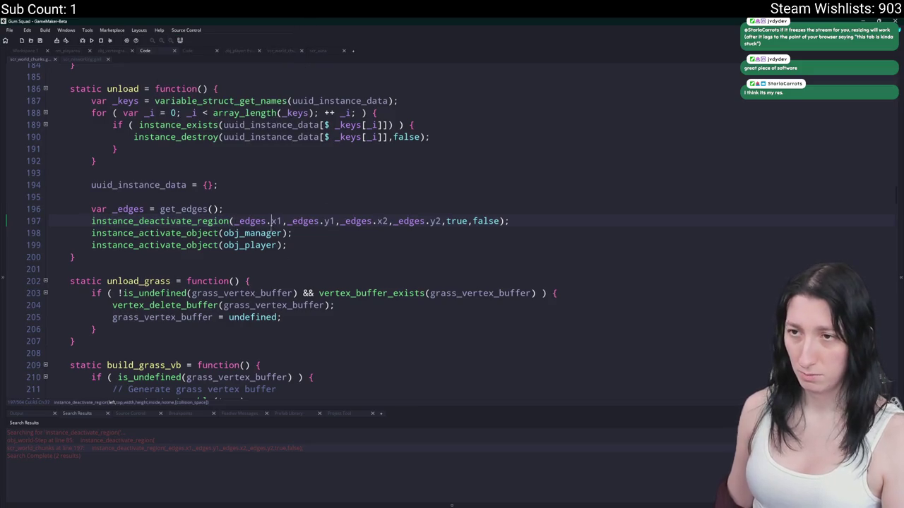
{"action": "scroll", "coordinate": [332, 72], "scroll_direction": "up", "scroll_amount": 2}
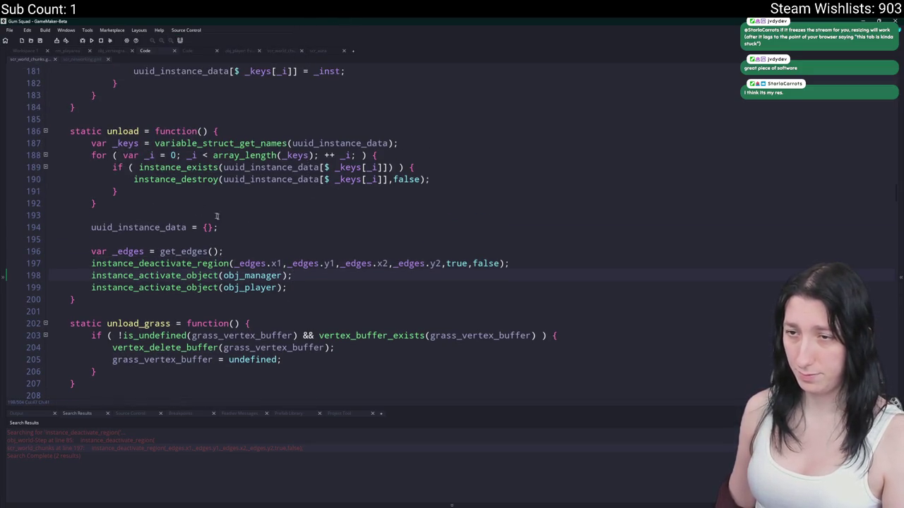
Inspect the _edges code on lines 196–199 of unload, then open scr_networking.gml
{"action": "double_click", "coordinate": [141, 251]}
{"action": "left_click", "coordinate": [319, 273]}
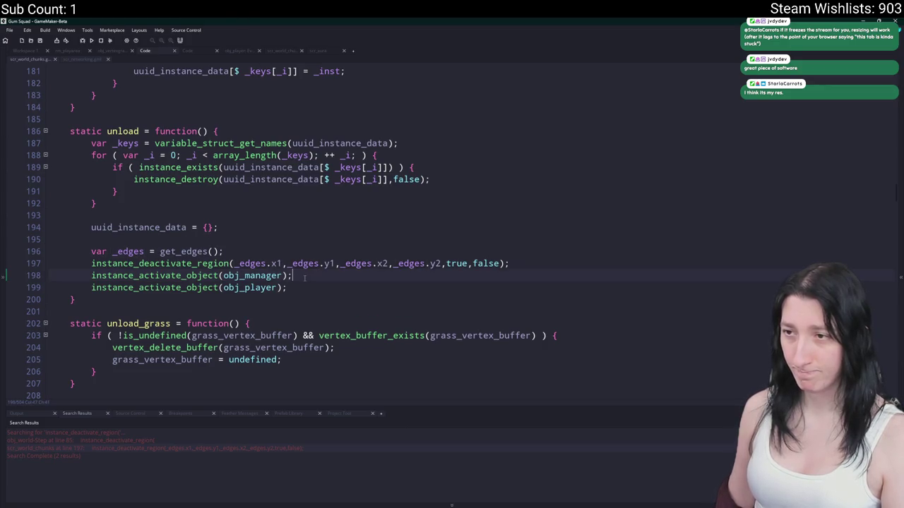
{"action": "left_click", "coordinate": [315, 285]}
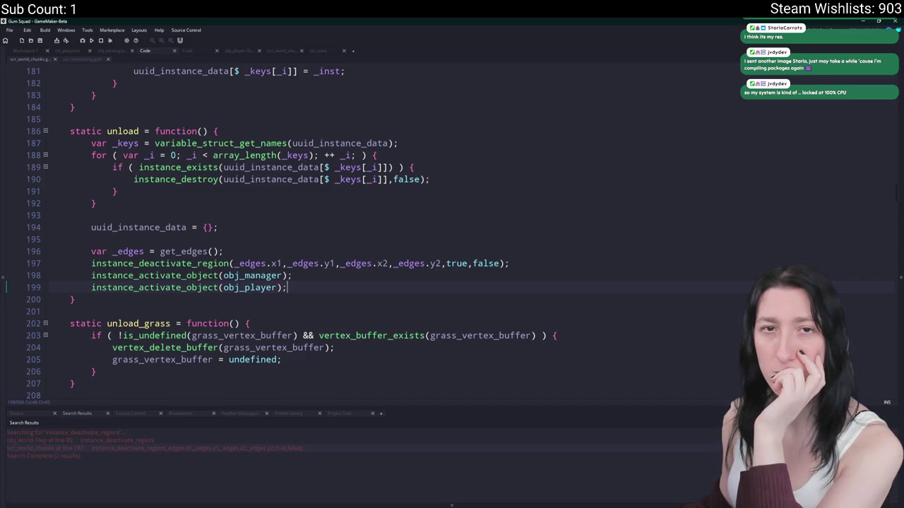
{"action": "left_click", "coordinate": [82, 58]}
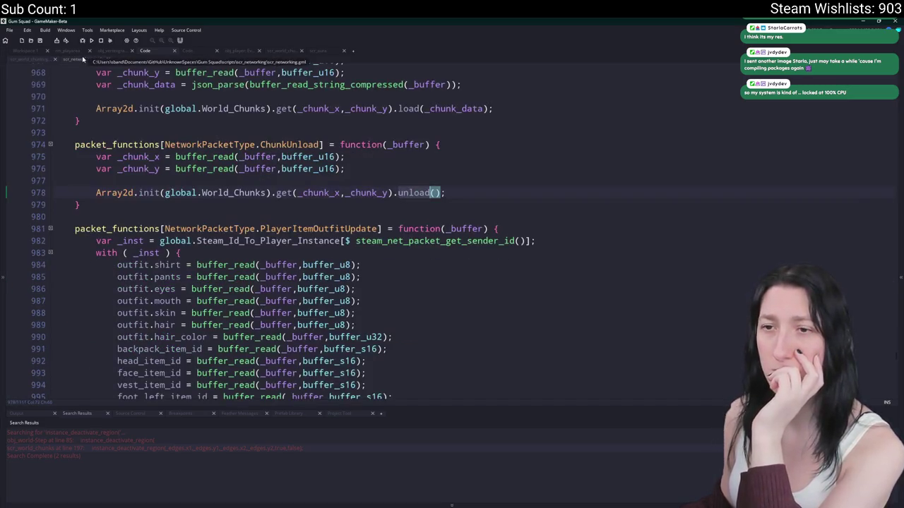
Return to scr_world_chunks and step back through unload matches to the unload() call on line 77
{"action": "left_click", "coordinate": [29, 60]}
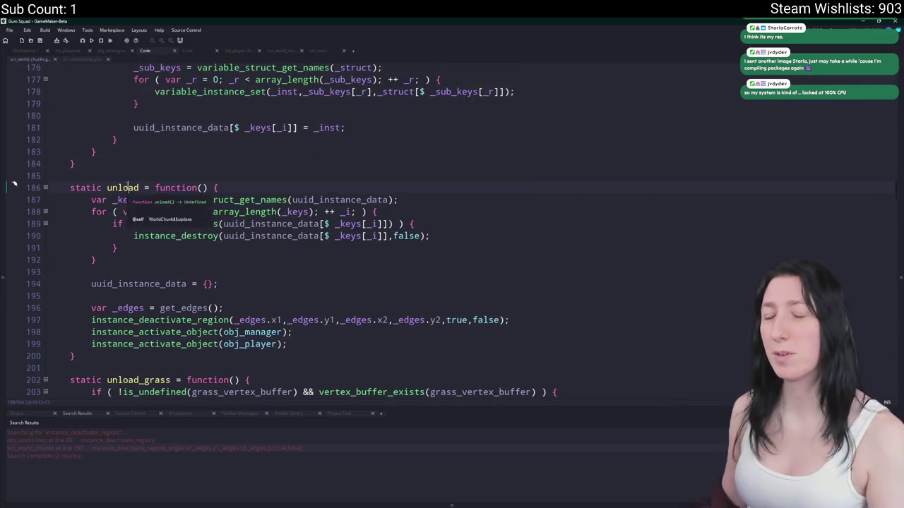
{"action": "left_click", "coordinate": [878, 77]}
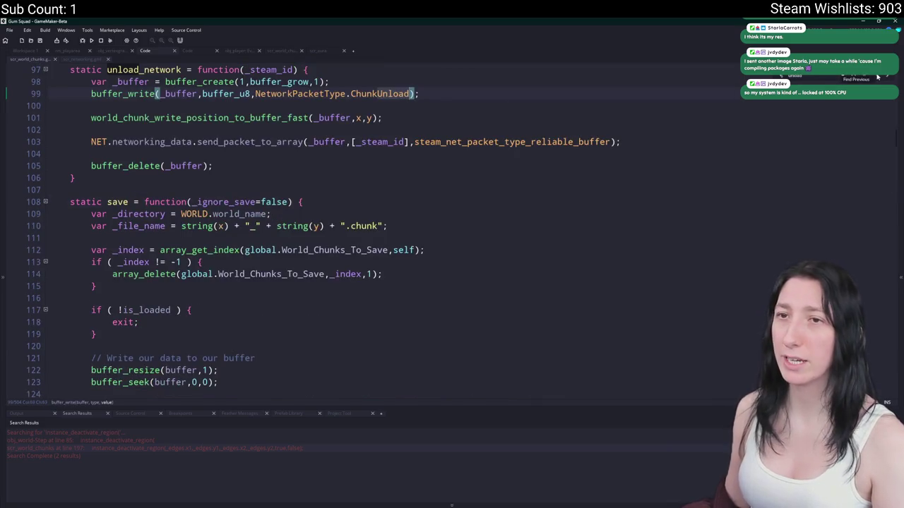
{"action": "left_click", "coordinate": [878, 77]}
{"action": "left_click", "coordinate": [878, 77]}
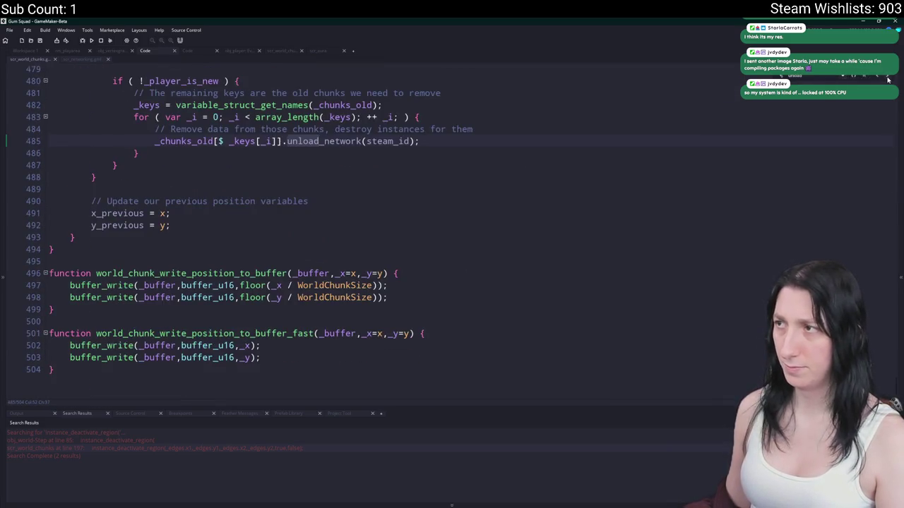
{"action": "left_click", "coordinate": [888, 79]}
Trace time_last_seen on line 71 and the save() call up to the update function on line 59
{"action": "double_click", "coordinate": [267, 177]}
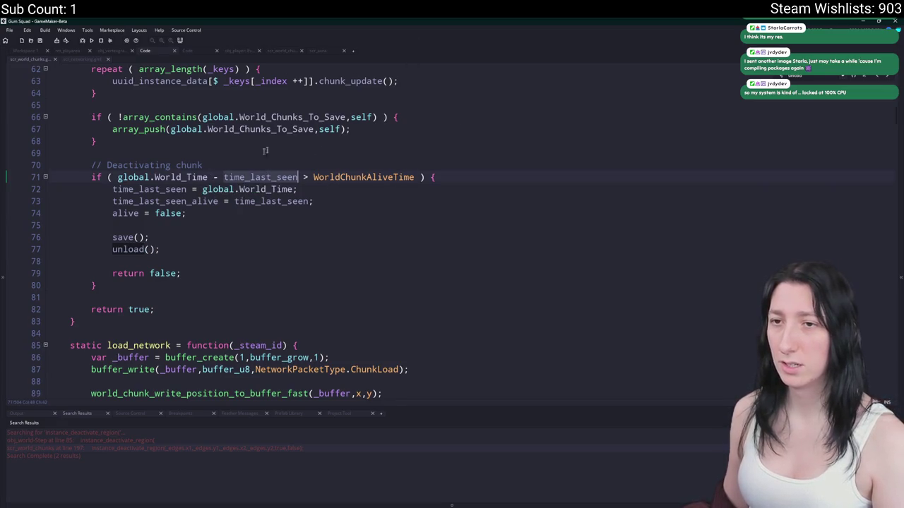
{"action": "left_click", "coordinate": [514, 175]}
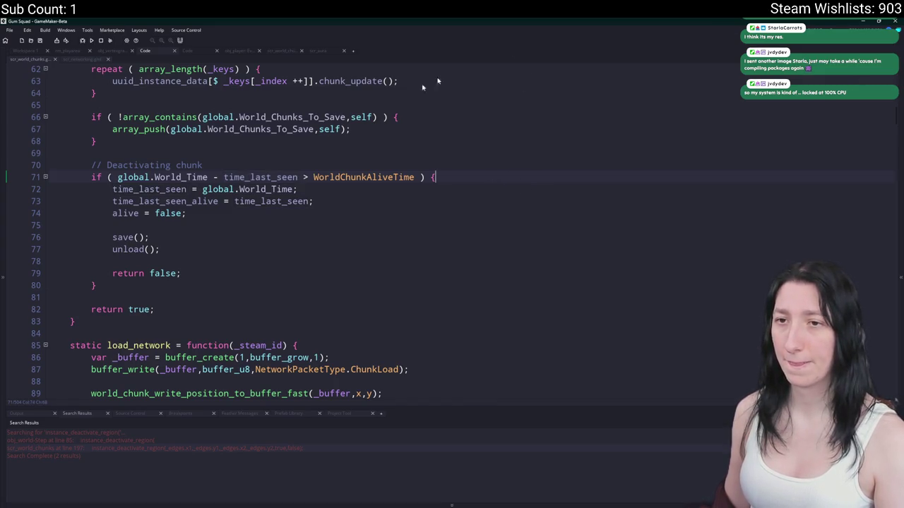
{"action": "left_click", "coordinate": [135, 237]}
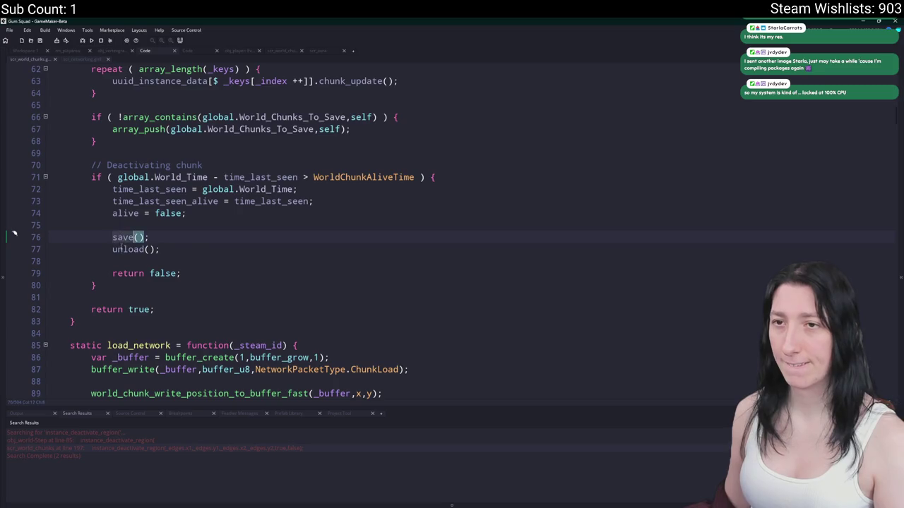
{"action": "scroll", "coordinate": [121, 249], "scroll_direction": "up", "scroll_amount": 2}
{"action": "left_click", "coordinate": [122, 104]}
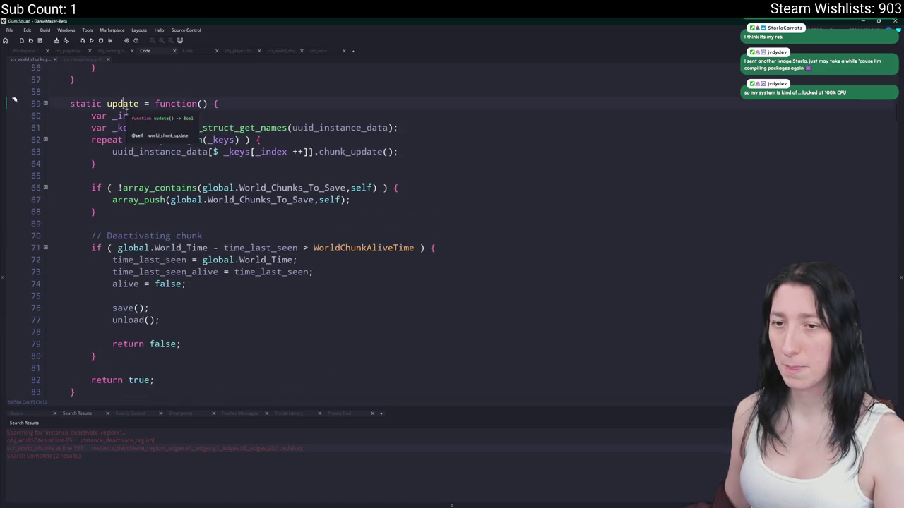
Search the project for update(), open the obj_world Step call, and jump to world_chunk_update
{"action": "double_click", "coordinate": [122, 104]}
{"action": "key", "text": "ctrl+shift+f"}
{"action": "key", "text": "Return"}
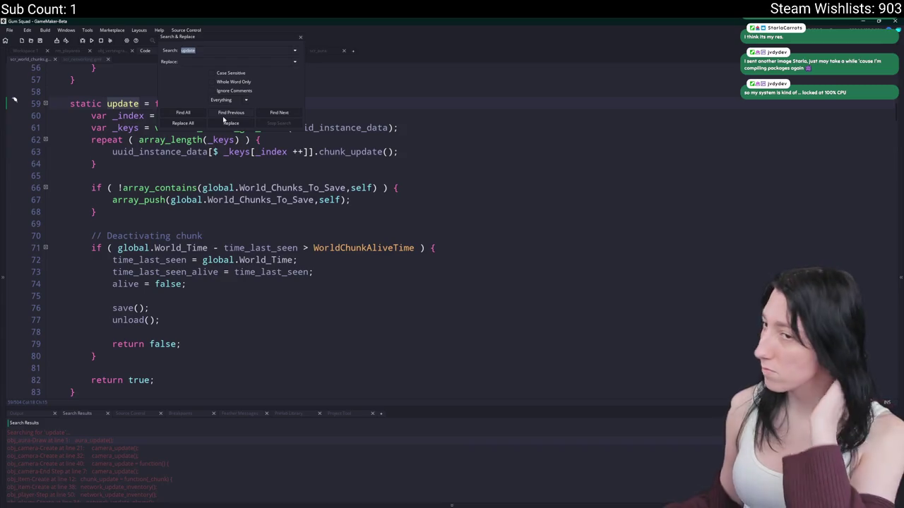
{"action": "left_click", "coordinate": [243, 48]}
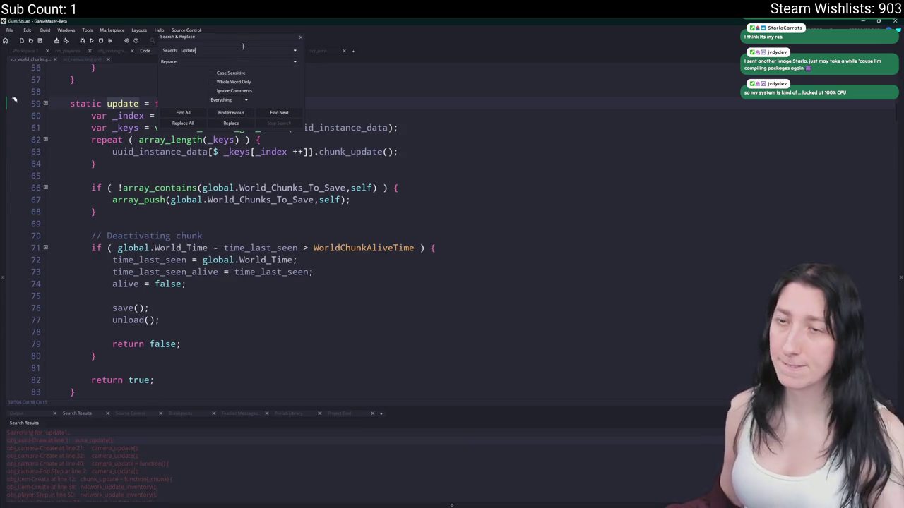
{"action": "type", "text": "()"}
{"action": "key", "text": "Return"}
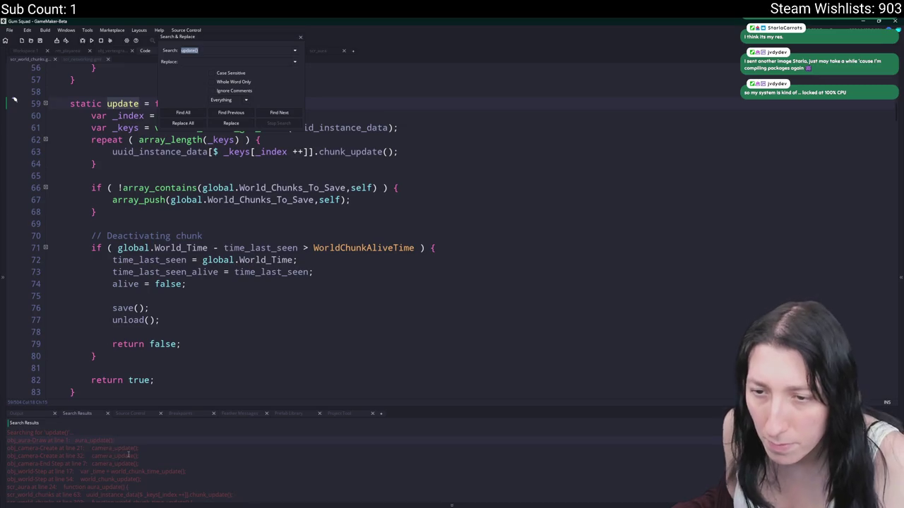
{"action": "scroll", "coordinate": [136, 466], "scroll_direction": "up", "scroll_amount": 2}
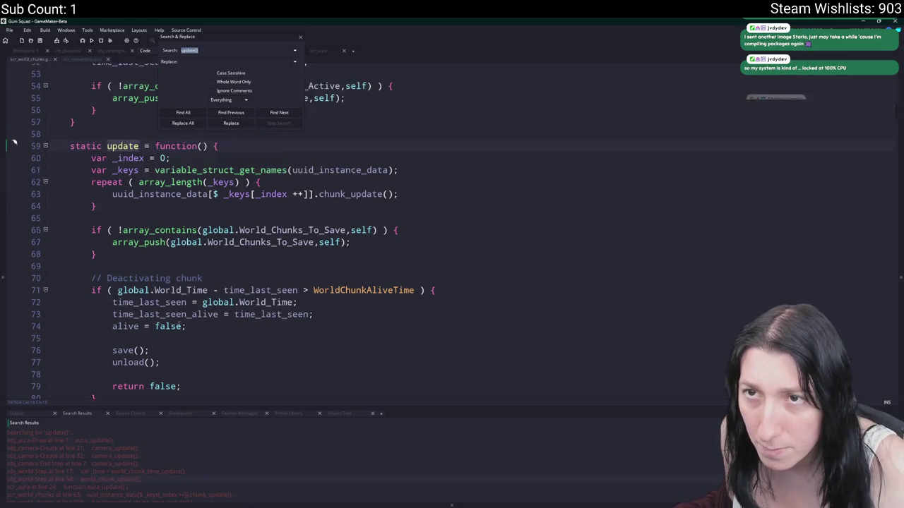
{"action": "double_click", "coordinate": [143, 478]}
{"action": "middle_click", "coordinate": [169, 208]}
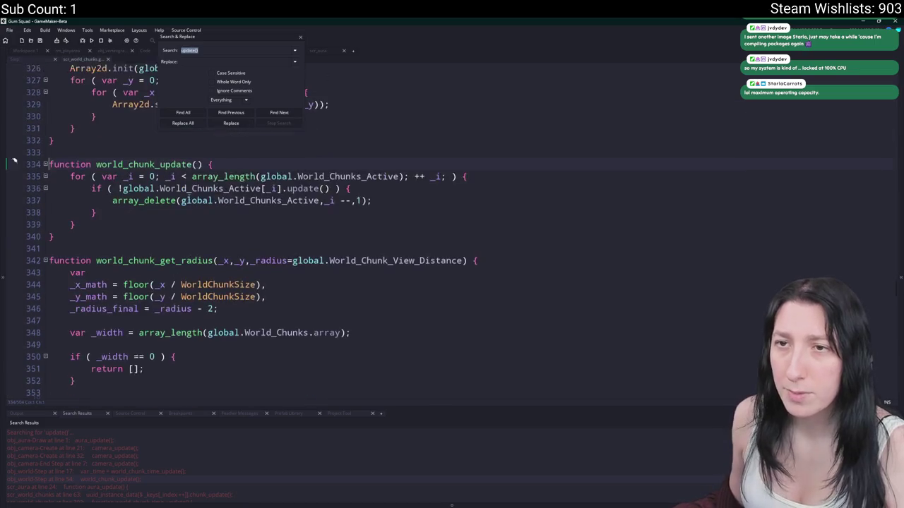
{"action": "left_click", "coordinate": [300, 37]}
Find global.World_Chunks_Active and step through its usages on lines 55, 335 and 337
{"action": "left_click_drag", "start_coordinate": [319, 228], "coordinate": [181, 230]}
{"action": "key", "text": "ctrl+f"}
{"action": "key", "text": "Return"}
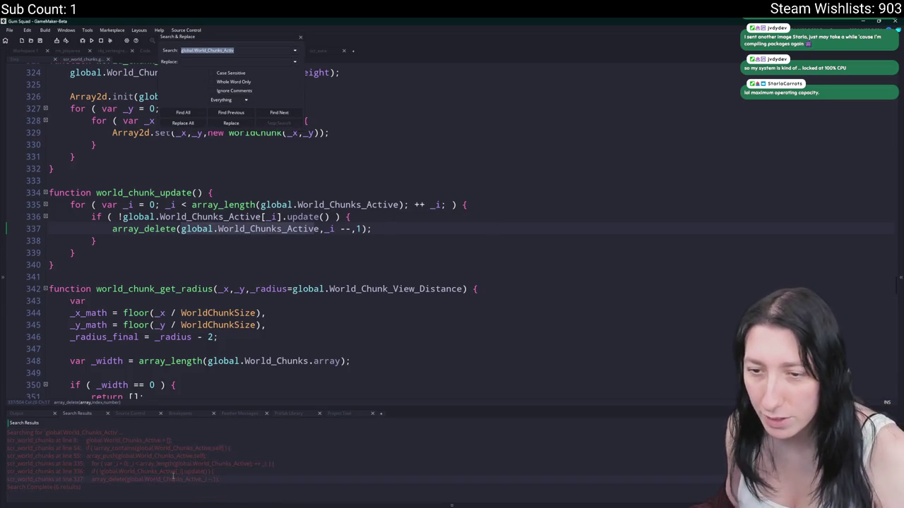
{"action": "left_click", "coordinate": [195, 464]}
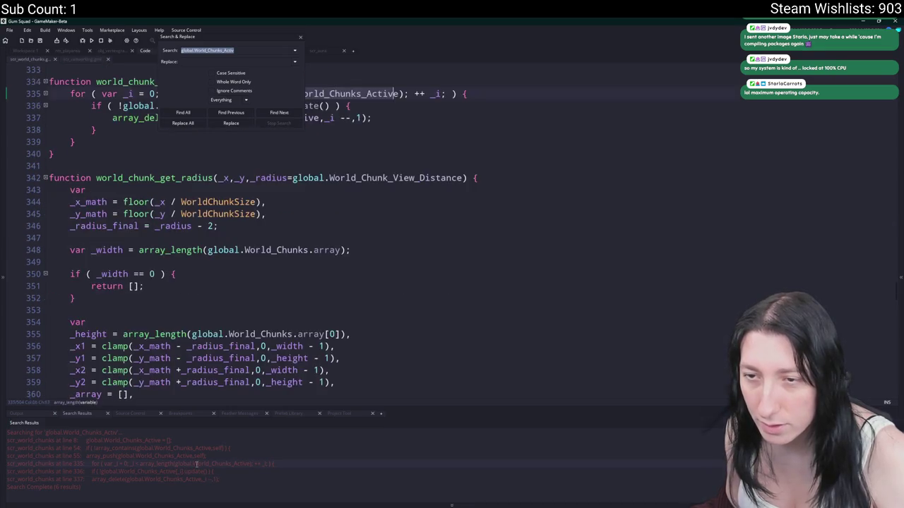
{"action": "left_click", "coordinate": [155, 456]}
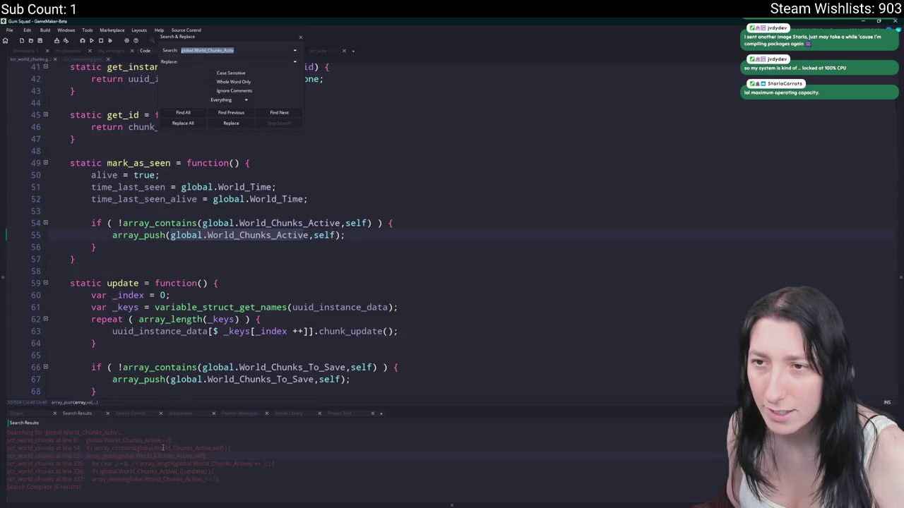
{"action": "left_click", "coordinate": [229, 447]}
{"action": "left_click", "coordinate": [227, 440]}
{"action": "left_click", "coordinate": [225, 464]}
{"action": "left_click", "coordinate": [224, 464]}
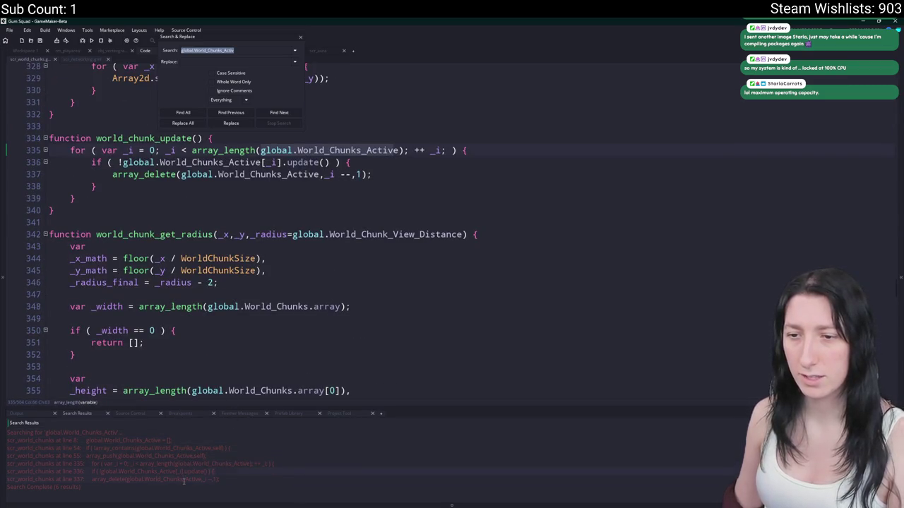
{"action": "left_click", "coordinate": [184, 480]}
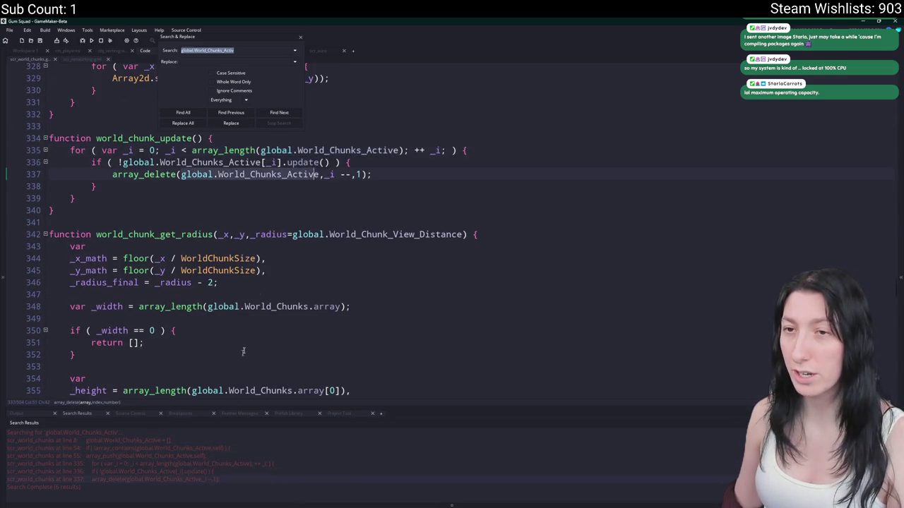
{"action": "left_click", "coordinate": [257, 463]}
{"action": "left_click", "coordinate": [259, 457]}
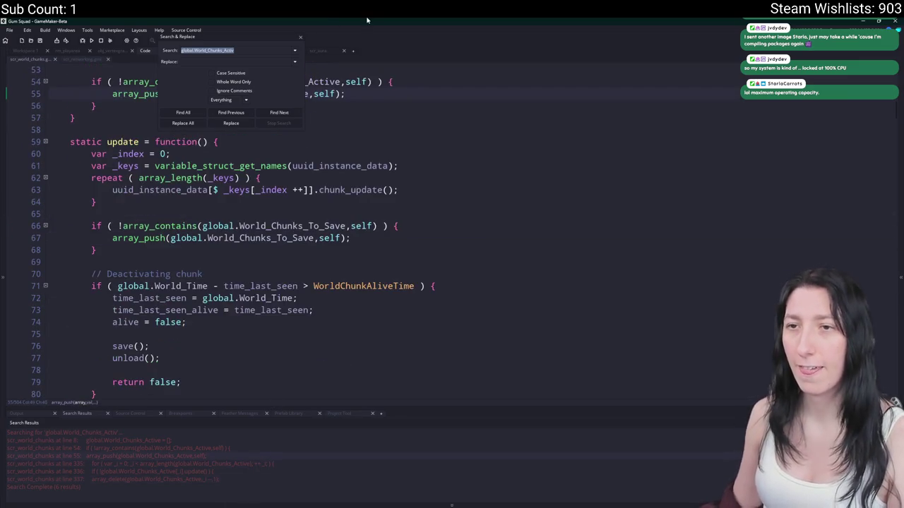
{"action": "left_click", "coordinate": [300, 36]}
Check the obj_player Step event code, then open the workspace holding obj_world
{"action": "left_click", "coordinate": [312, 53]}
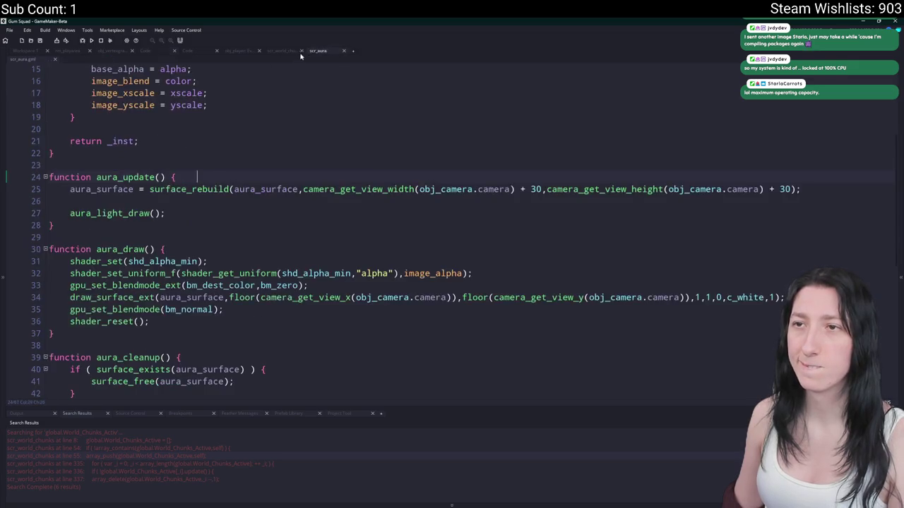
{"action": "left_click", "coordinate": [297, 52]}
{"action": "left_click", "coordinate": [241, 51]}
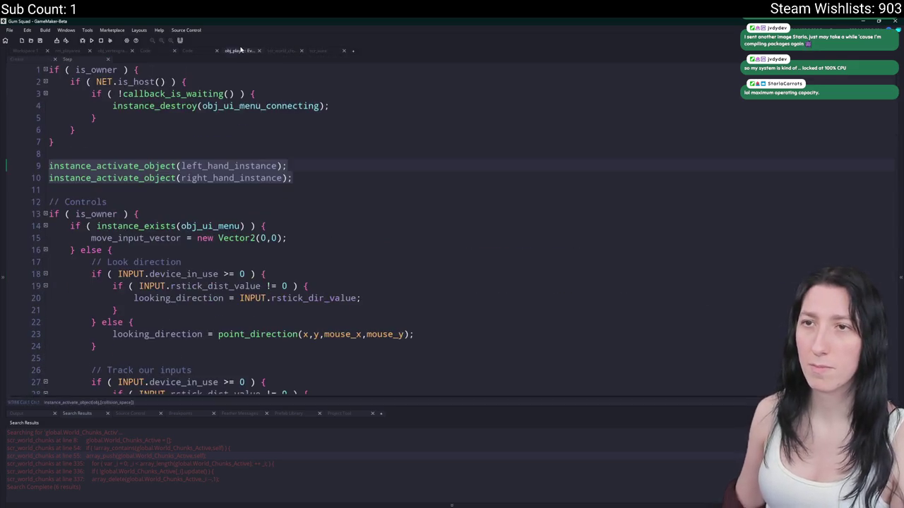
{"action": "left_click", "coordinate": [237, 166]}
{"action": "left_click", "coordinate": [188, 51]}
{"action": "left_click", "coordinate": [45, 52]}
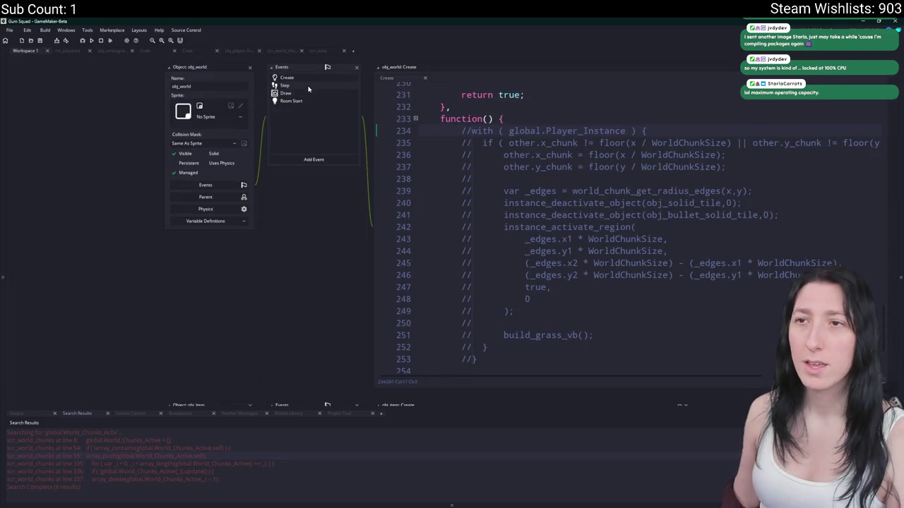
{"action": "double_click", "coordinate": [309, 86]}
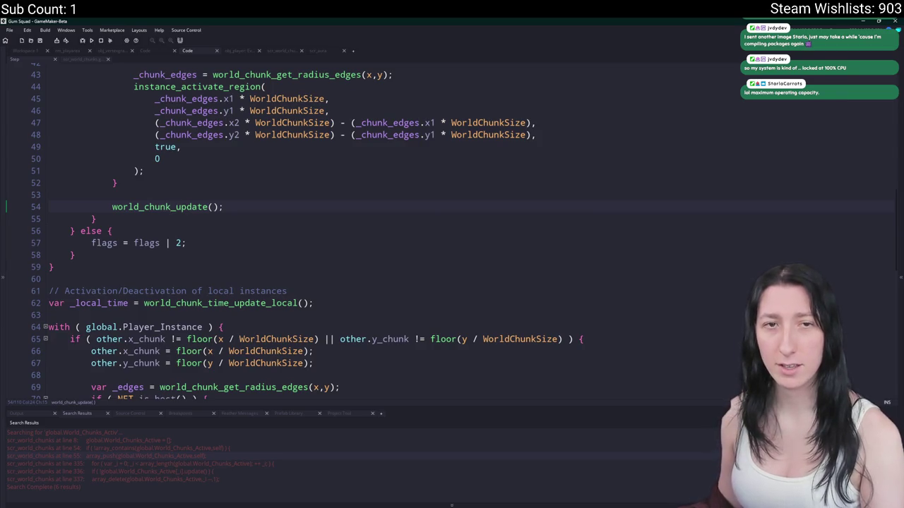
{"action": "key", "text": "Down"}
{"action": "key", "text": "Down"}
{"action": "key", "text": "Down"}
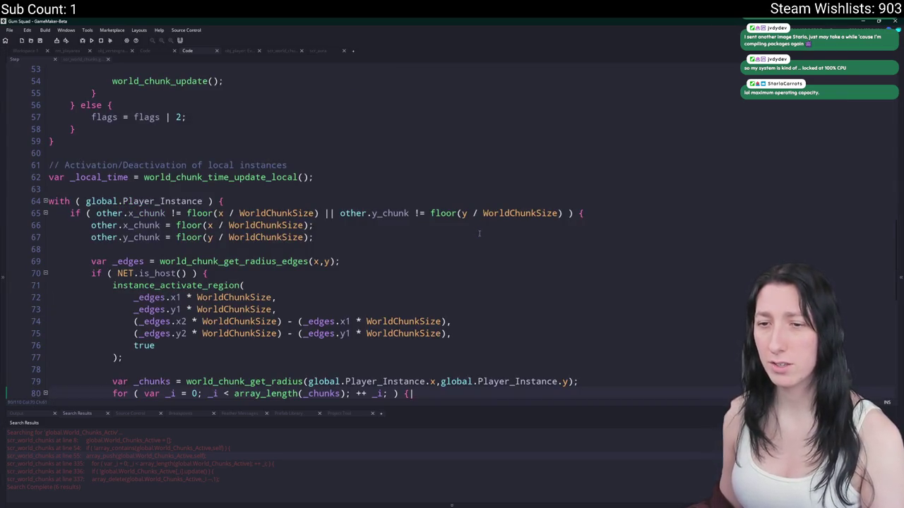
{"action": "scroll", "coordinate": [475, 233], "scroll_direction": "down", "scroll_amount": 2}
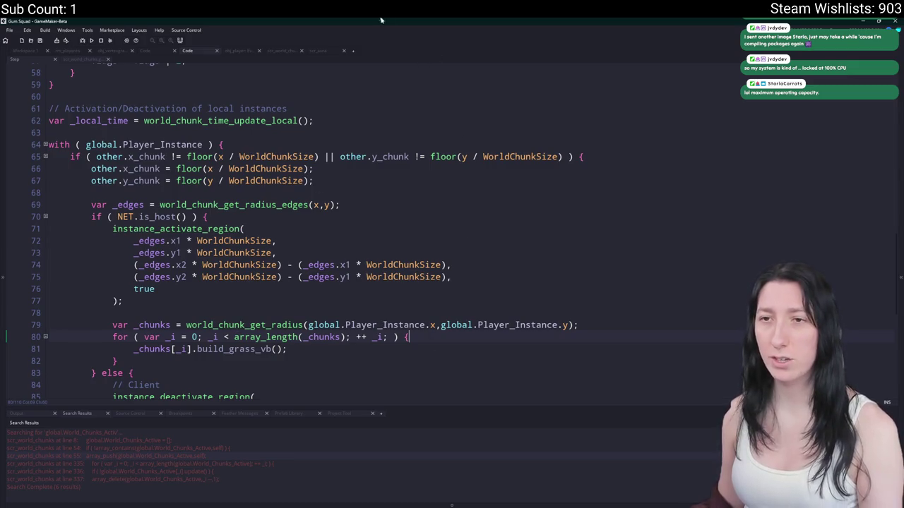
{"action": "key", "text": "Return"}
{"action": "key", "text": "ctrl+v"}
{"action": "scroll", "coordinate": [300, 249], "scroll_direction": "down", "scroll_amount": 3}
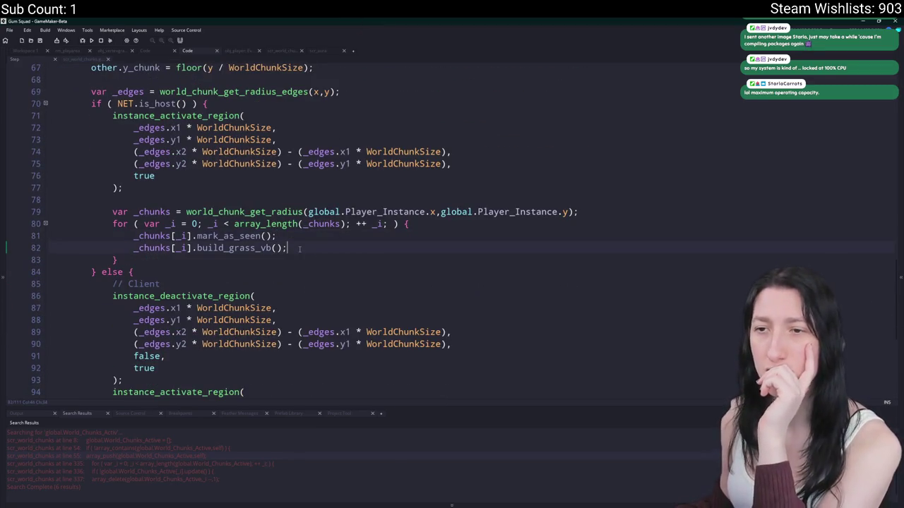
{"action": "scroll", "coordinate": [321, 237], "scroll_direction": "up", "scroll_amount": 2}
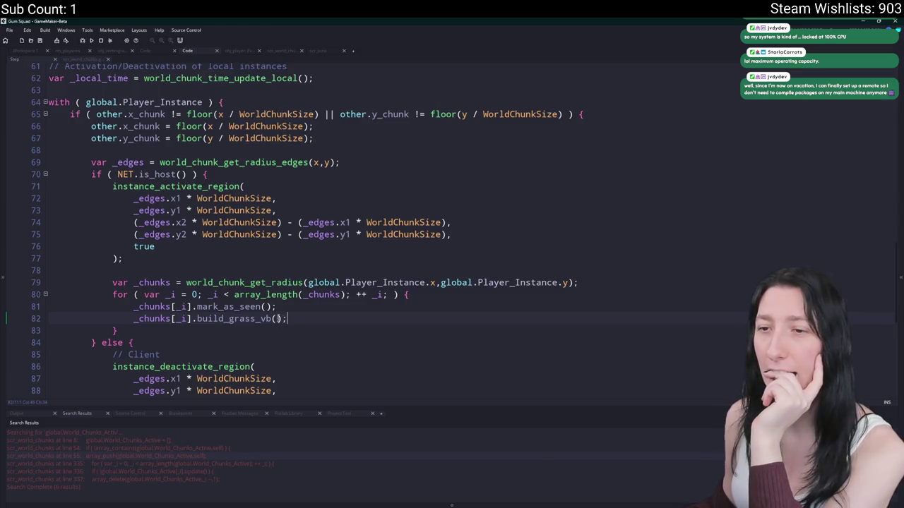
{"action": "key", "text": "Up"}
{"action": "scroll", "coordinate": [377, 271], "scroll_direction": "up", "scroll_amount": 2}
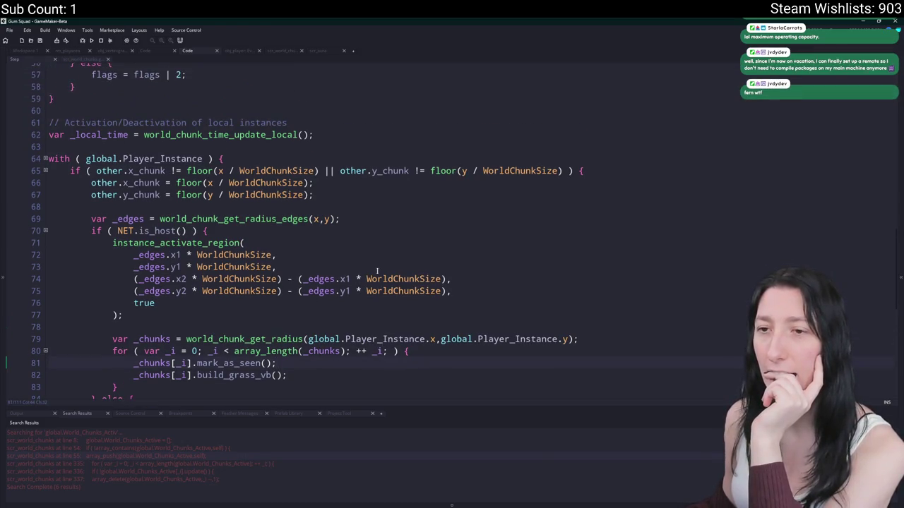
Stop the game, clean the build, show the ChunksDebug layer in rm_playarea, and run with F5
{"action": "left_click", "coordinate": [83, 41]}
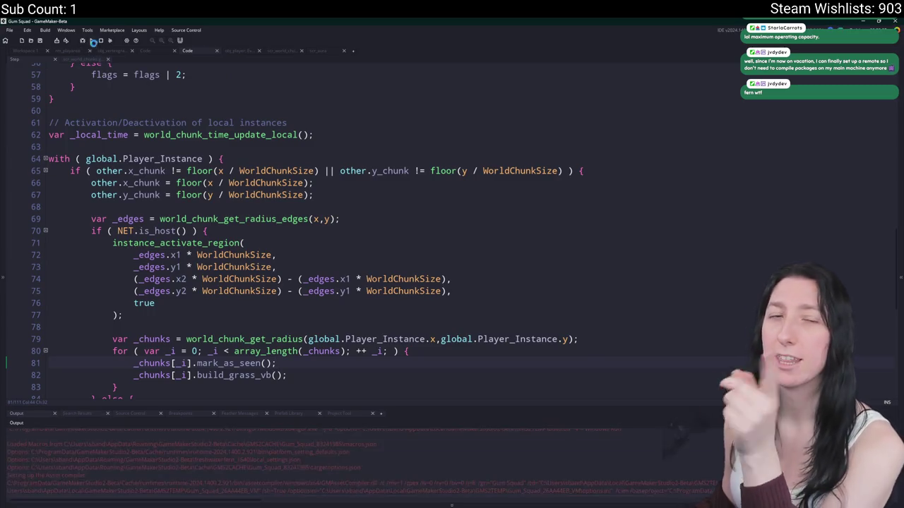
{"action": "left_click", "coordinate": [108, 41]}
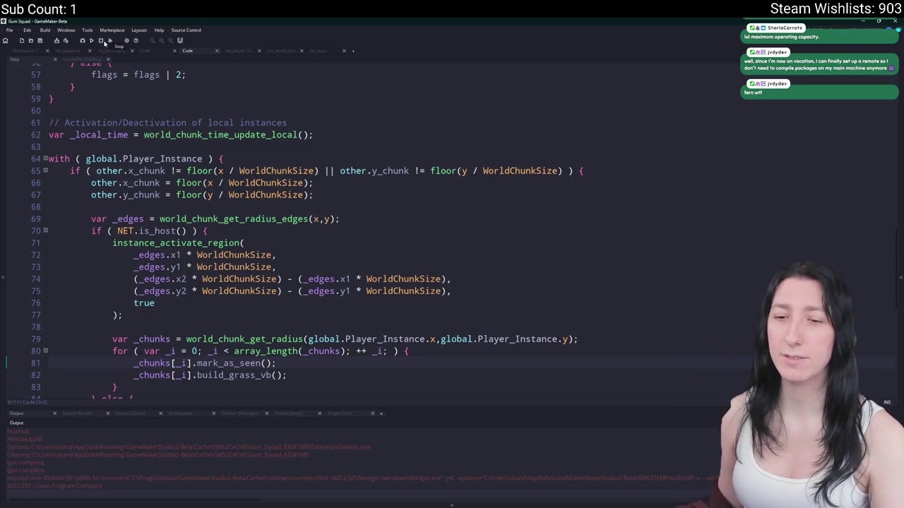
{"action": "left_click", "coordinate": [68, 50]}
{"action": "left_click", "coordinate": [85, 97]}
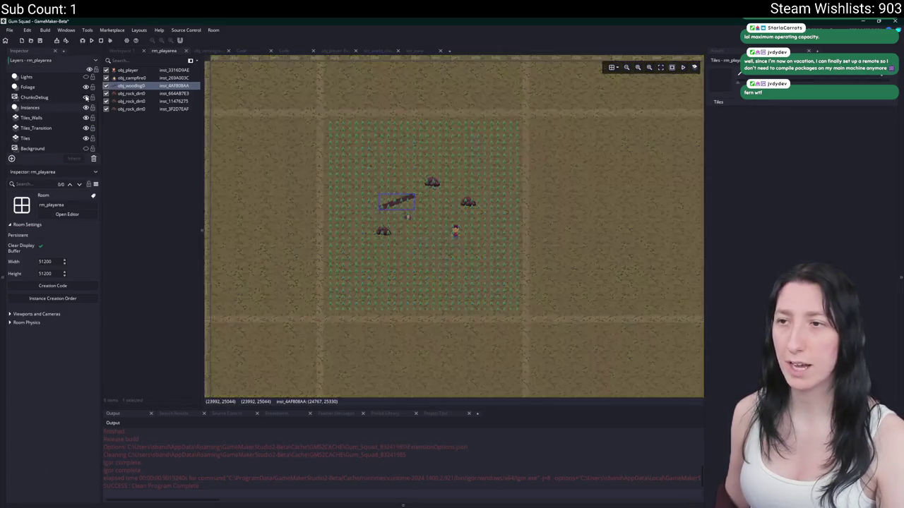
{"action": "key", "text": "F5"}
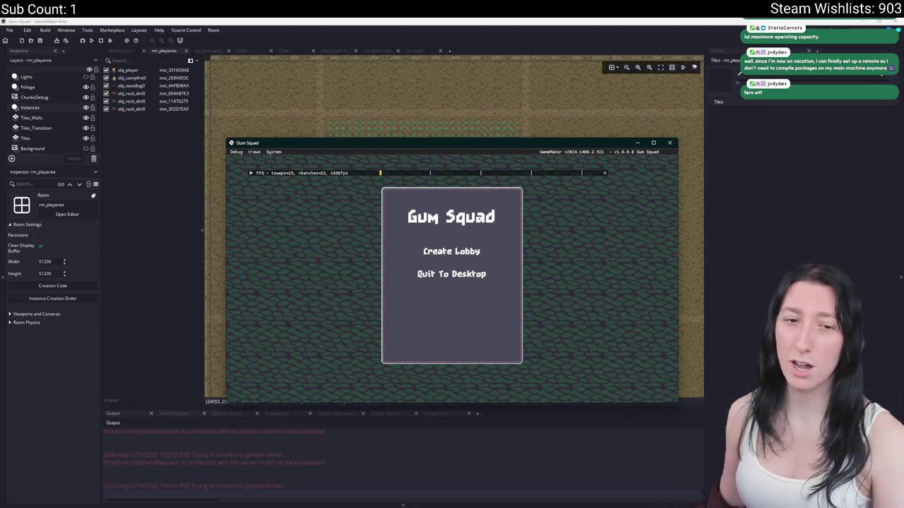
Maximize the Gum Squad window, restore and re-maximize it, then choose Create Lobby
{"action": "double_click", "coordinate": [405, 146]}
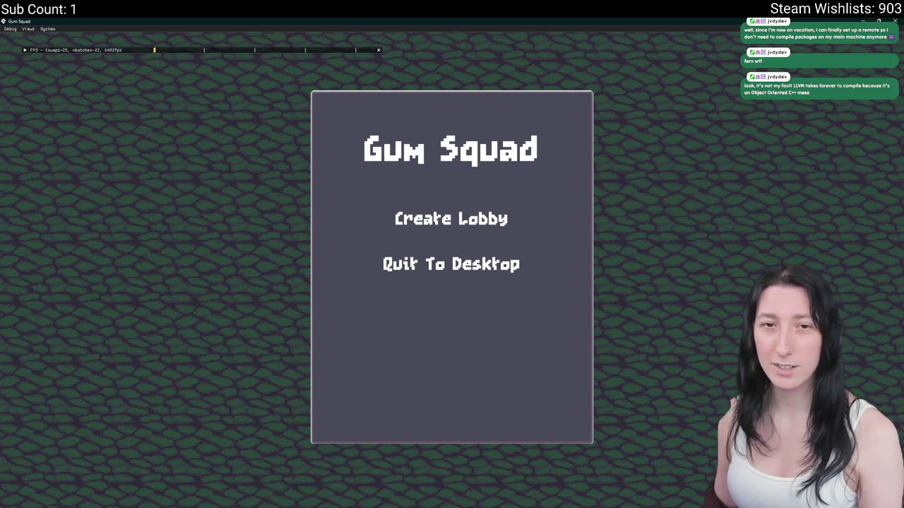
{"action": "mouse_move", "coordinate": [307, 22]}
{"action": "left_mouse_down"}
{"action": "mouse_move", "coordinate": [456, 149]}
{"action": "mouse_move", "coordinate": [448, 130]}
{"action": "mouse_move", "coordinate": [345, 78]}
{"action": "left_mouse_up"}
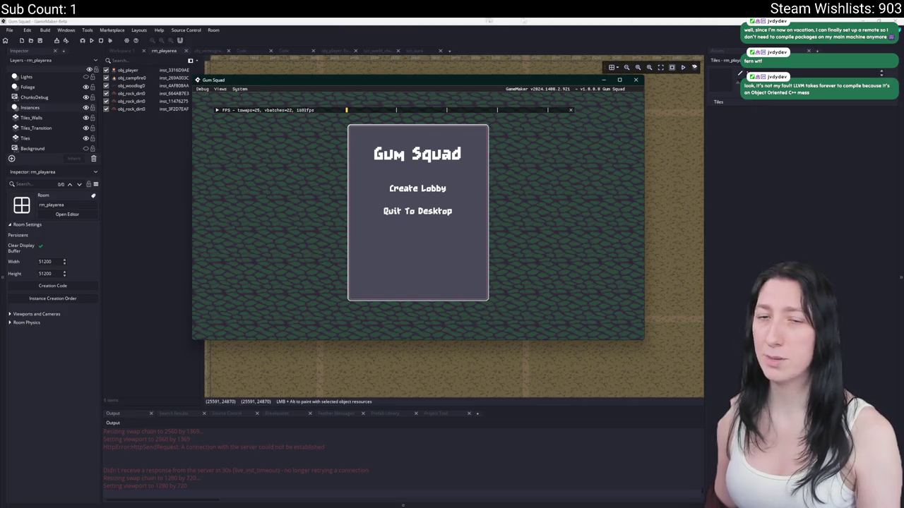
{"action": "left_click_drag", "start_coordinate": [406, 80], "coordinate": [403, 4]}
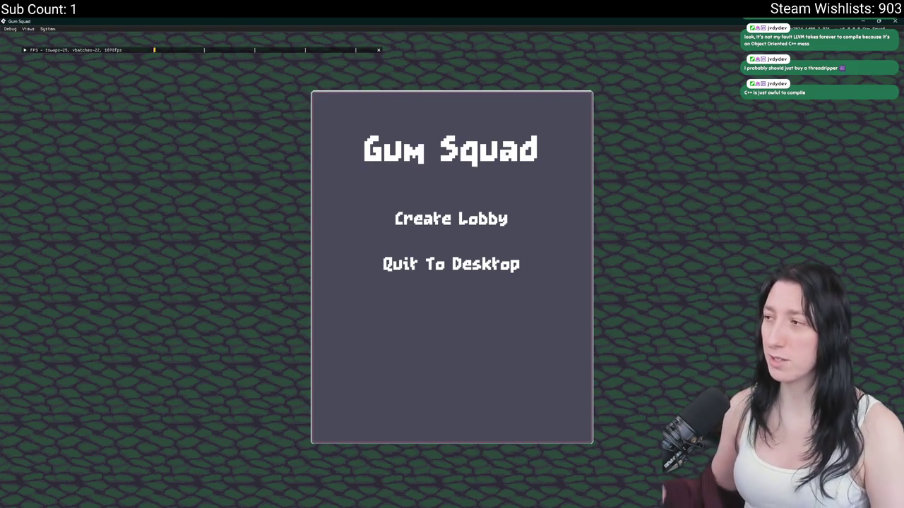
{"action": "left_click", "coordinate": [447, 221]}
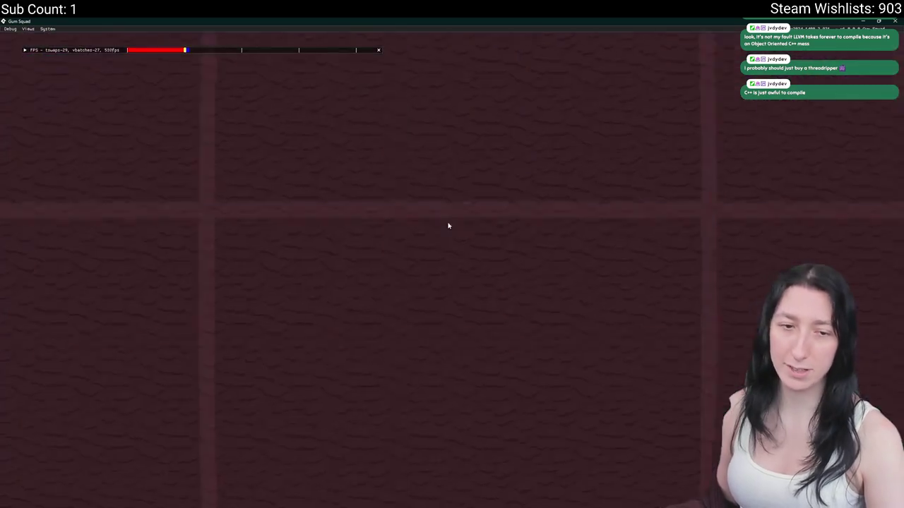
Walk the character right and back left across the chunk grid while zooming the camera
{"action": "key", "text": "d"}
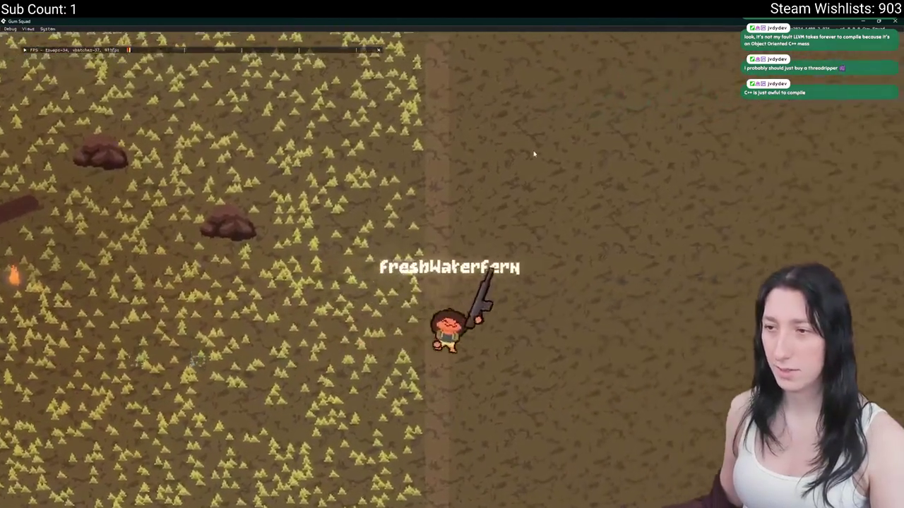
{"action": "scroll", "coordinate": [427, 213], "scroll_direction": "down", "scroll_amount": 5}
{"action": "key", "text": "d"}
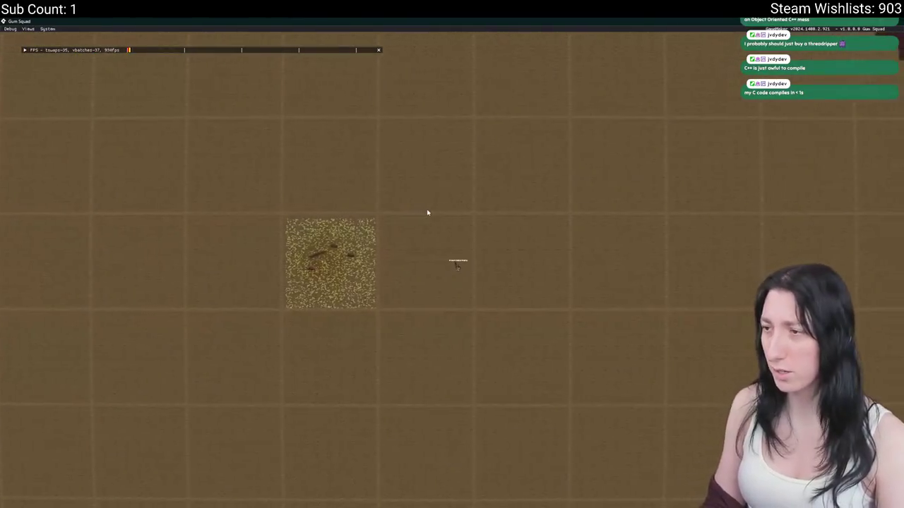
{"action": "key", "text": "d"}
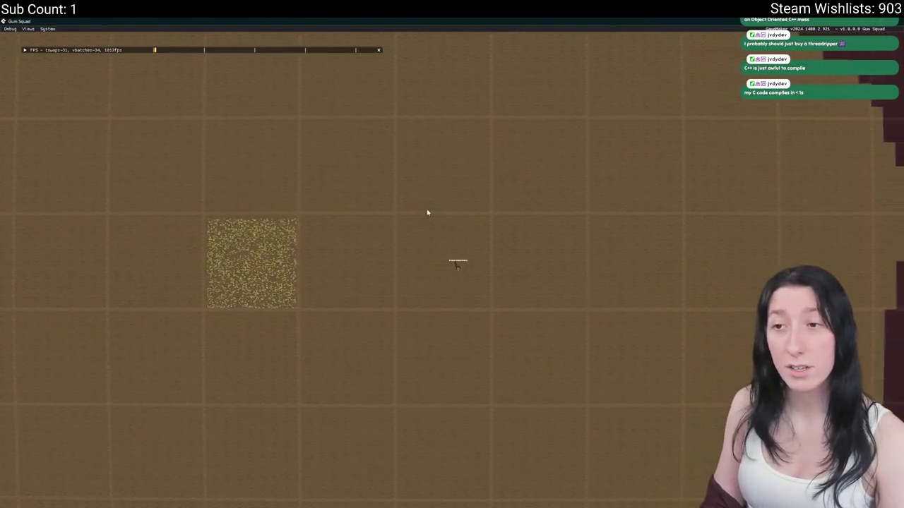
{"action": "key", "text": "a"}
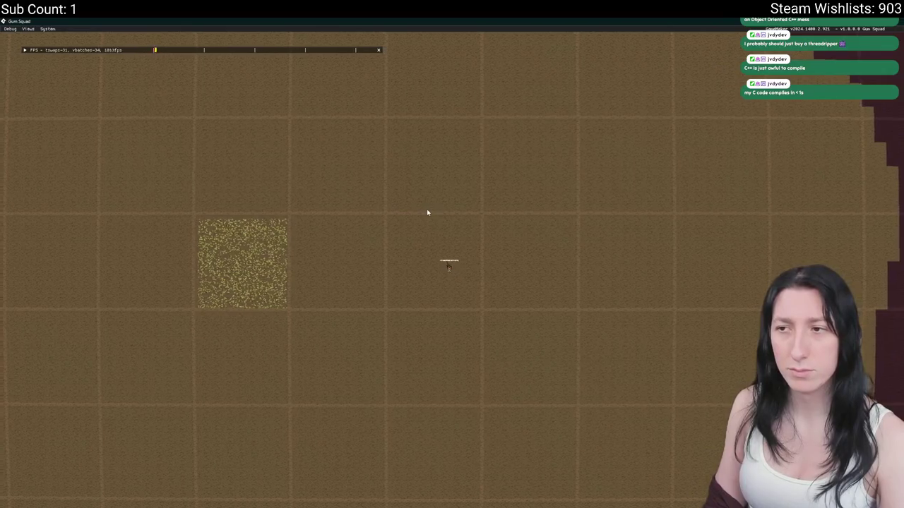
{"action": "scroll", "coordinate": [427, 212], "scroll_direction": "up", "scroll_amount": 4}
{"action": "scroll", "coordinate": [426, 209], "scroll_direction": "up", "scroll_amount": 5}
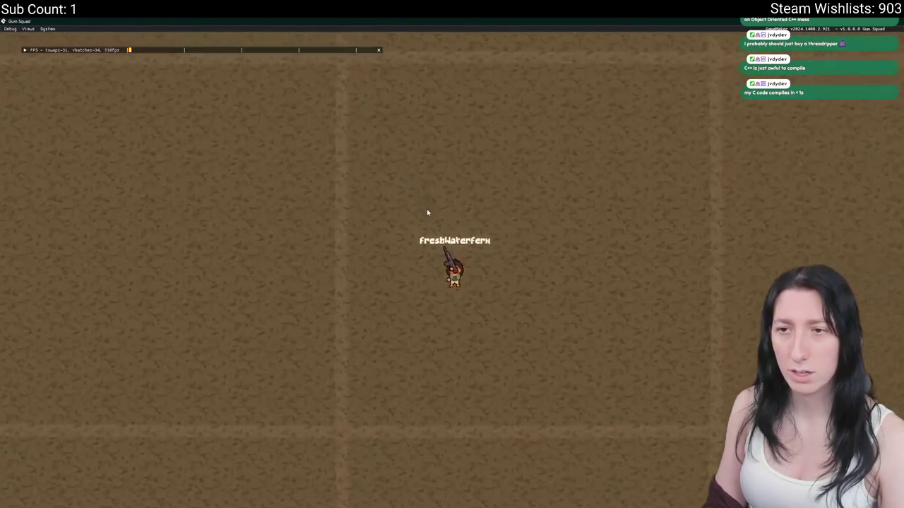
{"action": "scroll", "coordinate": [427, 212], "scroll_direction": "down", "scroll_amount": 8}
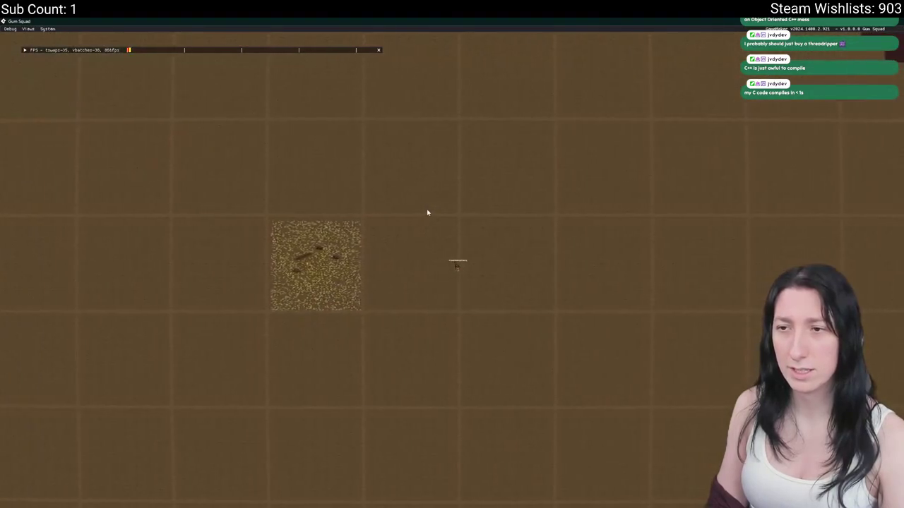
Walk right across the chunks again, then quit the game with Escape
{"action": "key", "text": "d"}
{"action": "scroll", "coordinate": [427, 213], "scroll_direction": "down", "scroll_amount": 1}
{"action": "key", "text": "d"}
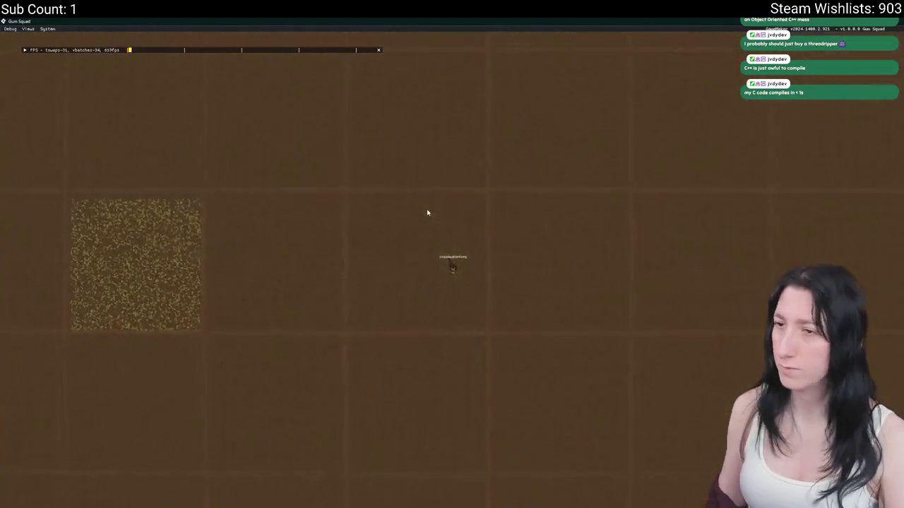
{"action": "key", "text": "Escape"}
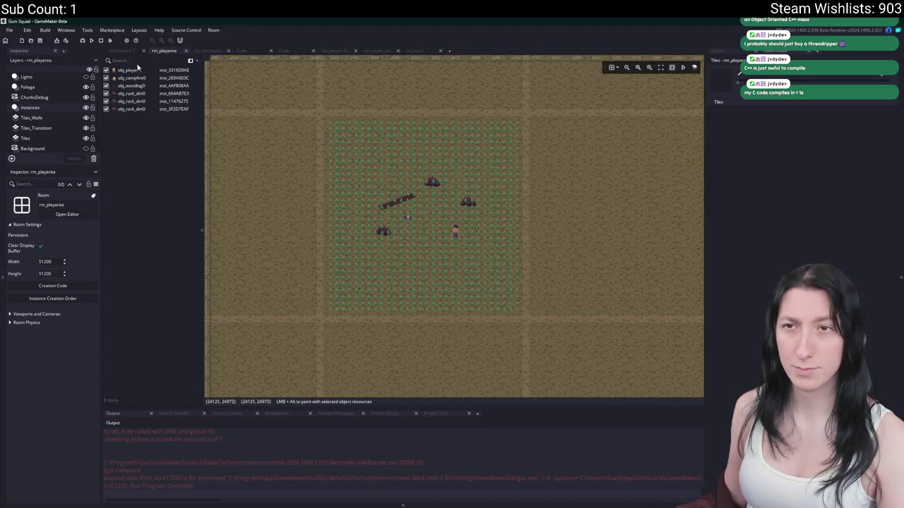
Switch to Workspace 1 and open obj_draw through the Ctrl+T asset search
{"action": "left_click", "coordinate": [121, 51]}
{"action": "left_click_drag", "start_coordinate": [205, 123], "coordinate": [195, 259]}
{"action": "key", "text": "ctrl+t"}
{"action": "type", "text": "obj"}
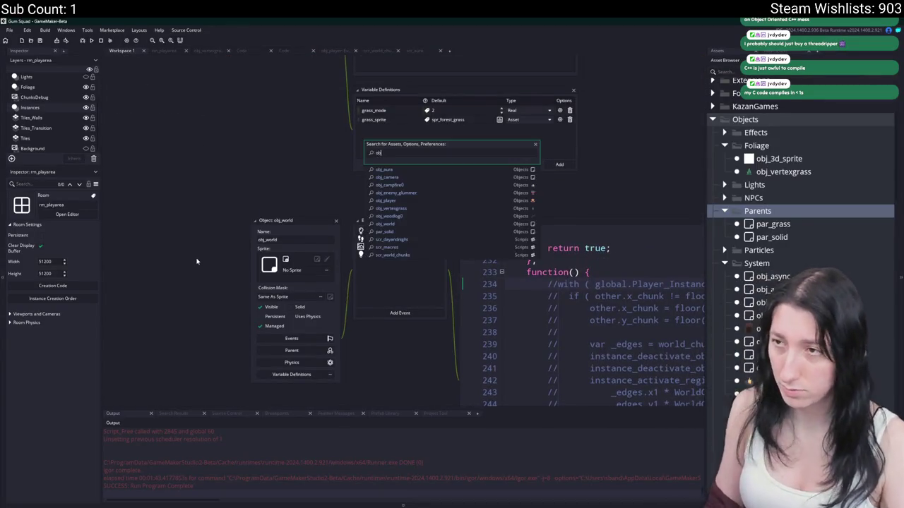
{"action": "type", "text": "_dr"}
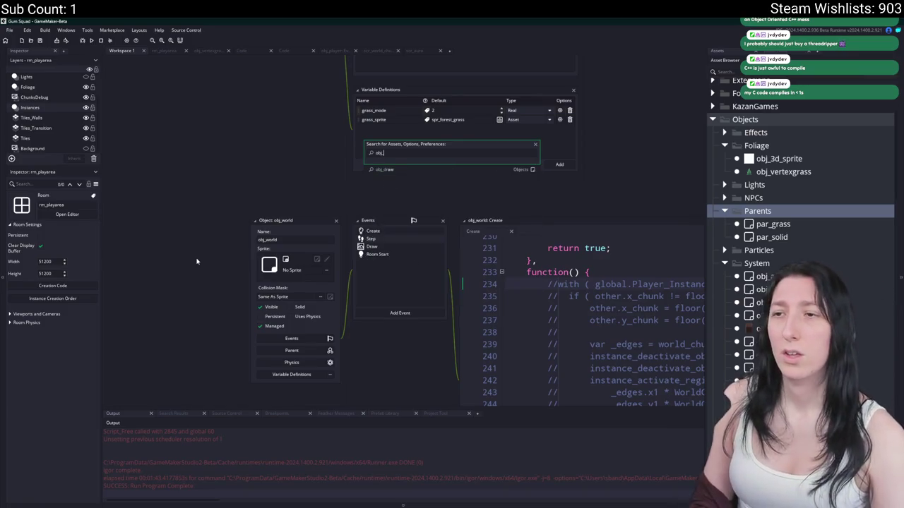
{"action": "key", "text": "Return"}
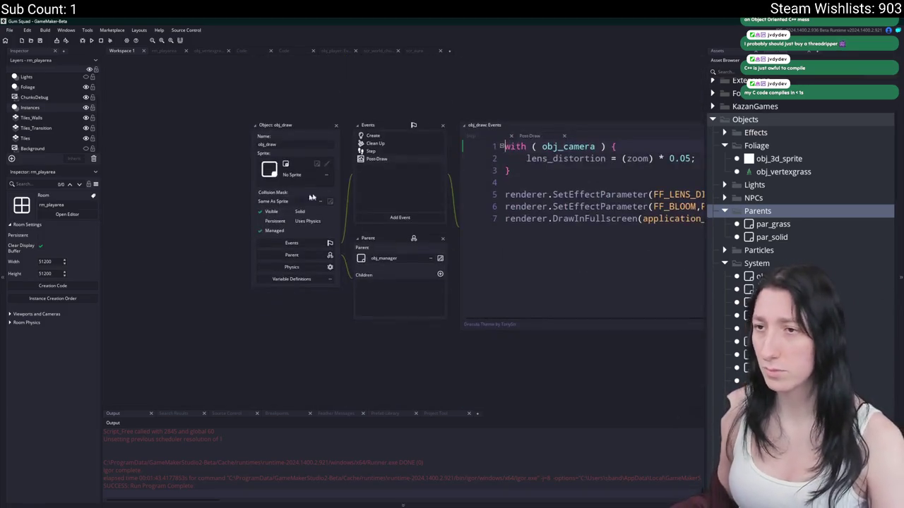
Add a Draw > Draw event to obj_draw
{"action": "left_click", "coordinate": [246, 244]}
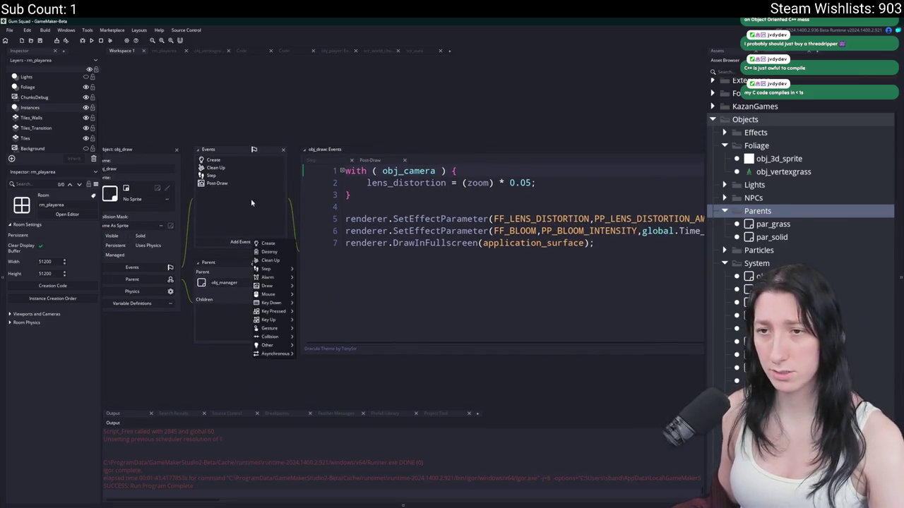
{"action": "left_click", "coordinate": [264, 278]}
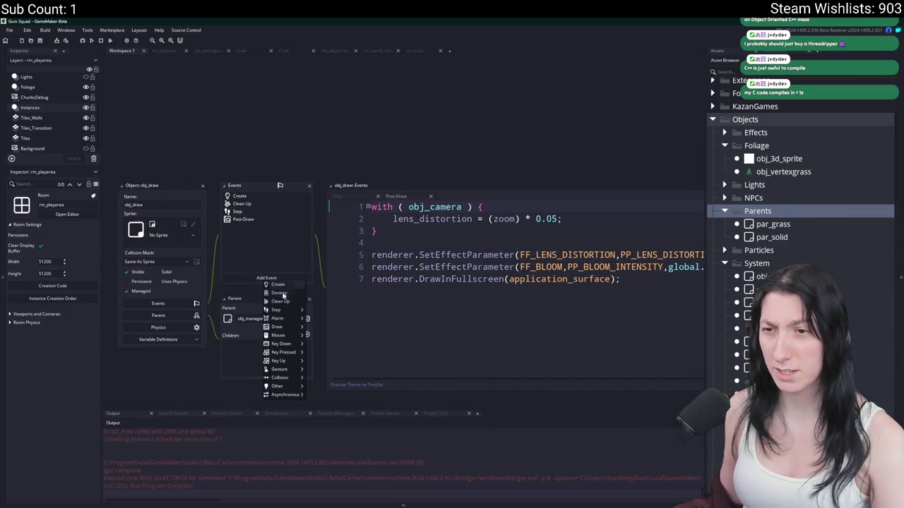
{"action": "mouse_move", "coordinate": [286, 326]}
{"action": "left_click", "coordinate": [315, 330]}
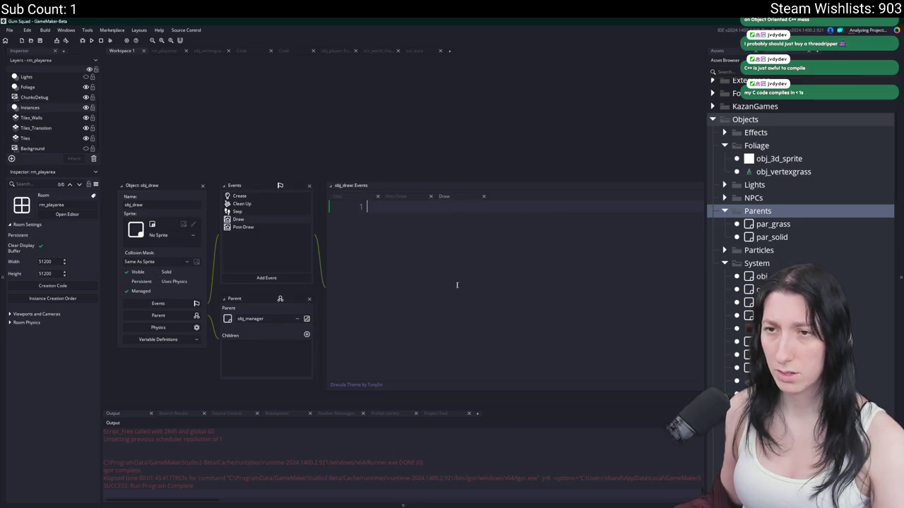
Add a draw_rectangle call with a blank line above it
{"action": "type", "text": "draw_rec"}
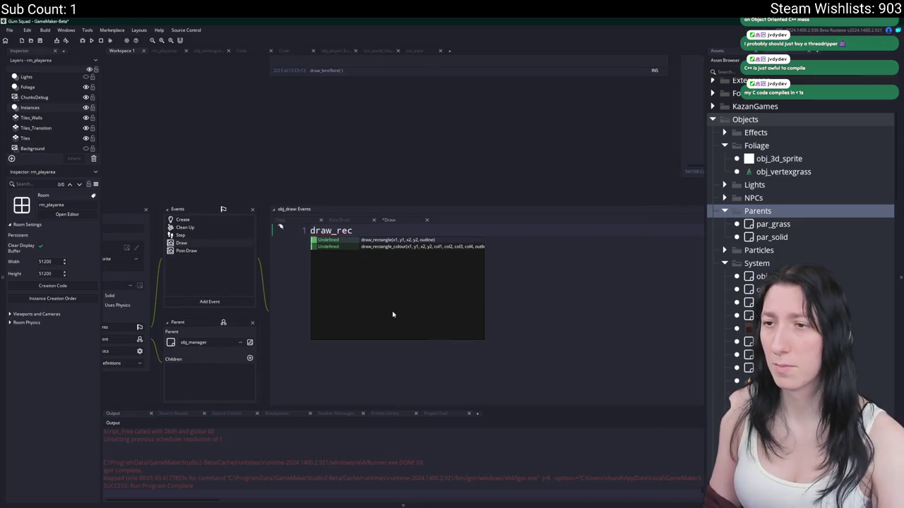
{"action": "key", "text": "Return"}
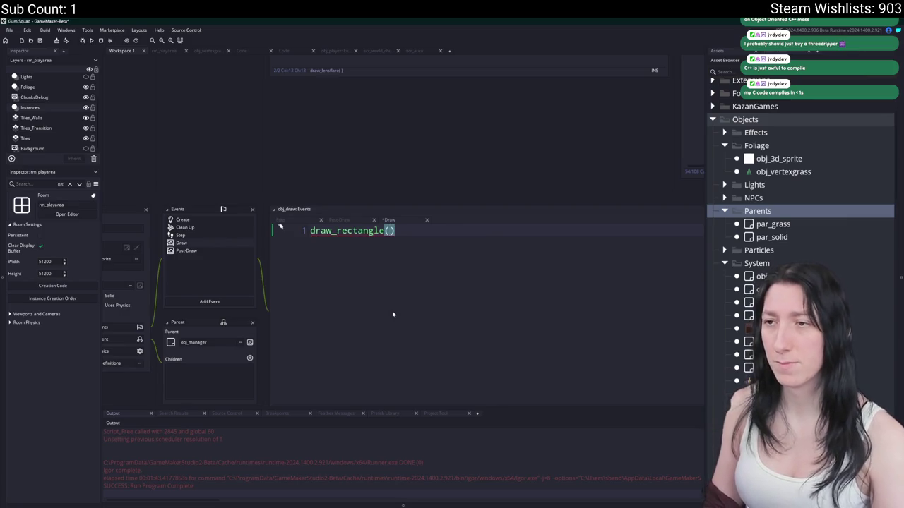
{"action": "key", "text": "Home"}
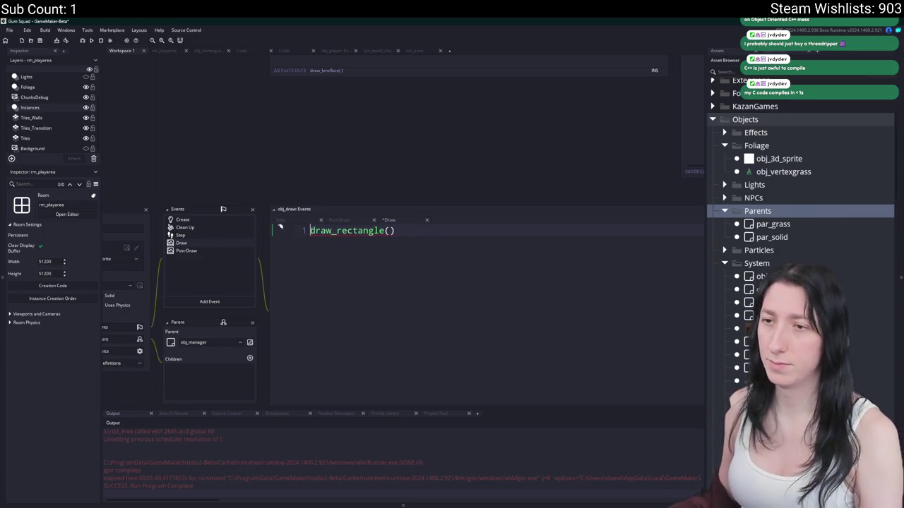
{"action": "key", "text": "Return"}
{"action": "key", "text": "Up"}
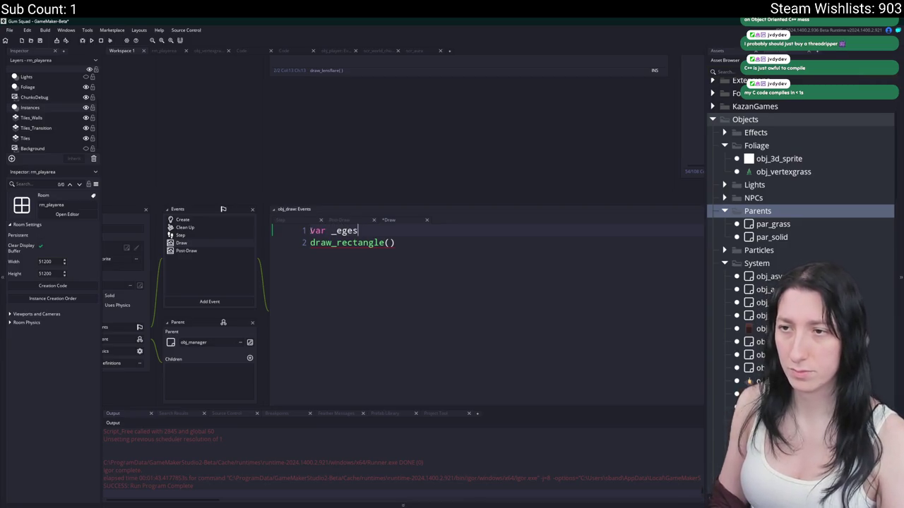
Above draw_rectangle, get _edges from world_chunk_get_radius_edges(x)
{"action": "type", "text": "ges = "}
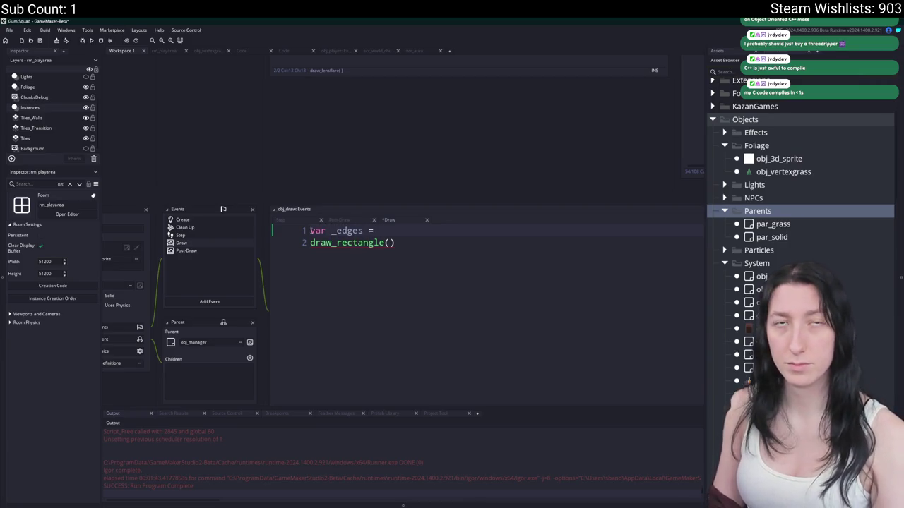
{"action": "type", "text": "radius"}
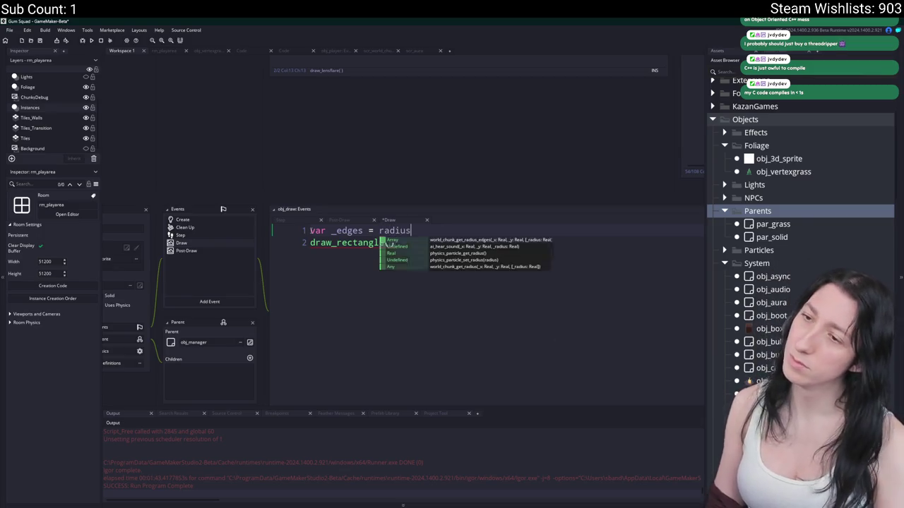
{"action": "left_click", "coordinate": [503, 240]}
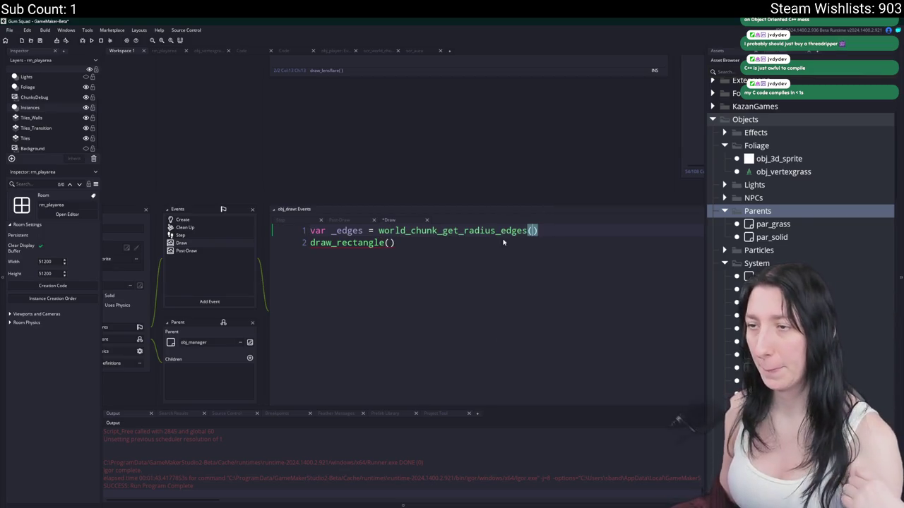
{"action": "type", "text": "global.Playe"}
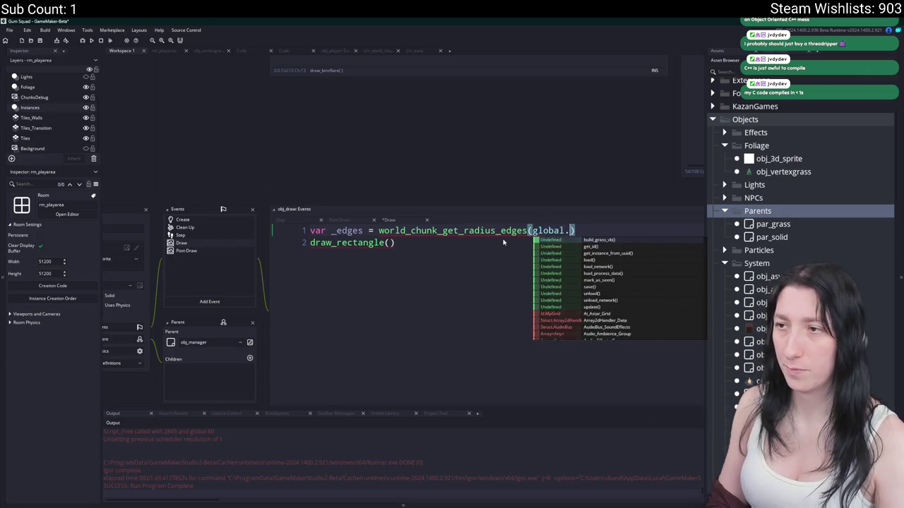
{"action": "key", "text": "Return"}
{"action": "type", "text": ".x"}
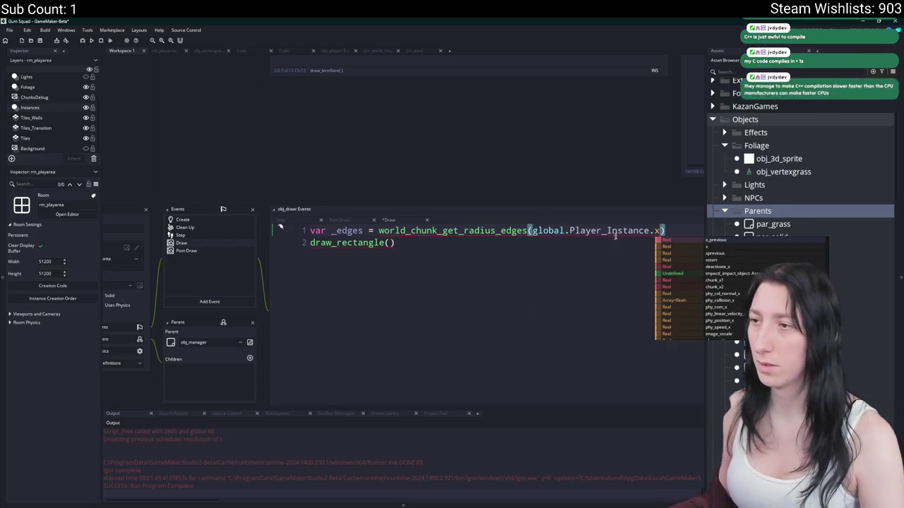
{"action": "key", "text": "Left"}
{"action": "key", "text": "ctrl+shift+Left"}
{"action": "key", "text": "ctrl+shift+Left"}
{"action": "key", "text": "ctrl+shift+Left"}
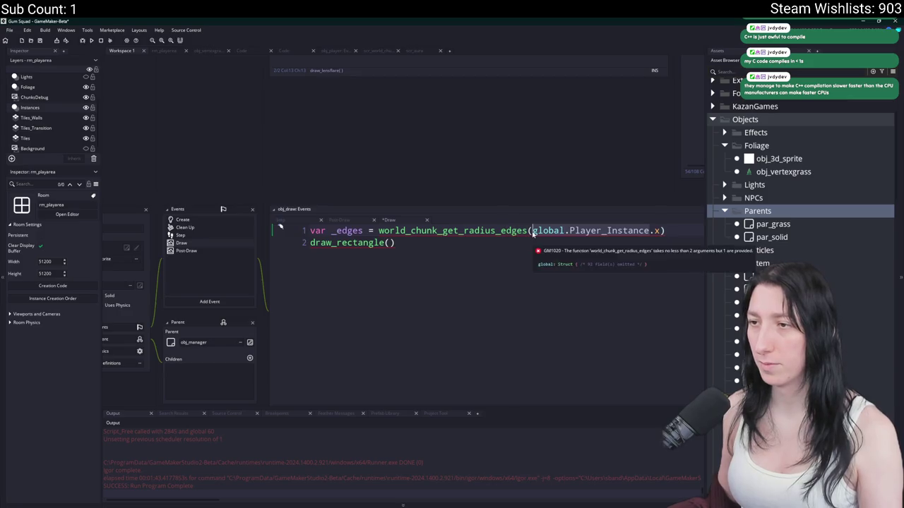
{"action": "key", "text": "BackSpace"}
{"action": "key", "text": "BackSpace"}
{"action": "key", "text": "Escape"}
{"action": "key", "text": "Down"}
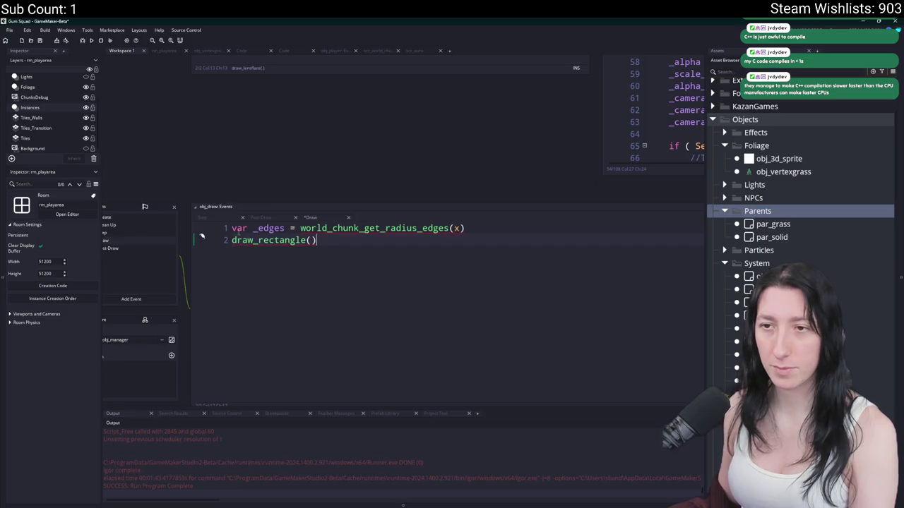
Wrap both lines in with ( global.Player_Instance ), indent them, and maximize the editor
{"action": "left_click", "coordinate": [232, 228]}
{"action": "key", "text": "Return"}
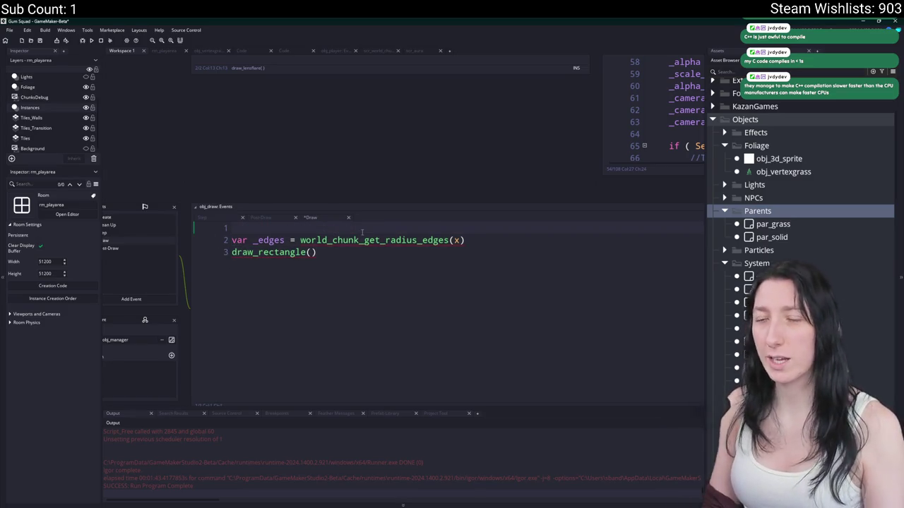
{"action": "type", "text": "with( global.Player_Instance ) {"}
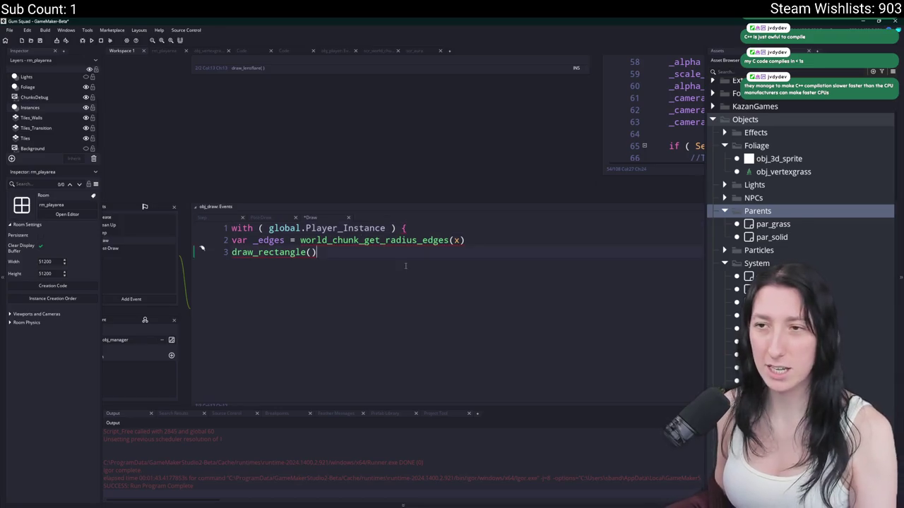
{"action": "left_click_drag", "start_coordinate": [202, 248], "coordinate": [313, 240]}
{"action": "key", "text": "Tab"}
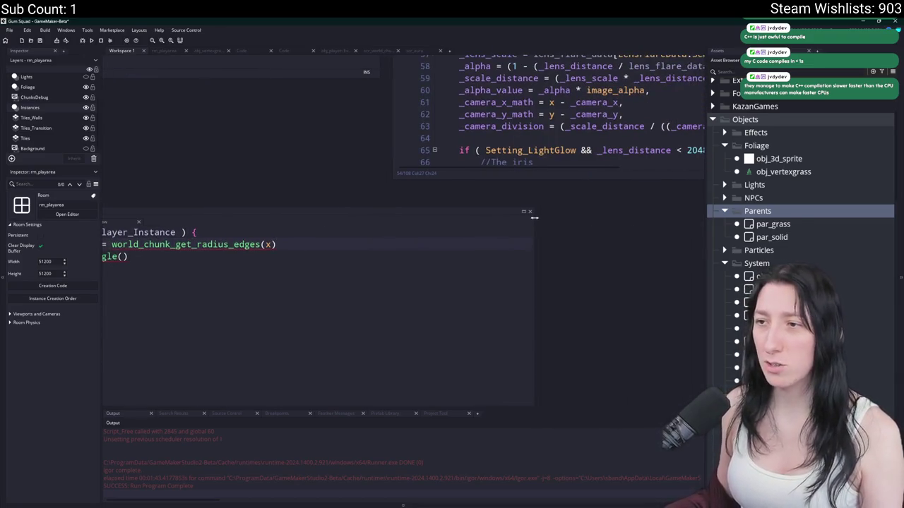
{"action": "left_click", "coordinate": [523, 211]}
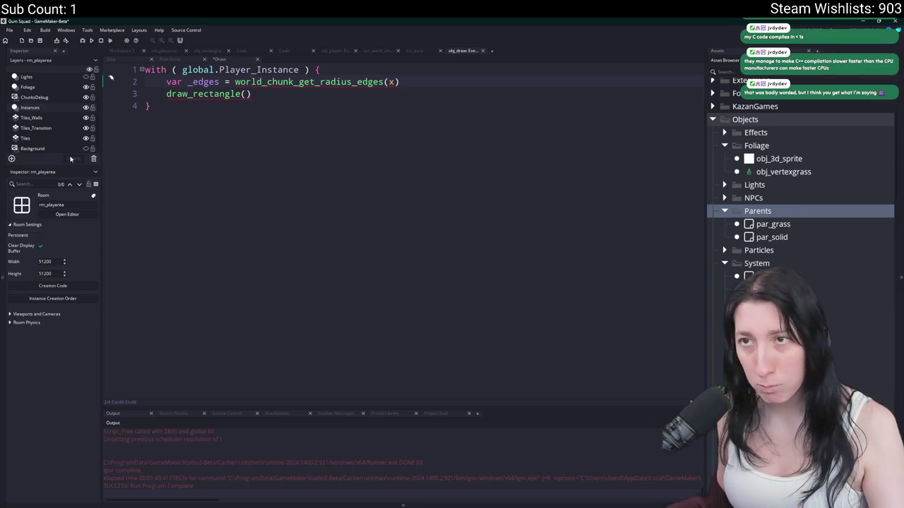
Pass x,y to world_chunk_get_radius_edges after checking World_Chunk_View_Distance in its definition
{"action": "key", "text": "Left"}
{"action": "type", "text": ",y,"}
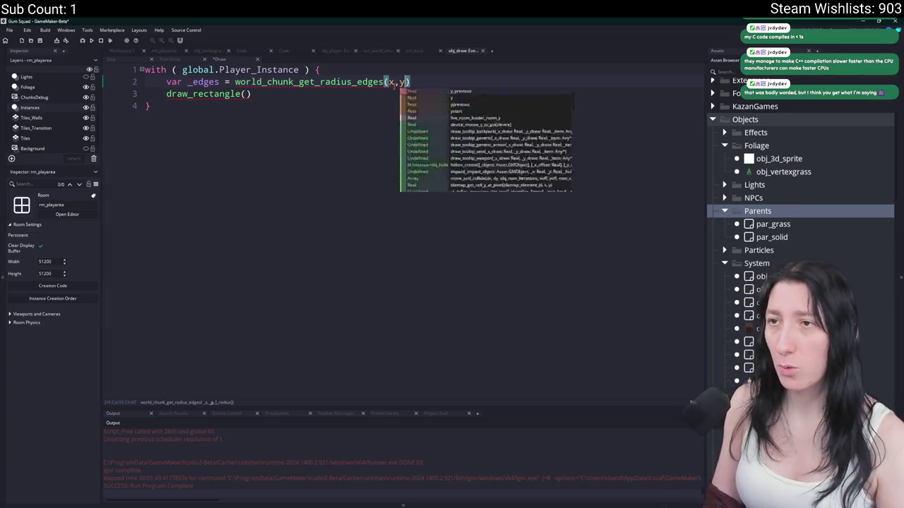
{"action": "middle_click", "coordinate": [347, 85]}
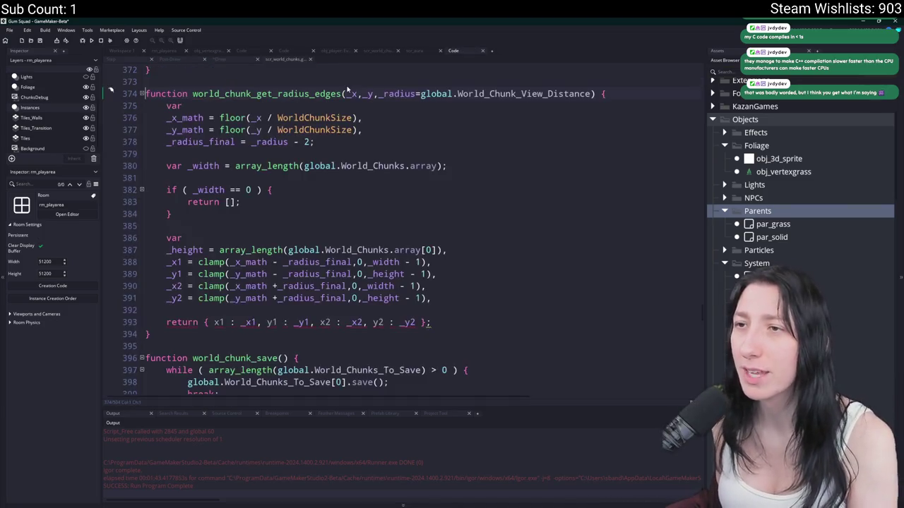
{"action": "double_click", "coordinate": [509, 93]}
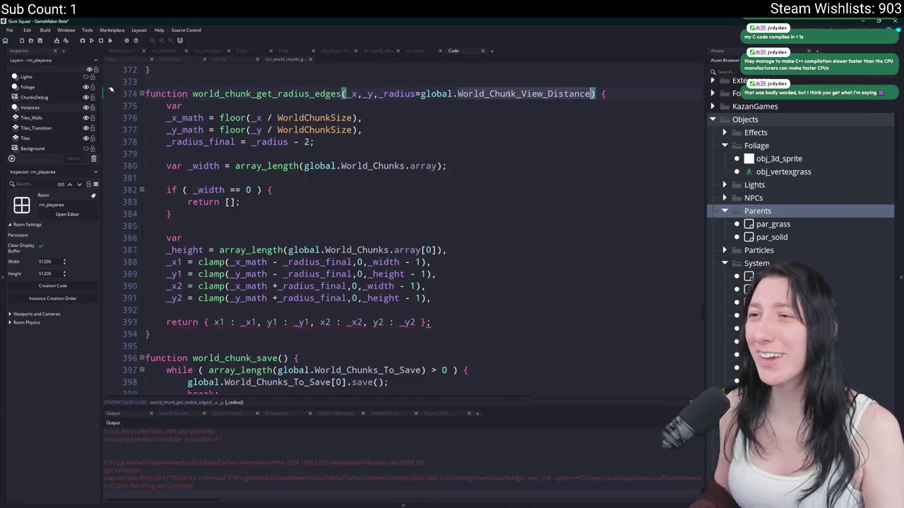
{"action": "key", "text": "ctrl+shift+f"}
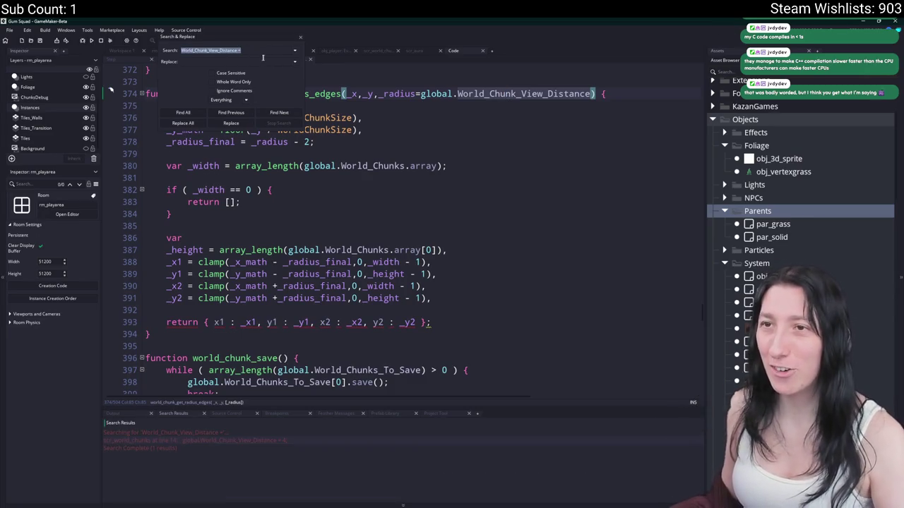
{"action": "left_click", "coordinate": [300, 37]}
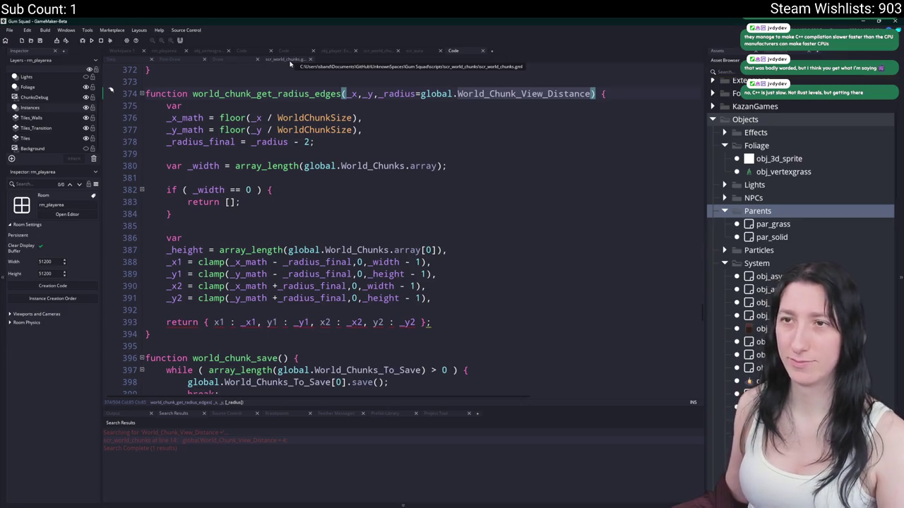
{"action": "middle_click", "coordinate": [289, 62]}
{"action": "left_click", "coordinate": [406, 82]}
{"action": "key", "text": "BackSpace"}
{"action": "type", "text": "var _edges = world_chunk_get_radius"}
Fill draw_rectangle with _edges.x1, _edges.y1, _edges.x2, _edges.y2, true for an outline
{"action": "left_click", "coordinate": [422, 83]}
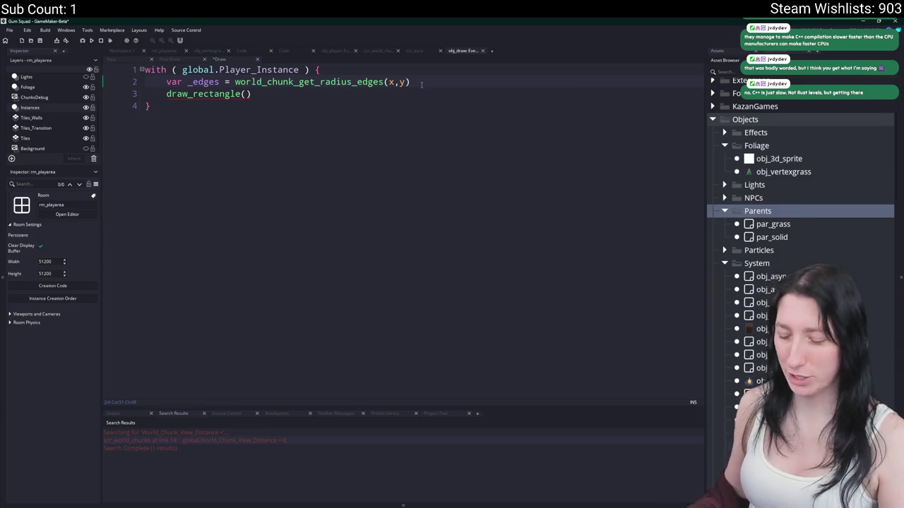
{"action": "type", "text": "_ed"}
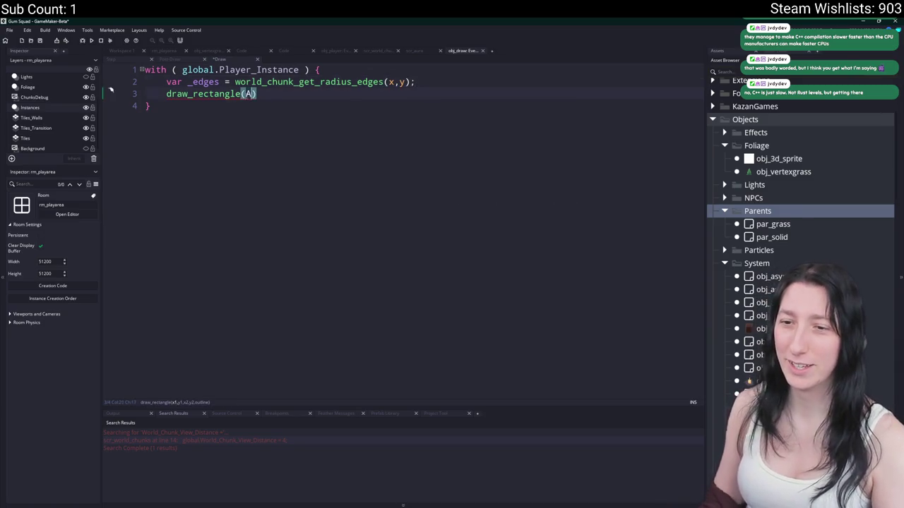
{"action": "key", "text": "BackSpace"}
{"action": "key", "text": "BackSpace"}
{"action": "key", "text": "BackSpace"}
{"action": "type", "text": "_edges.x1,_edges.y1,_edg"}
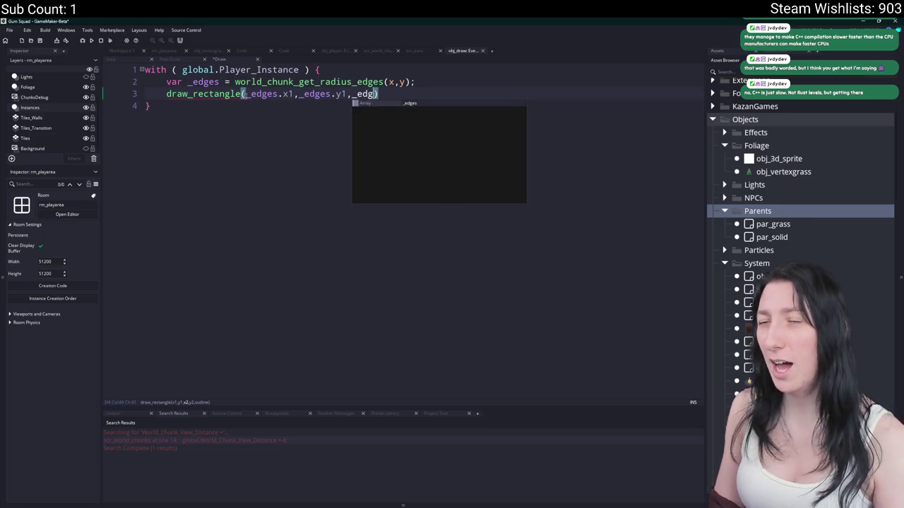
{"action": "type", "text": "es.x2,_edgesi"}
{"action": "key", "text": "BackSpace"}
{"action": "type", "text": ".y2,fa"}
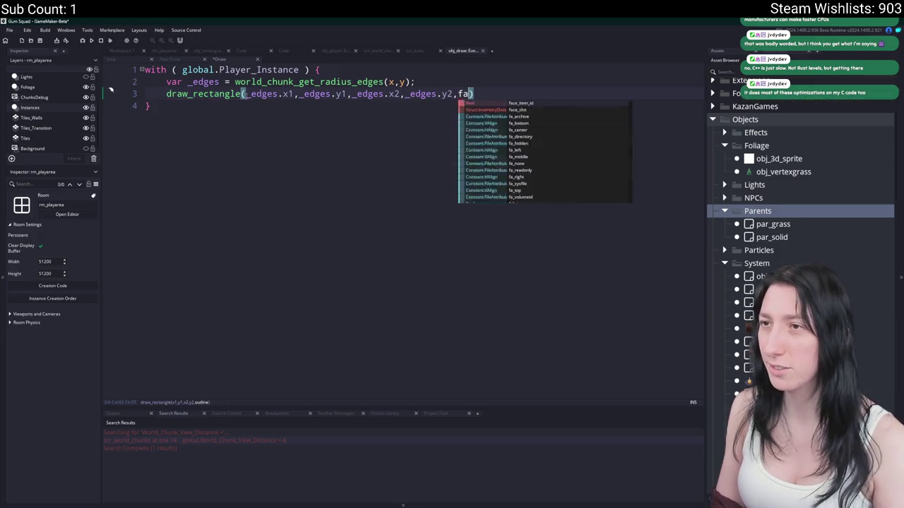
{"action": "key", "text": "BackSpace"}
{"action": "key", "text": "BackSpace"}
{"action": "type", "text": "true;"}
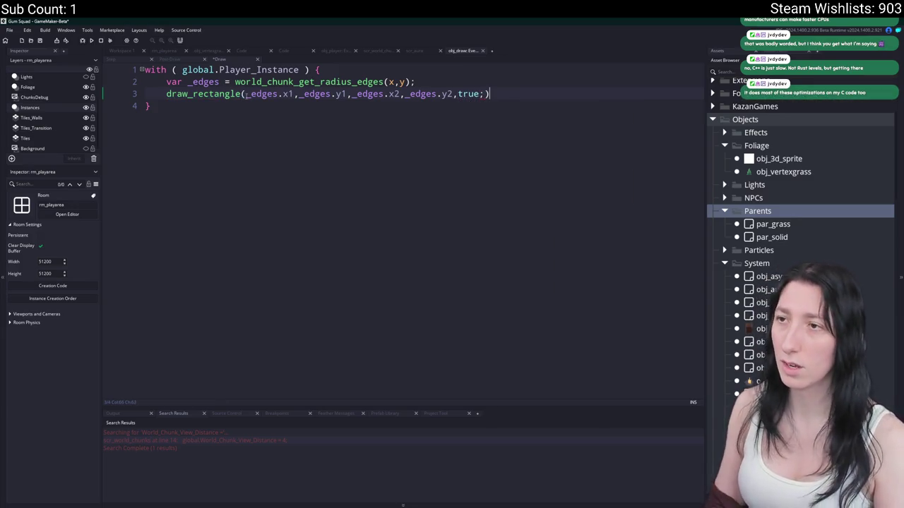
{"action": "key", "text": "BackSpace"}
{"action": "key", "text": "End"}
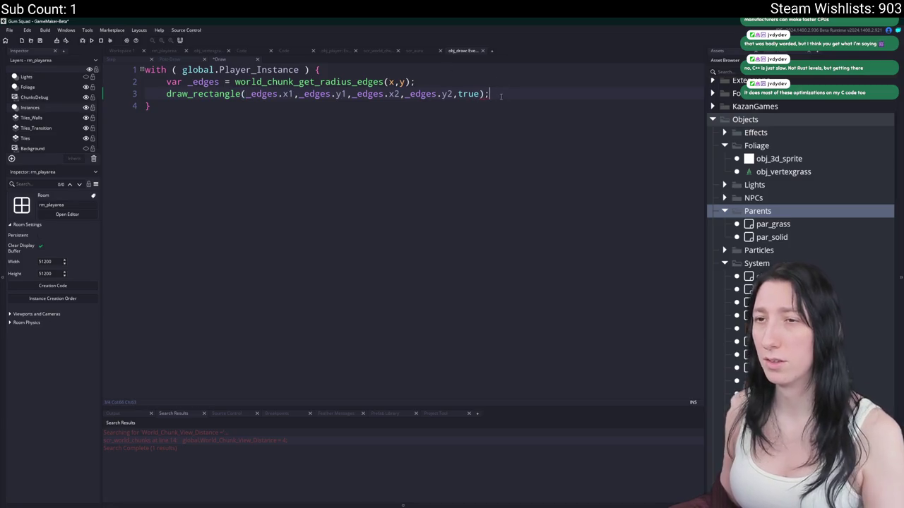
{"action": "type", "text": ";"}
Duplicate the rectangle three times with +1/-1 insets and run the game
{"action": "key", "text": "ctrl+d"}
{"action": "left_click", "coordinate": [293, 105]}
{"action": "type", "text": "+ 1"}
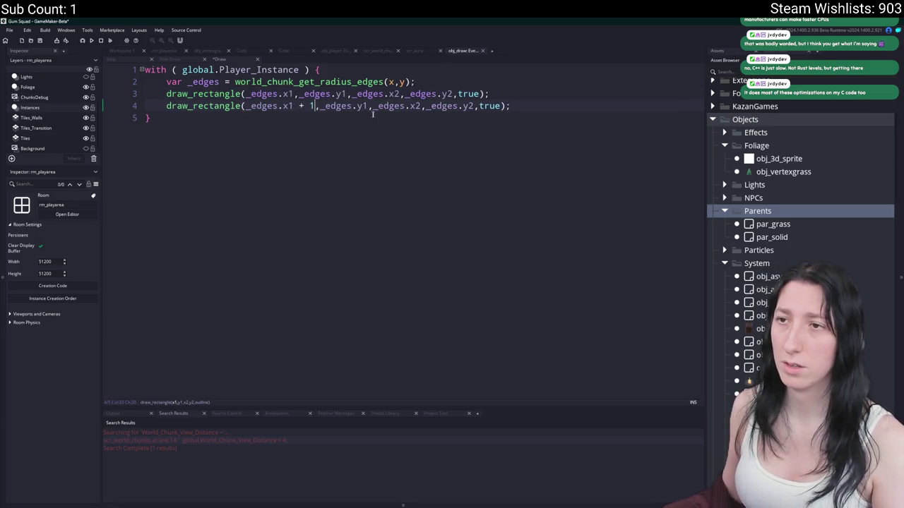
{"action": "type", "text": " + 1"}
{"action": "type", "text": " - 1"}
{"action": "type", "text": " - 1"}
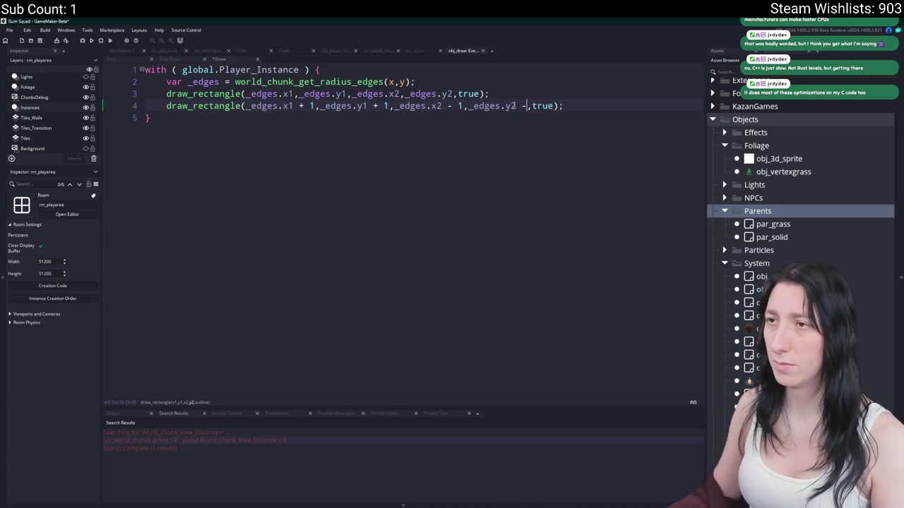
{"action": "key", "text": "ctrl+d"}
{"action": "left_click", "coordinate": [313, 118]}
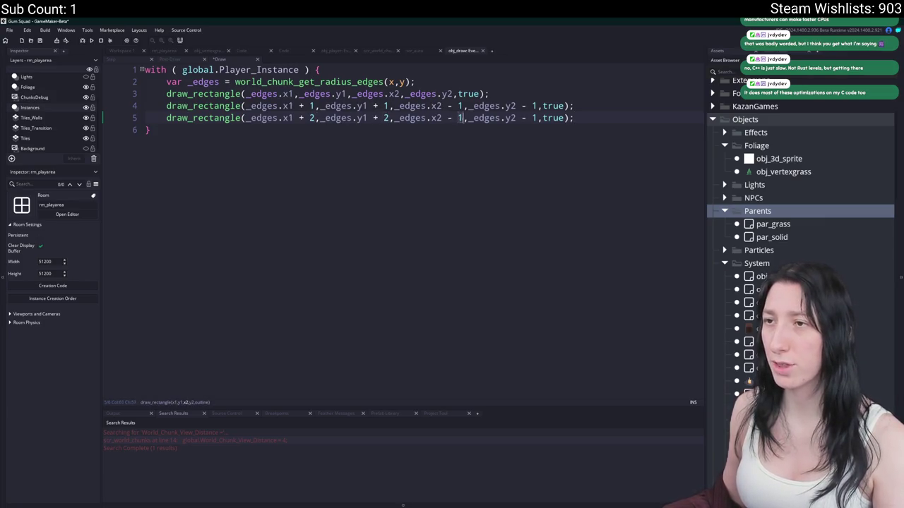
{"action": "key", "text": "ctrl+d"}
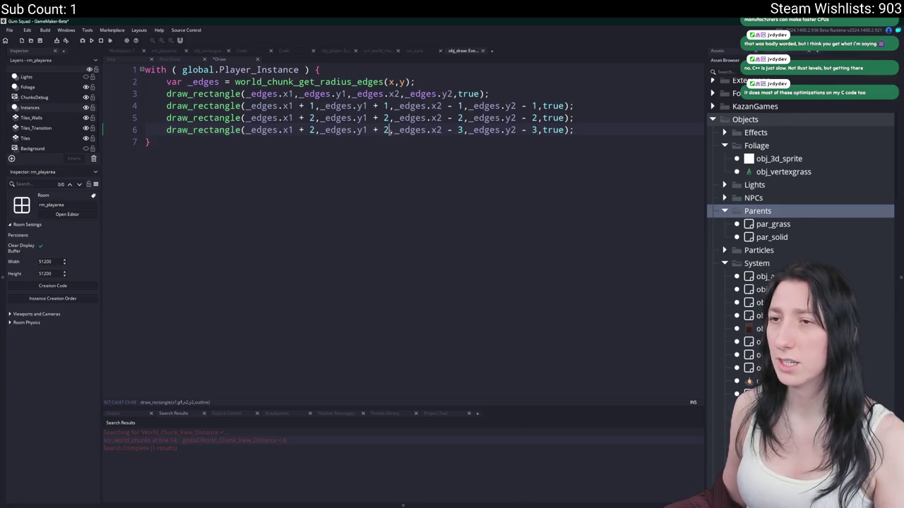
{"action": "left_click", "coordinate": [339, 67]}
{"action": "key", "text": "F5"}
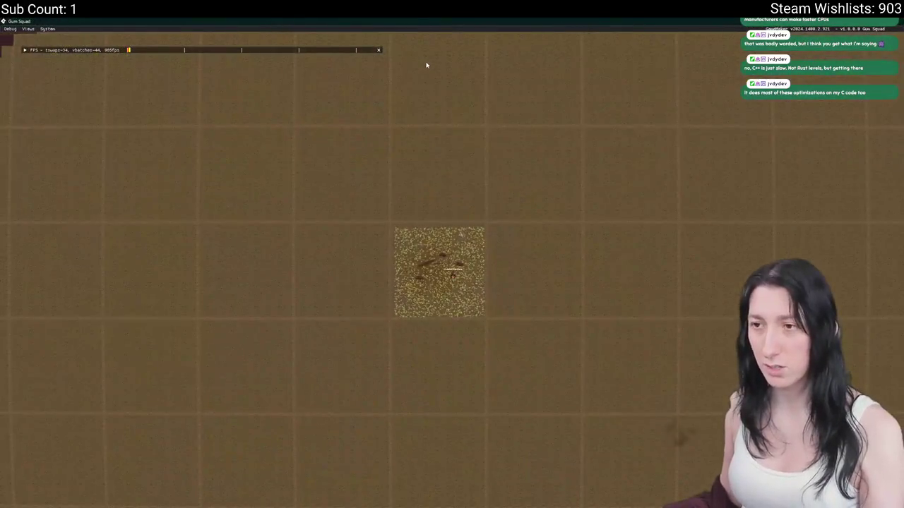
Zoom the in-game chunk grid, close the game, and add a blank line above the with block
{"action": "scroll", "coordinate": [704, 440], "scroll_direction": "up", "scroll_amount": 2}
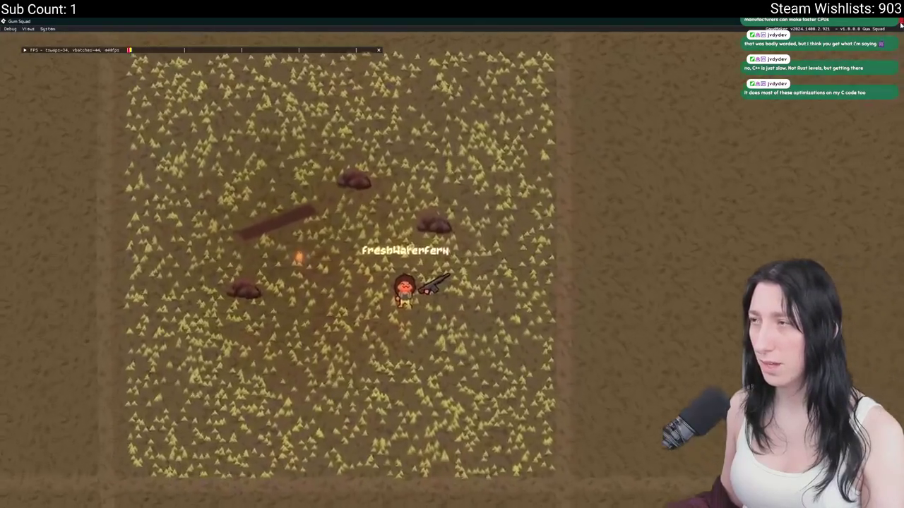
{"action": "key", "text": "Escape"}
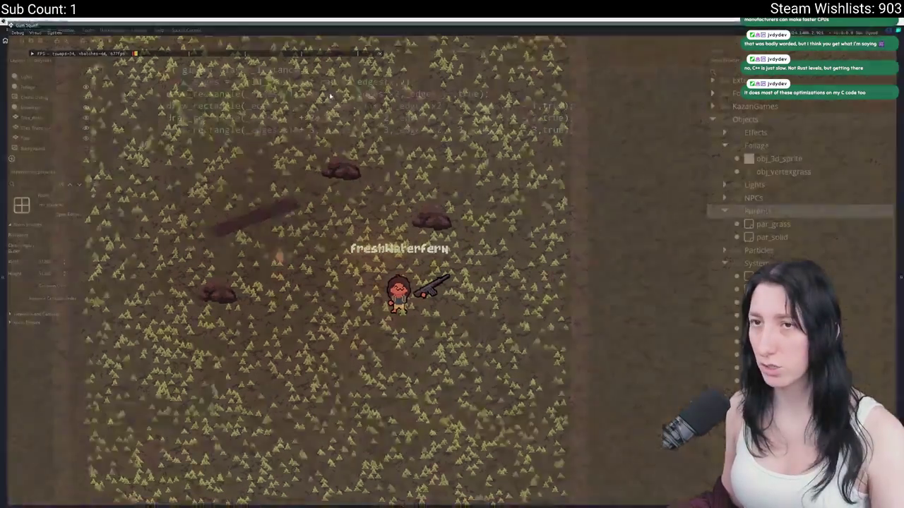
{"action": "key", "text": "Return"}
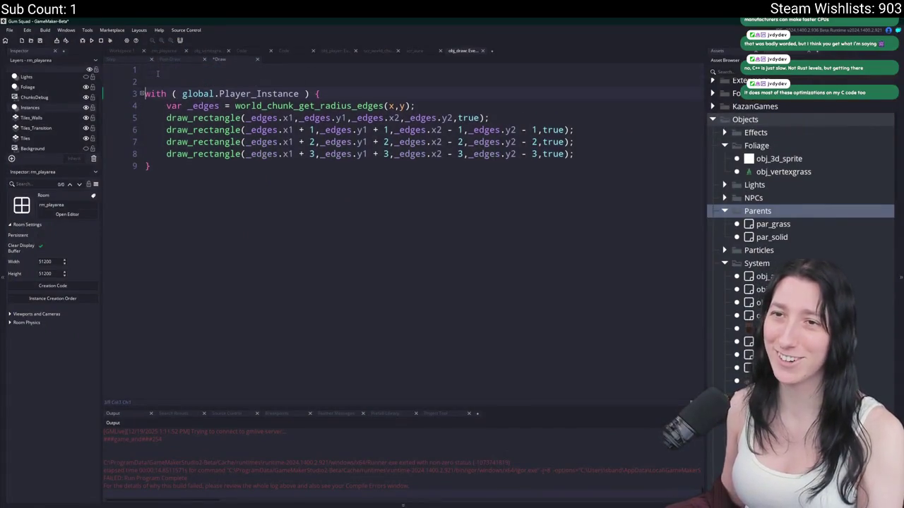
Set depth = -10000 on a new line above the with block
{"action": "key", "text": "Up"}
{"action": "type", "text": "draw_"}
{"action": "key", "text": "BackSpace"}
{"action": "key", "text": "BackSpace"}
{"action": "key", "text": "BackSpace"}
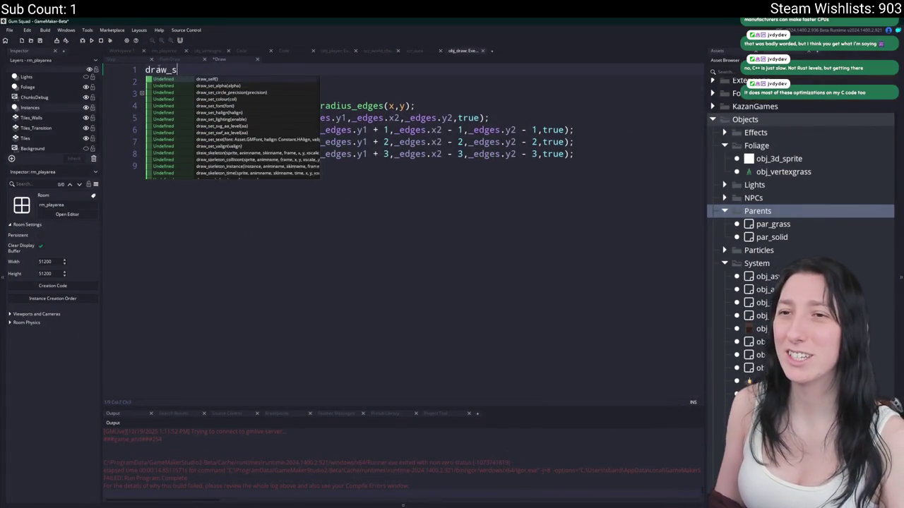
{"action": "type", "text": "depth = -y 1"}
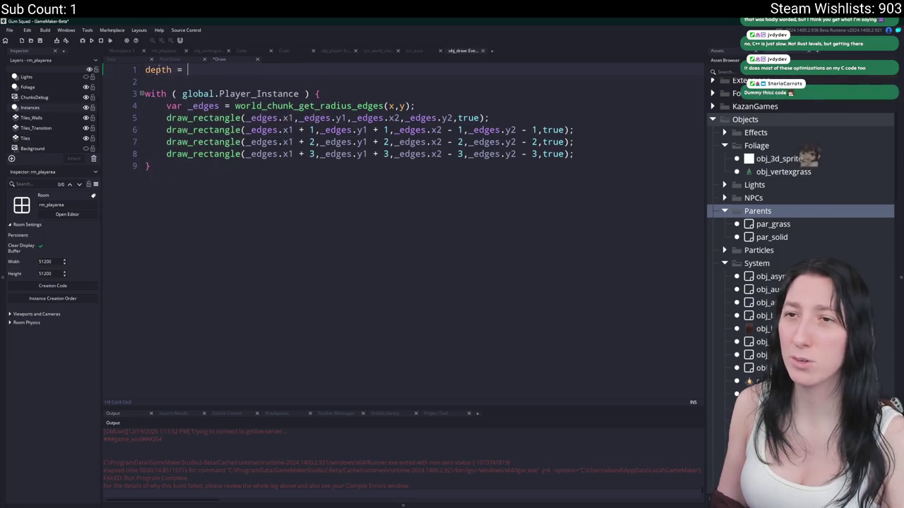
{"action": "key", "text": "BackSpace"}
{"action": "key", "text": "BackSpace"}
{"action": "key", "text": "BackSpace"}
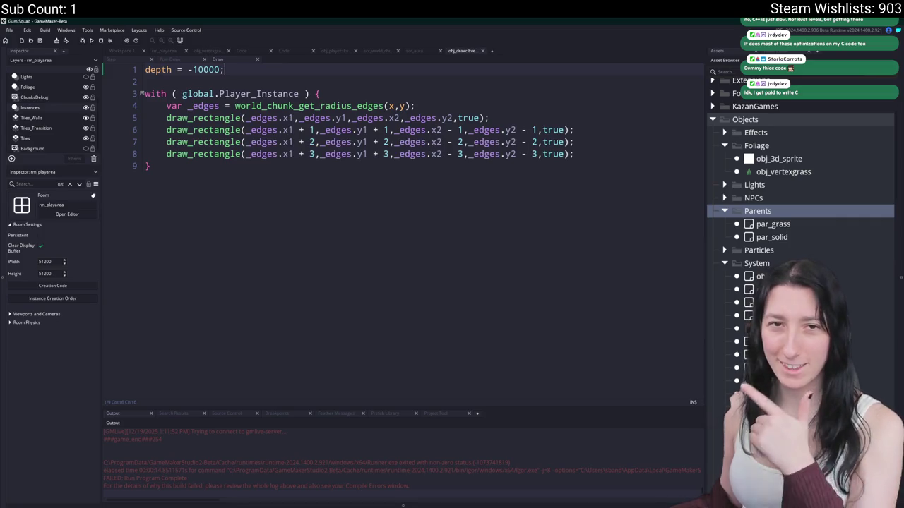
Wrap the rectangle calls in a for loop over _i below 8
{"action": "left_click", "coordinate": [565, 145]}
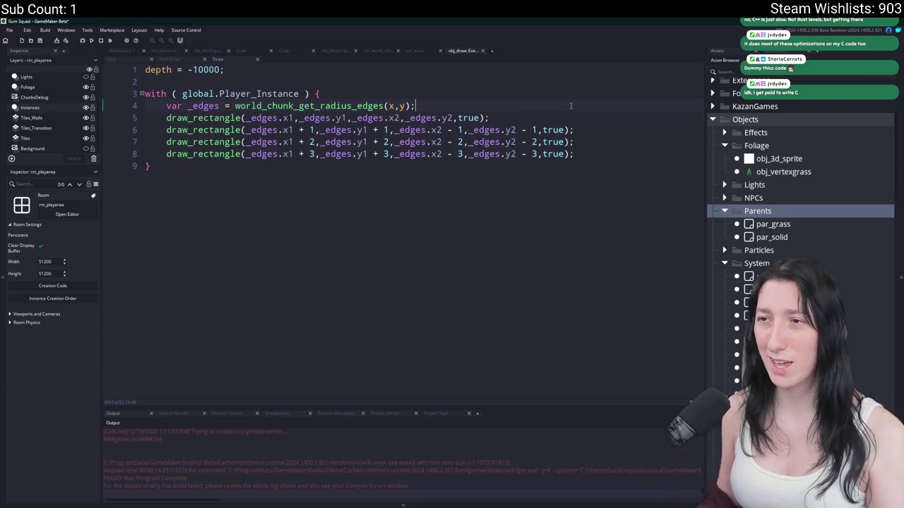
{"action": "key", "text": "Return"}
{"action": "type", "text": "for ( var "}
{"action": "type", "text": " = -0"}
{"action": "type", "text": "i ,"}
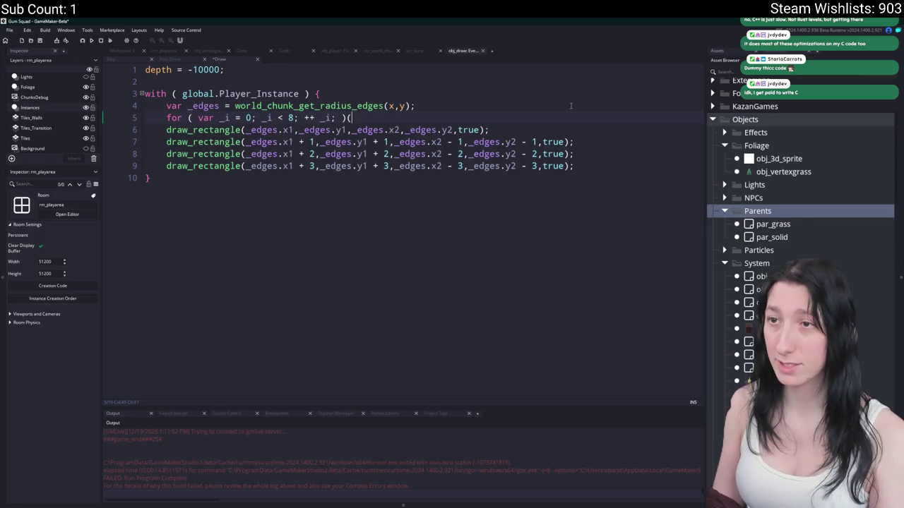
{"action": "key", "text": "Return"}
{"action": "type", "text": "}"}
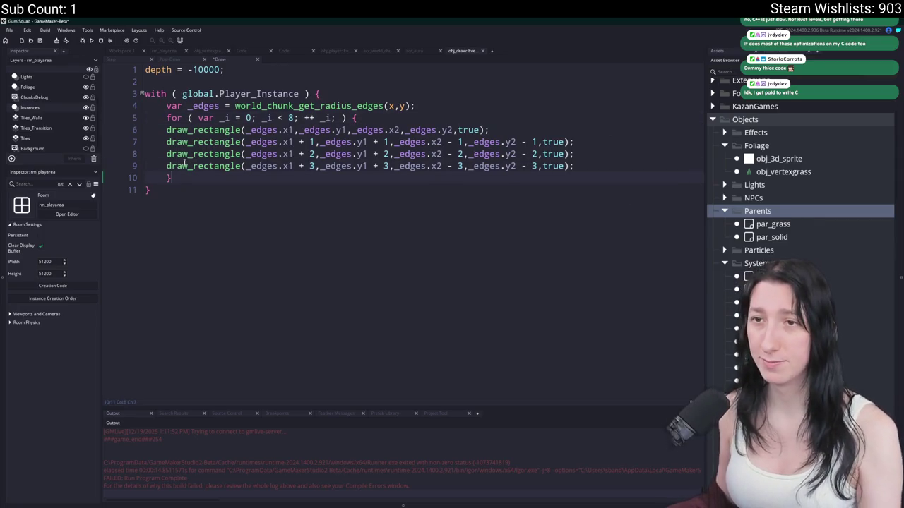
{"action": "left_click_drag", "start_coordinate": [573, 166], "coordinate": [167, 130]}
{"action": "key", "text": "Tab"}
{"action": "left_click", "coordinate": [225, 119]}
Inset the rectangle edges by _i, delete the three extra calls, and run the game
{"action": "left_click", "coordinate": [314, 130]}
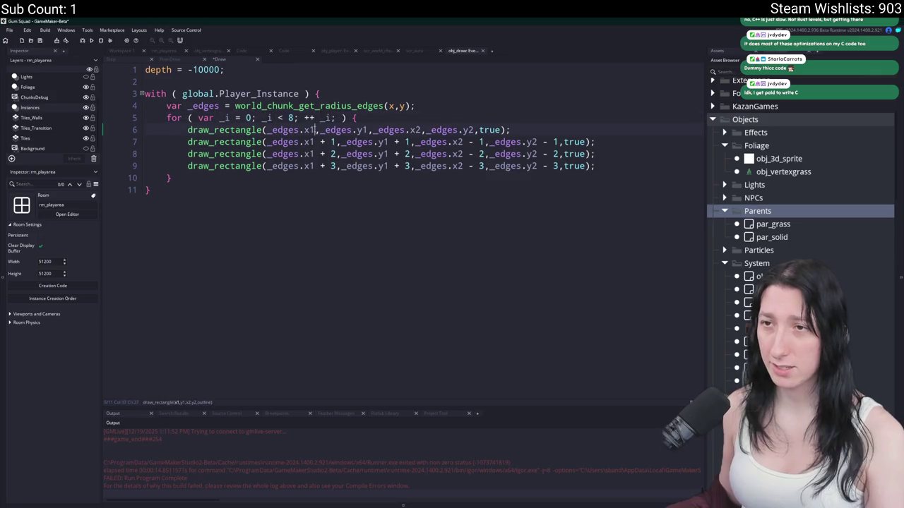
{"action": "type", "text": "+ _i,_edges.y1 + _i"}
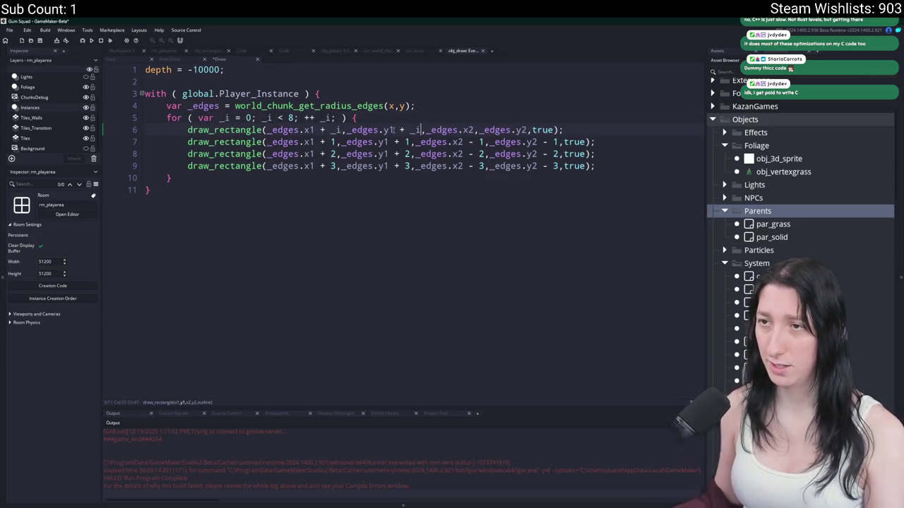
{"action": "left_click", "coordinate": [473, 130]}
{"action": "type", "text": "- _i,_edges.y2"}
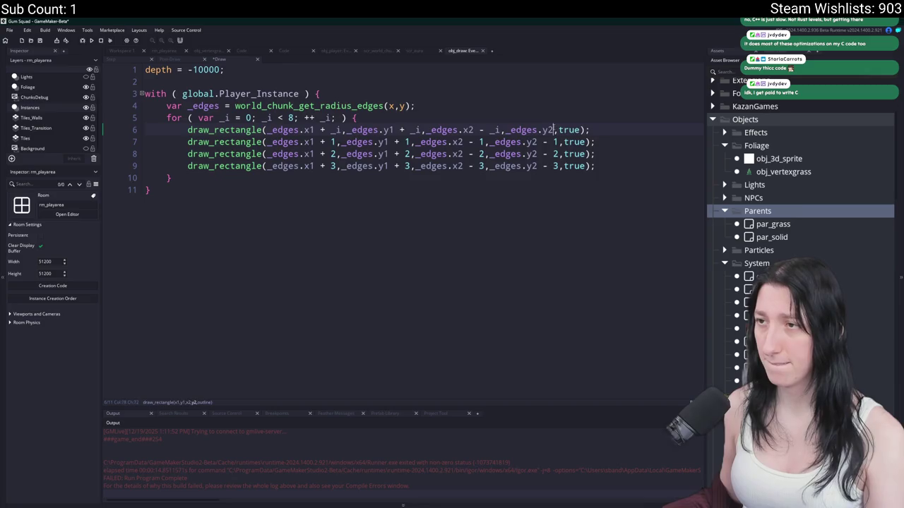
{"action": "type", "text": " - _i"}
{"action": "mouse_move", "coordinate": [643, 170]}
{"action": "left_mouse_down"}
{"action": "mouse_move", "coordinate": [652, 141]}
{"action": "mouse_move", "coordinate": [621, 130]}
{"action": "left_mouse_up"}
{"action": "key", "text": "BackSpace"}
{"action": "key", "text": "F5"}
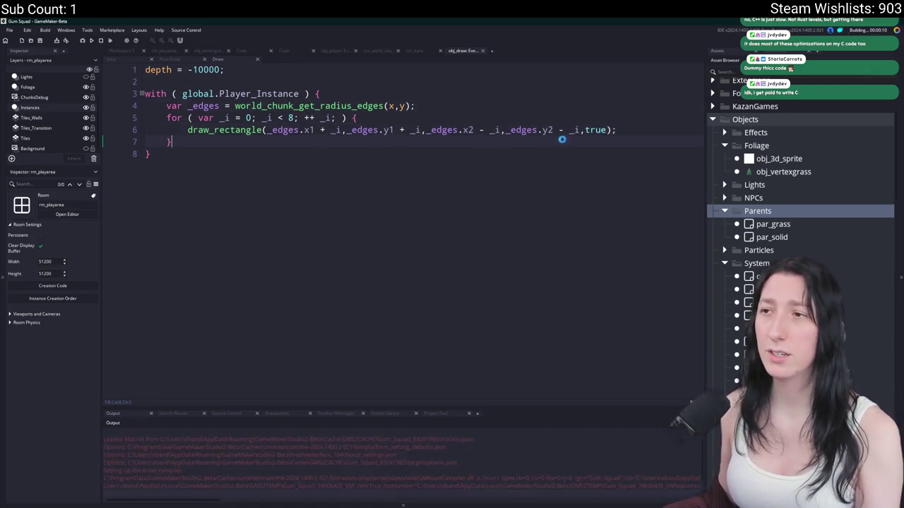
{"action": "left_click", "coordinate": [594, 130]}
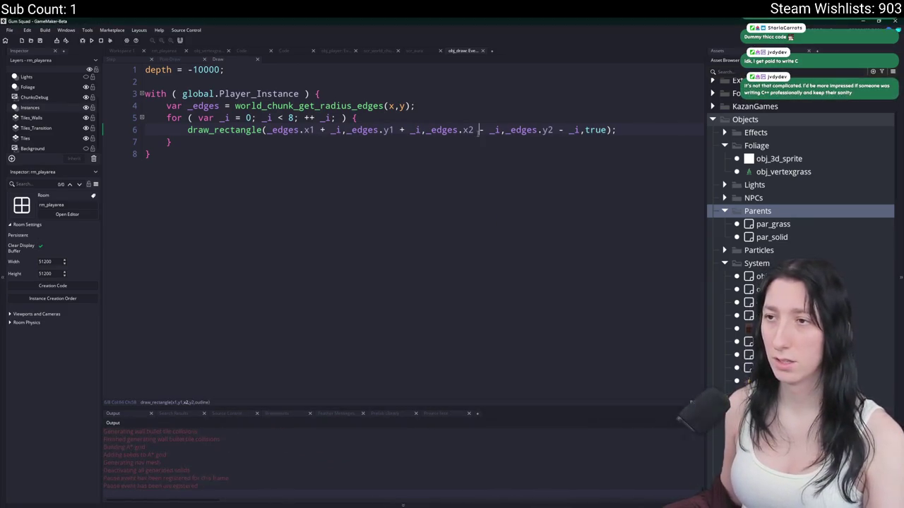
{"action": "left_click_drag", "start_coordinate": [479, 145], "coordinate": [466, 19]}
{"action": "double_click", "coordinate": [465, 20]}
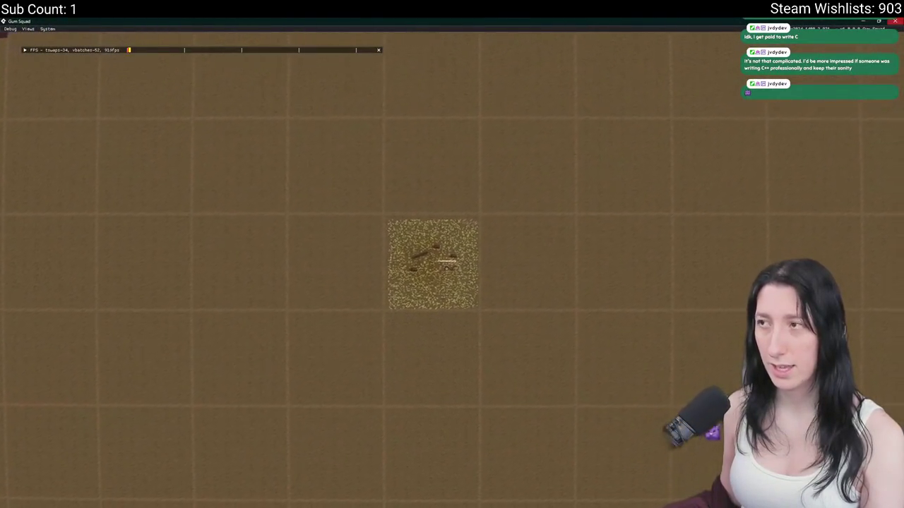
{"action": "key", "text": "Escape"}
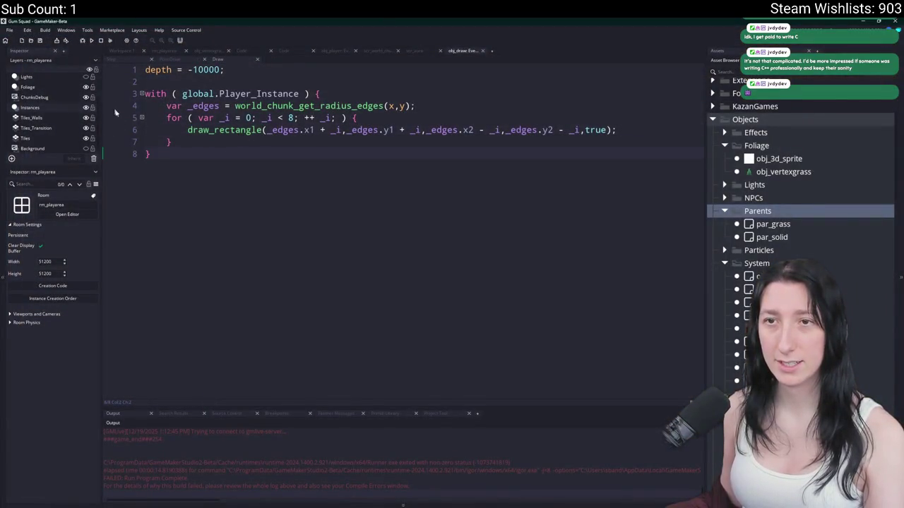
Raise the loop limit to 32 and set colour c_red and alpha 1 before the loop
{"action": "left_click", "coordinate": [383, 130]}
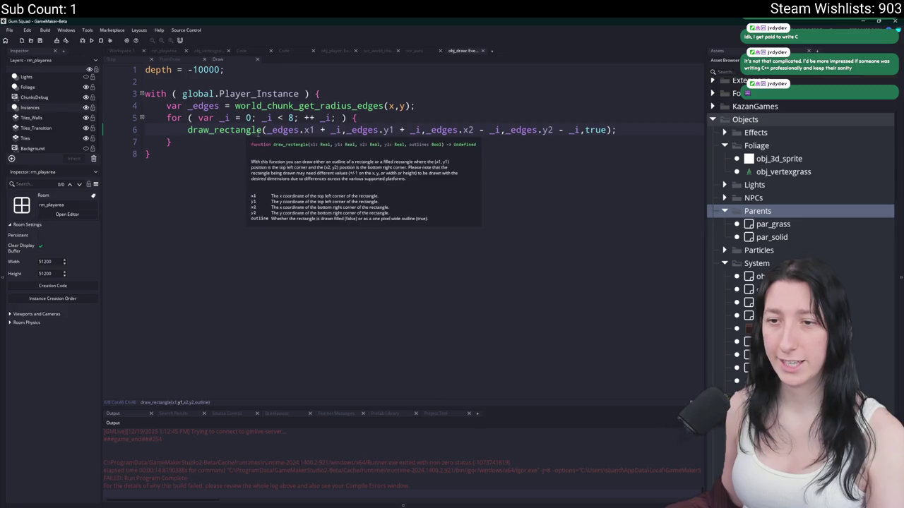
{"action": "double_click", "coordinate": [291, 118]}
{"action": "type", "text": "32"}
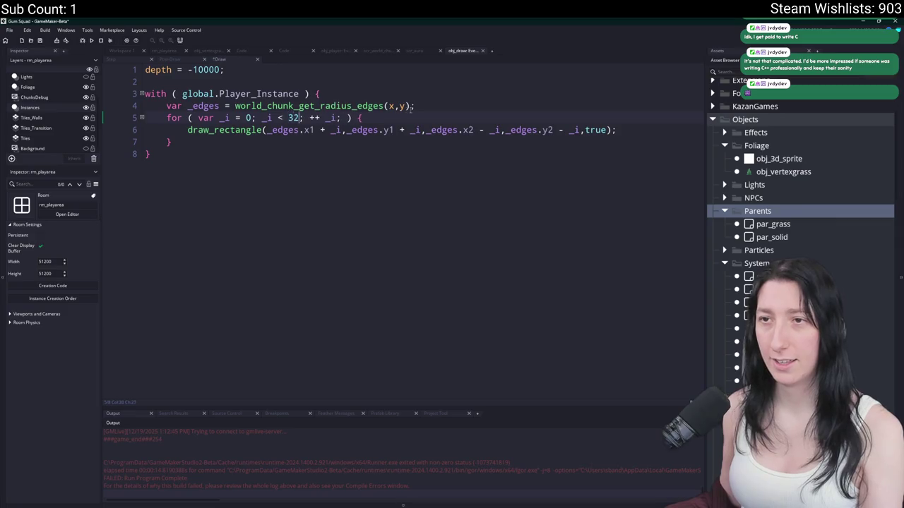
{"action": "key", "text": "Return"}
{"action": "type", "text": "w_se"}
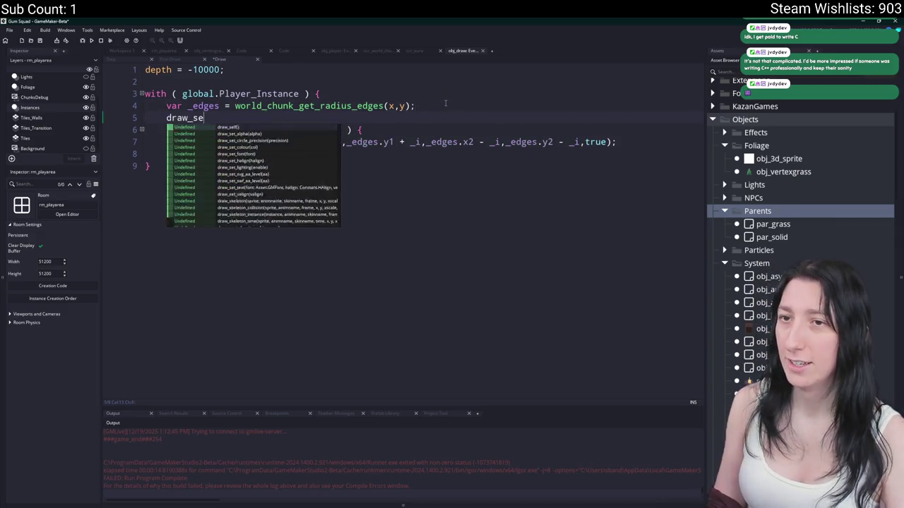
{"action": "type", "text": "t_color(c_red);"}
{"action": "key", "text": "Return"}
{"action": "key", "text": "BackSpace"}
{"action": "key", "text": "BackSpace"}
{"action": "key", "text": "Return"}
{"action": "type", "text": "draw_set"}
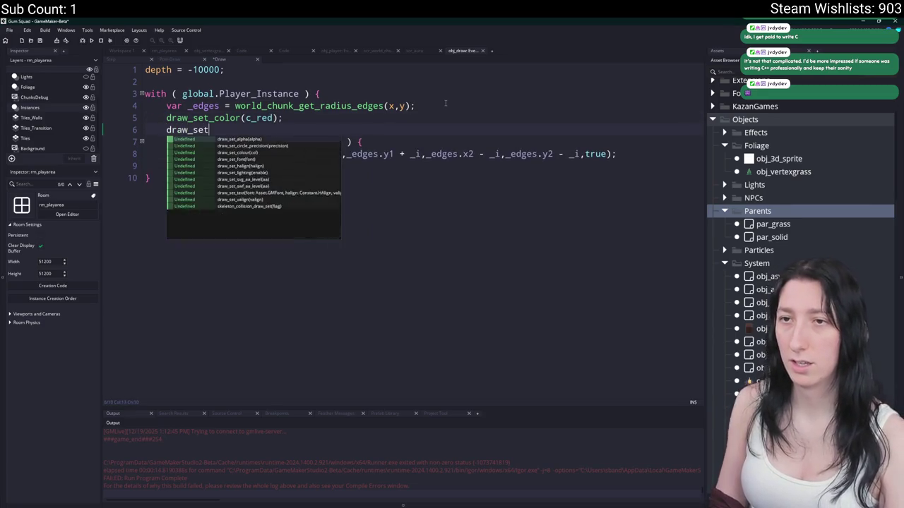
{"action": "type", "text": "_alpha(1);"}
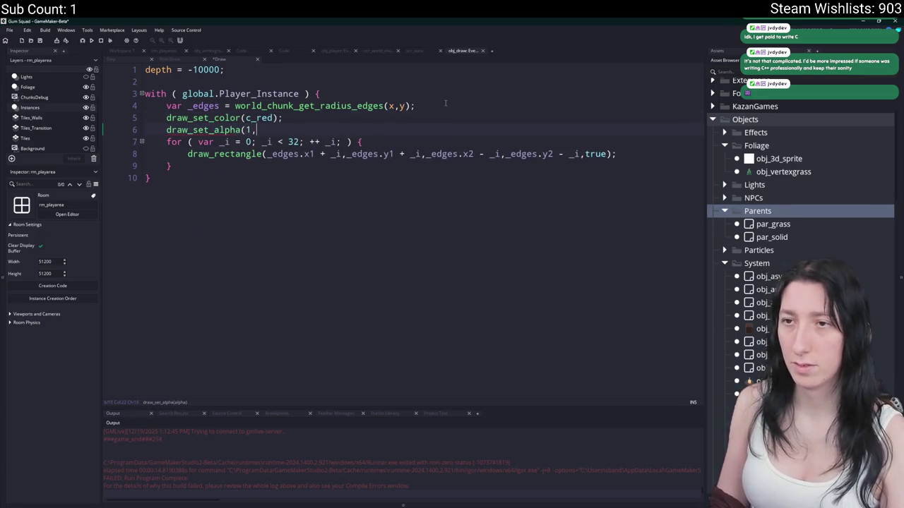
Repeat the colour and alpha lines after the loop, resetting the colour to c_white
{"action": "key", "text": "shift+Up"}
{"action": "key", "text": "shift+Home"}
{"action": "key", "text": "ctrl+c"}
{"action": "left_click", "coordinate": [269, 167]}
{"action": "key", "text": "Return"}
{"action": "key", "text": "ctrl+v"}
{"action": "double_click", "coordinate": [269, 173]}
{"action": "type", "text": "c_whi"}
{"action": "key", "text": "Return"}
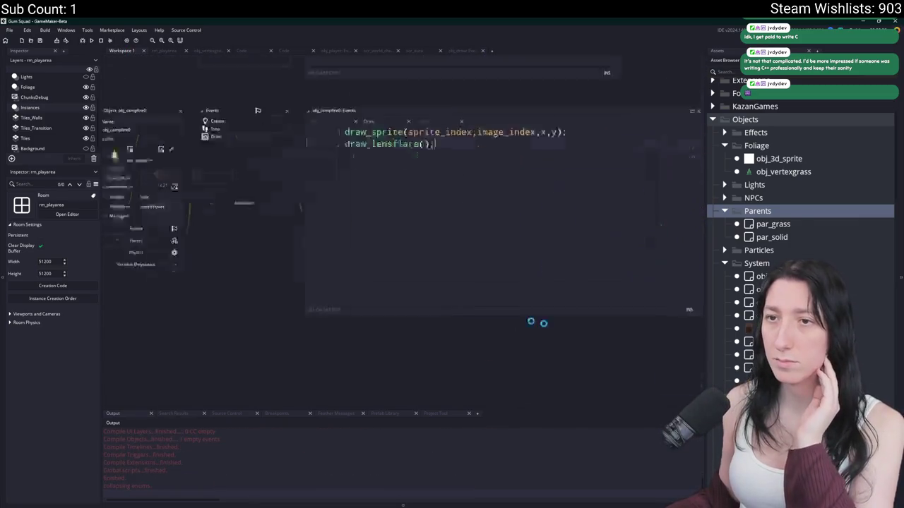
Open the obj_draw object, zoom the view, and run the game again
{"action": "key", "text": "ctrl+t"}
{"action": "type", "text": "obj_d"}
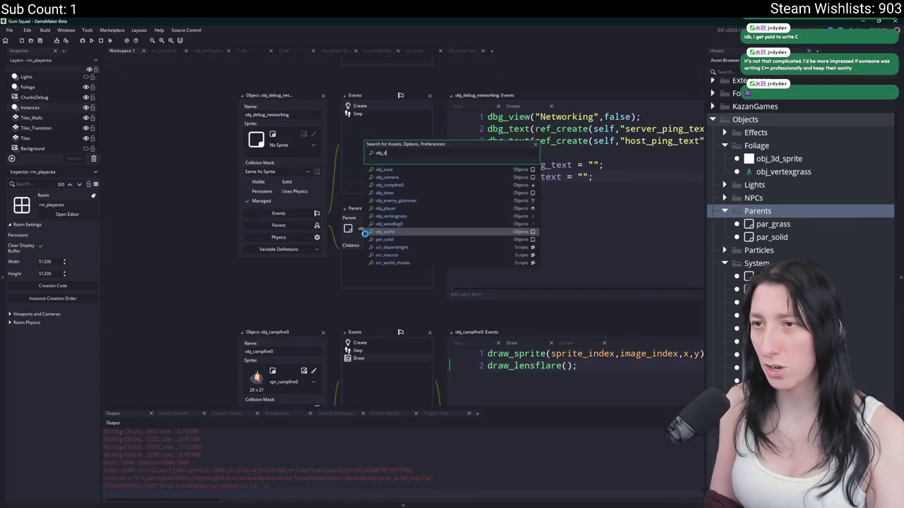
{"action": "type", "text": "raw"}
{"action": "key", "text": "Return"}
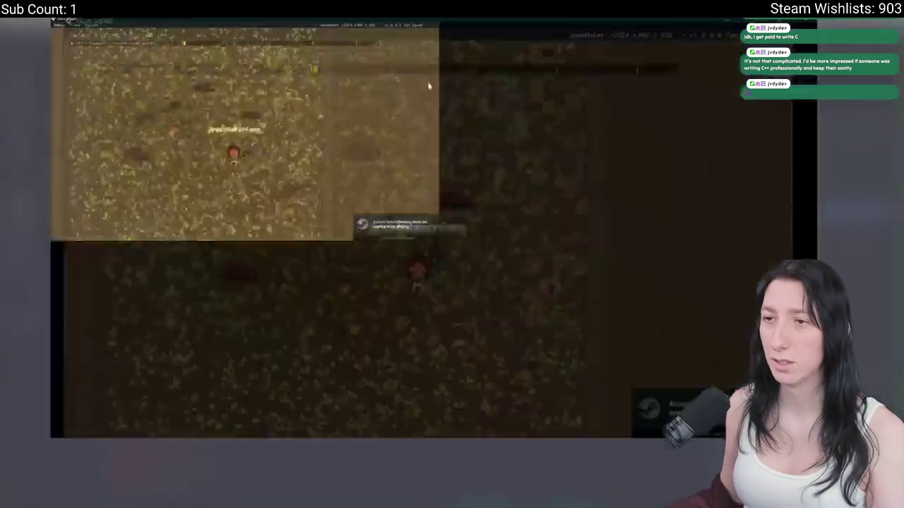
{"action": "scroll", "coordinate": [420, 138], "scroll_direction": "down", "scroll_amount": 10}
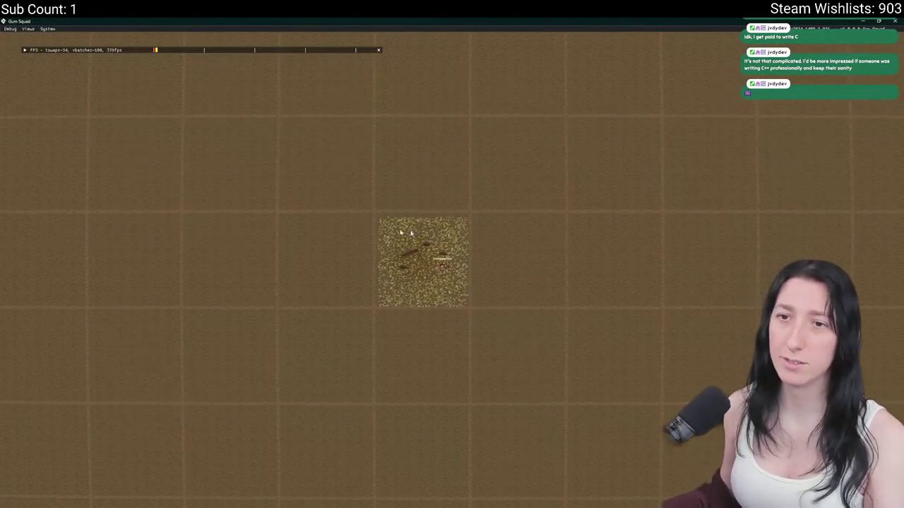
{"action": "scroll", "coordinate": [99, 192], "scroll_direction": "up", "scroll_amount": 3}
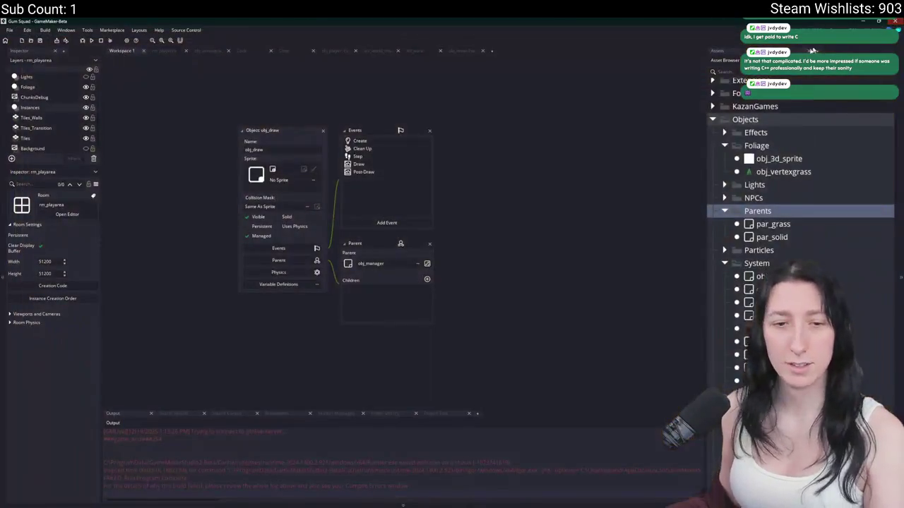
{"action": "key", "text": "F5"}
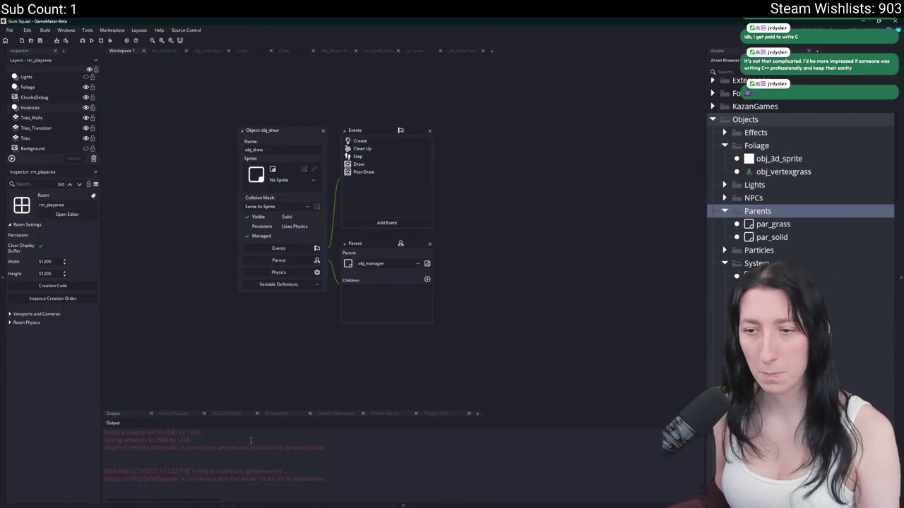
Copy all of obj_draw's Draw event code, then delete that Draw event
{"action": "double_click", "coordinate": [380, 166]}
{"action": "mouse_move", "coordinate": [290, 205]}
{"action": "left_mouse_down"}
{"action": "mouse_move", "coordinate": [212, 178]}
{"action": "mouse_move", "coordinate": [125, 67]}
{"action": "left_mouse_up"}
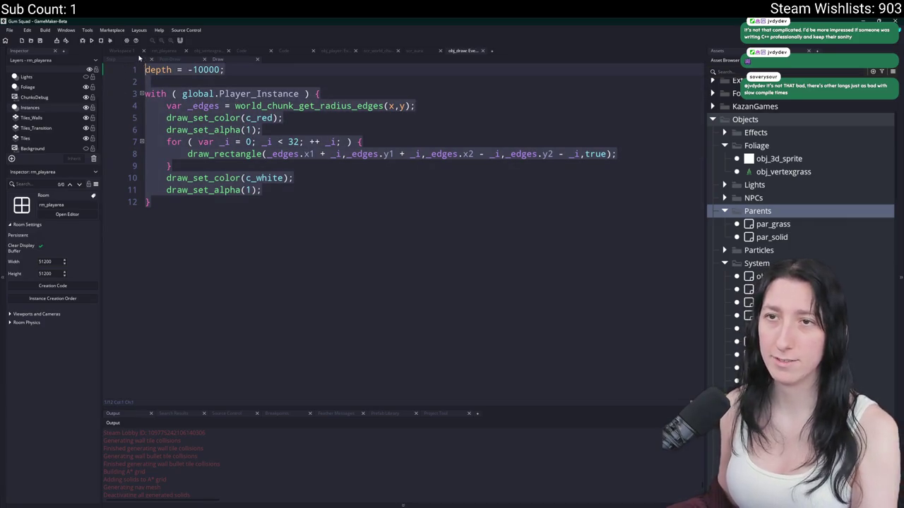
{"action": "left_click", "coordinate": [127, 51]}
{"action": "right_click", "coordinate": [359, 167]}
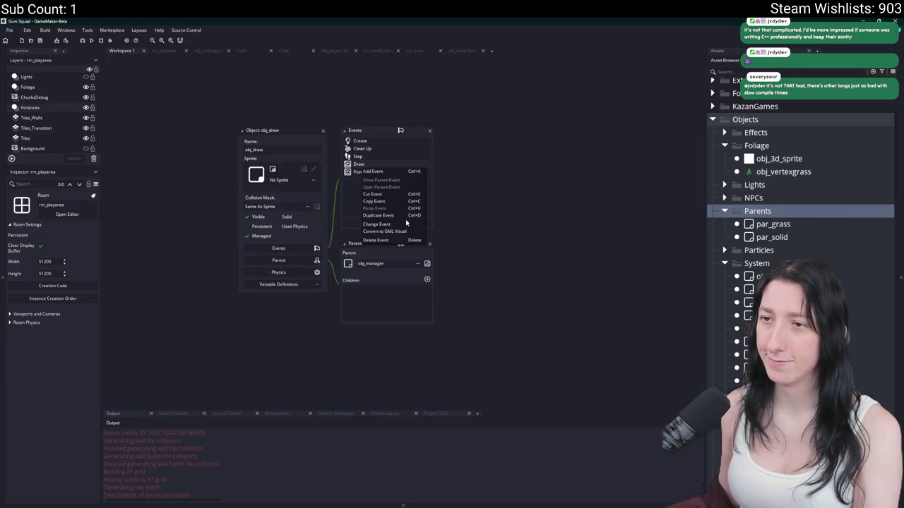
{"action": "left_click", "coordinate": [394, 241]}
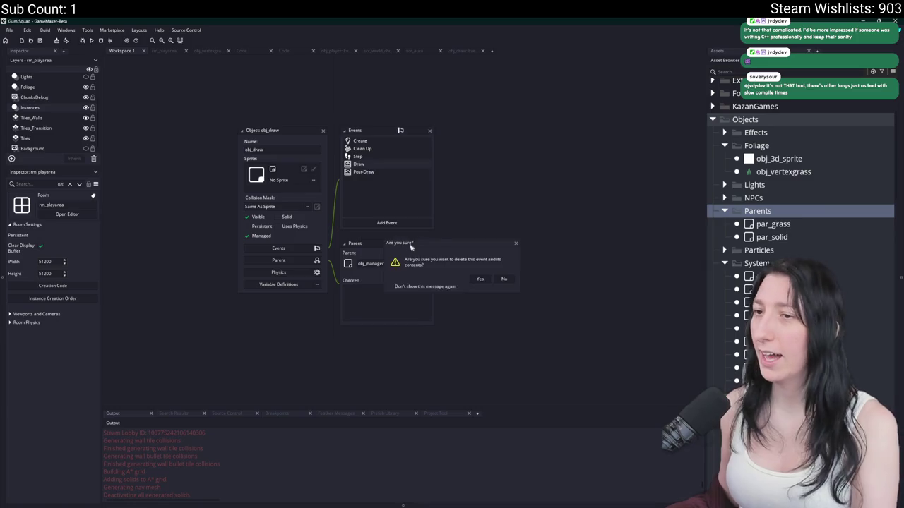
{"action": "left_click", "coordinate": [480, 279]}
Open the obj_player object through the asset search
{"action": "key", "text": "ctrl+t"}
{"action": "type", "text": "obj_pla"}
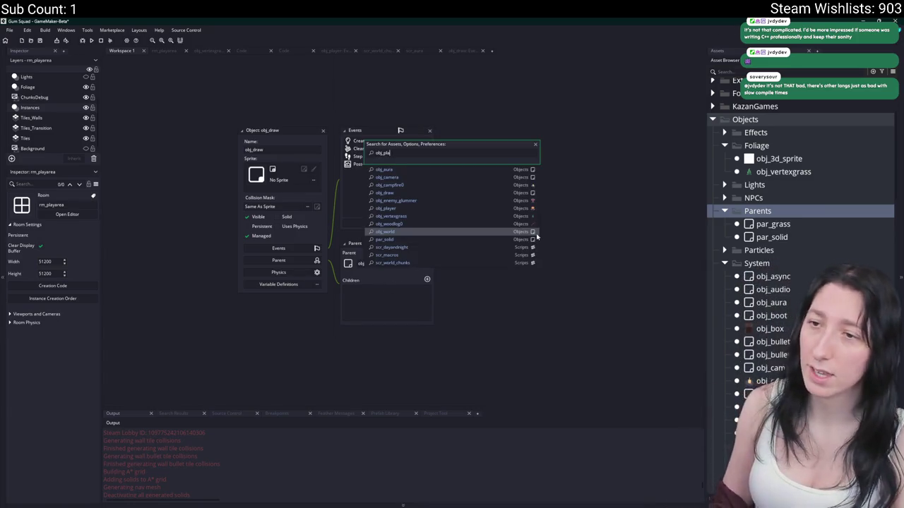
{"action": "type", "text": "yer"}
{"action": "key", "text": "Return"}
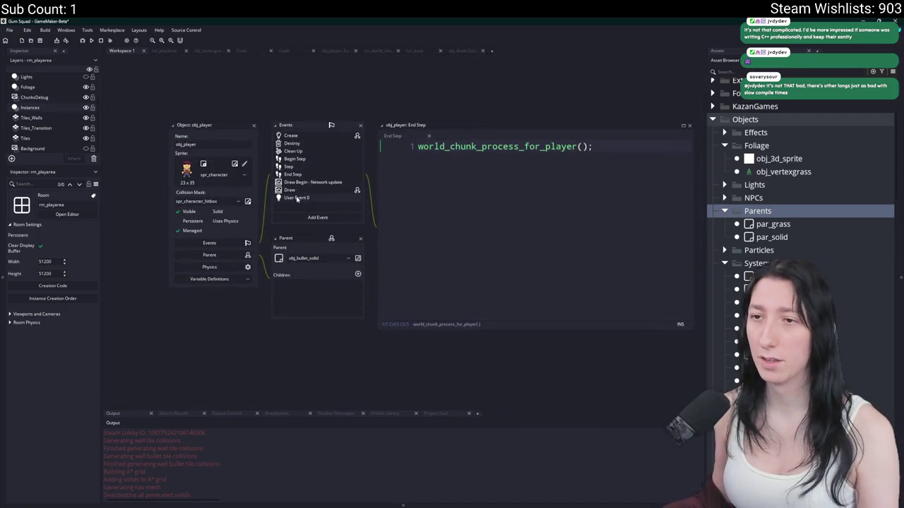
Paste the outline code into obj_player's Draw event and remove its with block wrapper
{"action": "left_click", "coordinate": [292, 191]}
{"action": "key", "text": "Return"}
{"action": "key", "text": "ctrl+v"}
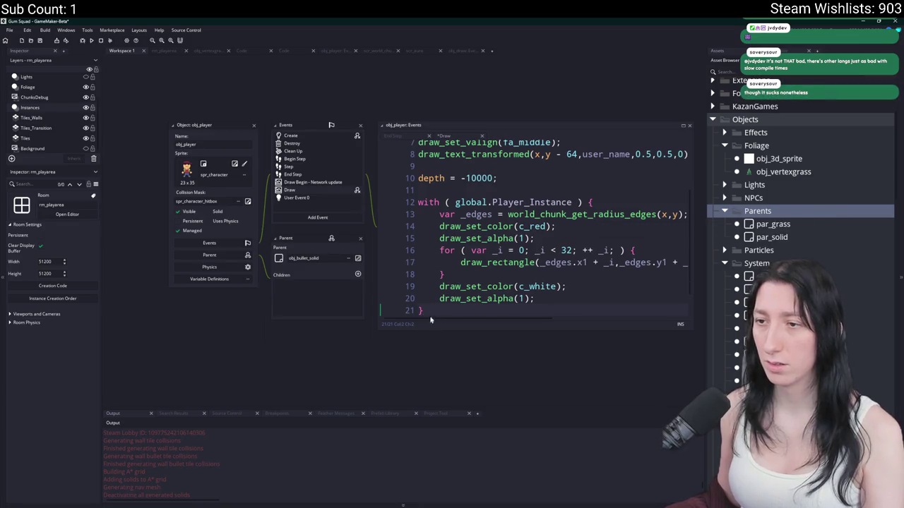
{"action": "key", "text": "BackSpace"}
{"action": "key", "text": "BackSpace"}
{"action": "left_click_drag", "start_coordinate": [537, 300], "coordinate": [418, 214]}
{"action": "key", "text": "shift+Tab"}
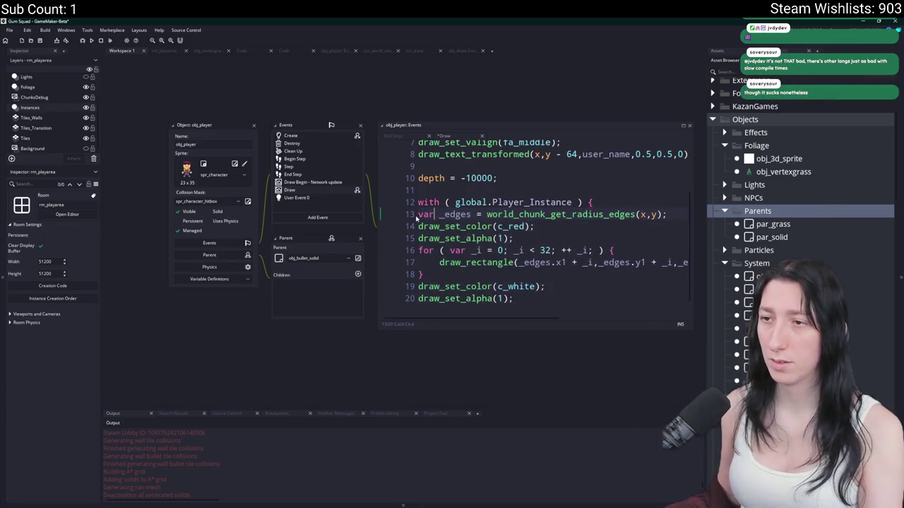
{"action": "key", "text": "Home"}
{"action": "key", "text": "shift+Up"}
{"action": "key", "text": "BackSpace"}
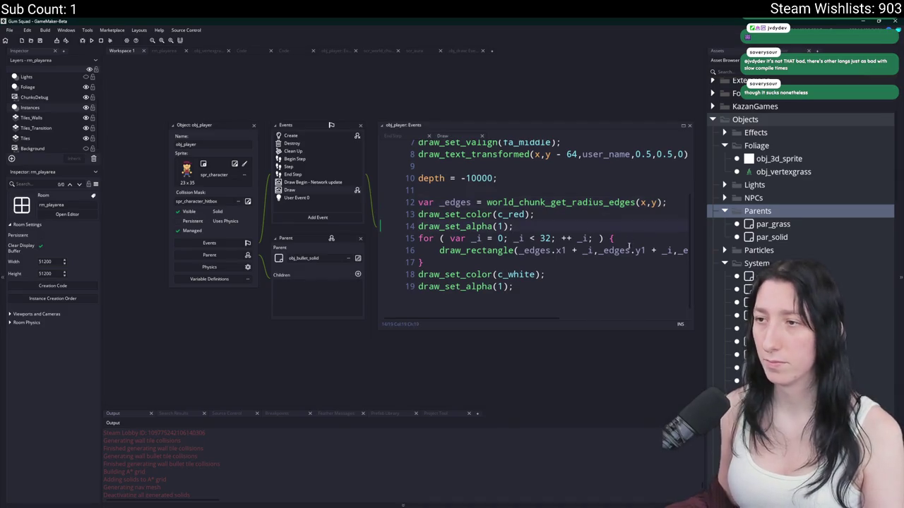
Delete the depth = -10000 line and its blank line, then run the game
{"action": "left_click", "coordinate": [620, 250]}
{"action": "scroll", "coordinate": [490, 183], "scroll_direction": "up", "scroll_amount": 1}
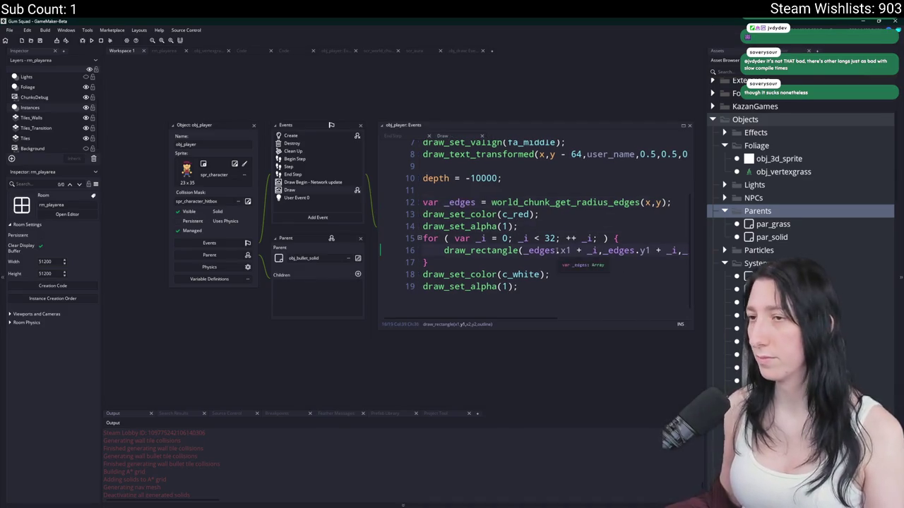
{"action": "left_click", "coordinate": [489, 183]}
{"action": "key", "text": "shift+Down"}
{"action": "key", "text": "shift+Down"}
{"action": "key", "text": "Delete"}
{"action": "key", "text": "Up"}
{"action": "key", "text": "End"}
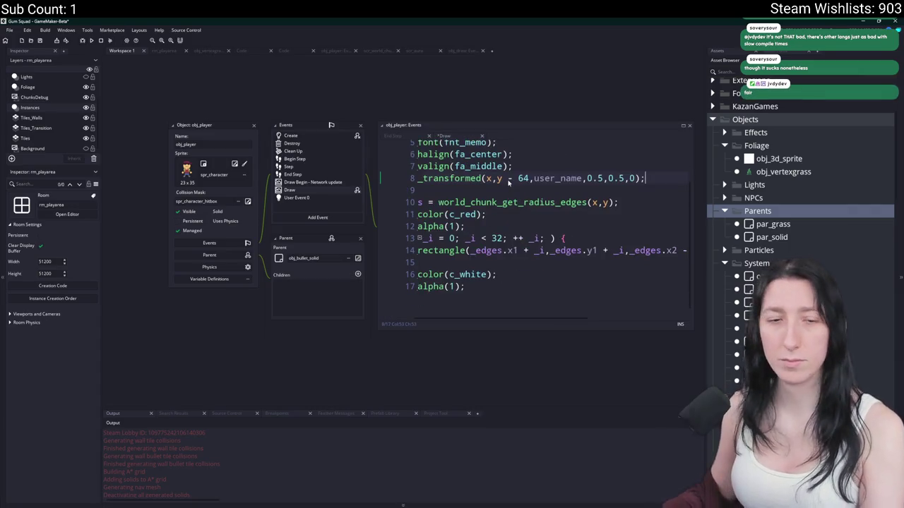
{"action": "key", "text": "F5"}
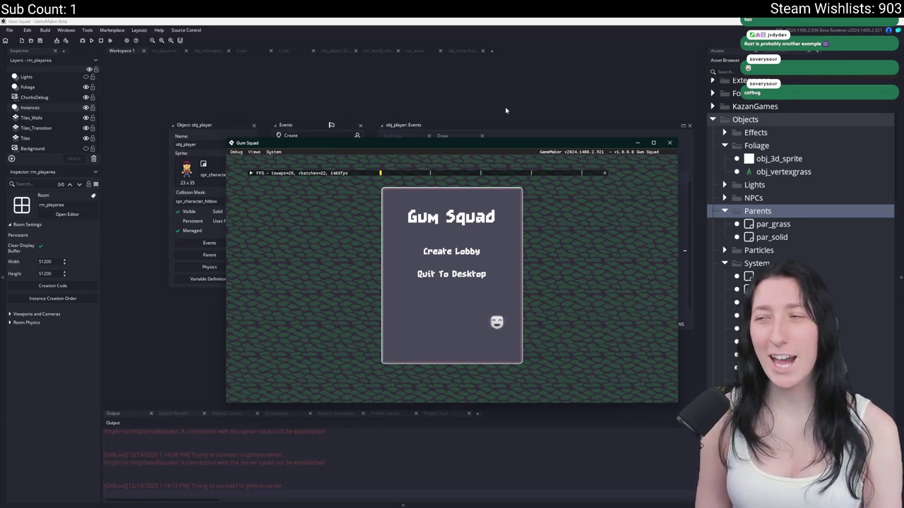
Maximize the game, create a lobby, walk right and zoom, then close it
{"action": "left_click_drag", "start_coordinate": [456, 141], "coordinate": [409, 1]}
{"action": "left_click", "coordinate": [442, 212]}
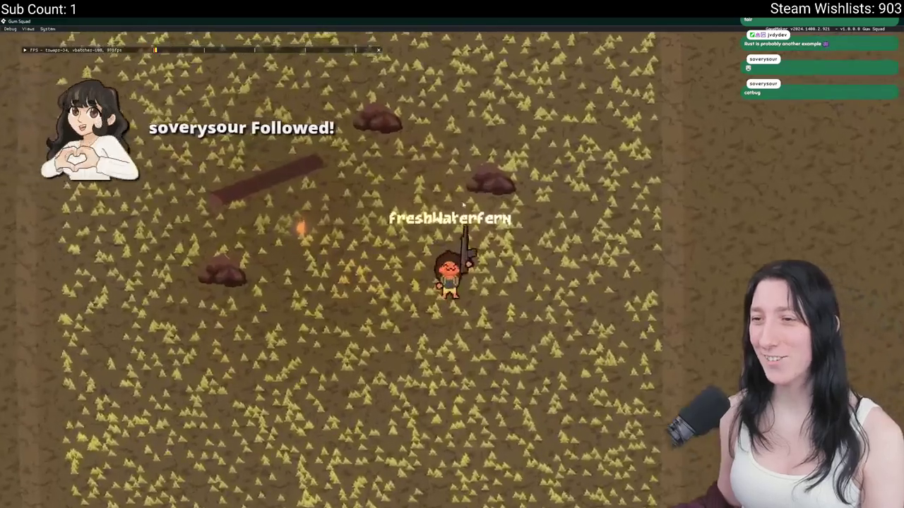
{"action": "key", "text": "d"}
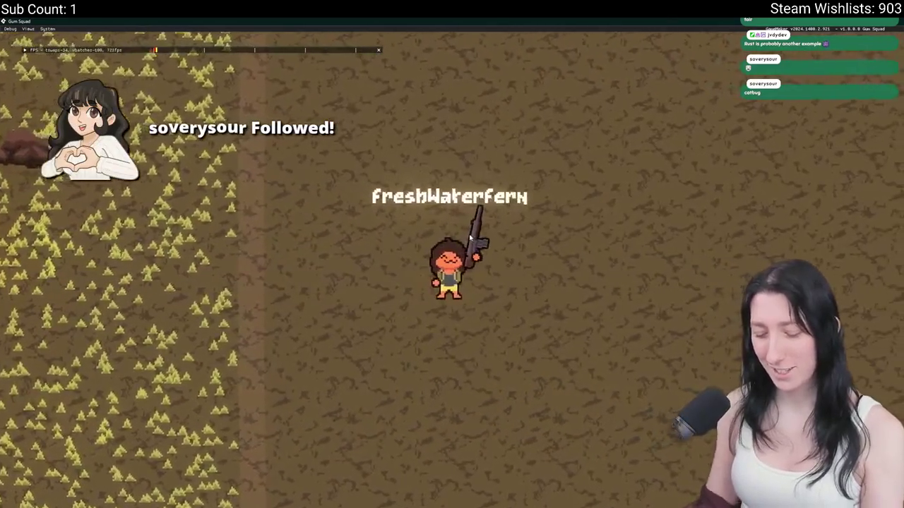
{"action": "scroll", "coordinate": [469, 238], "scroll_direction": "down", "scroll_amount": 5}
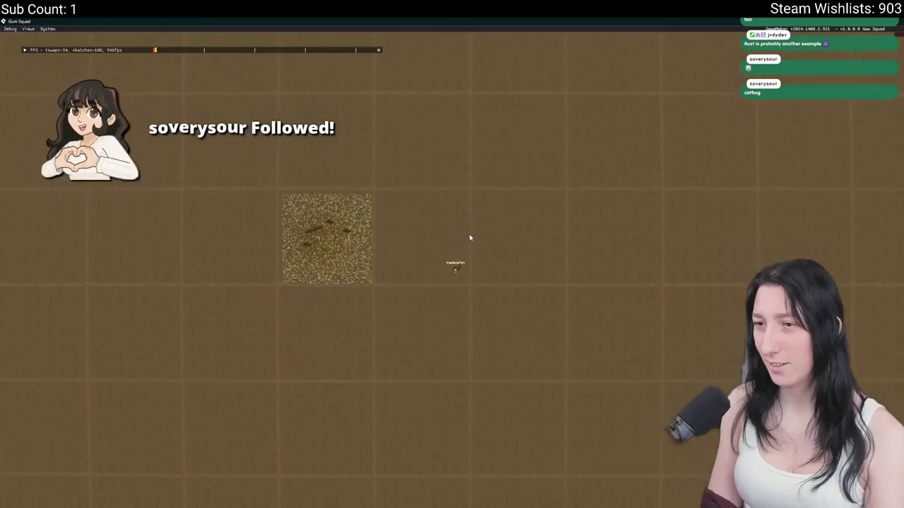
{"action": "scroll", "coordinate": [469, 238], "scroll_direction": "up", "scroll_amount": 5}
{"action": "key", "text": "alt+F4"}
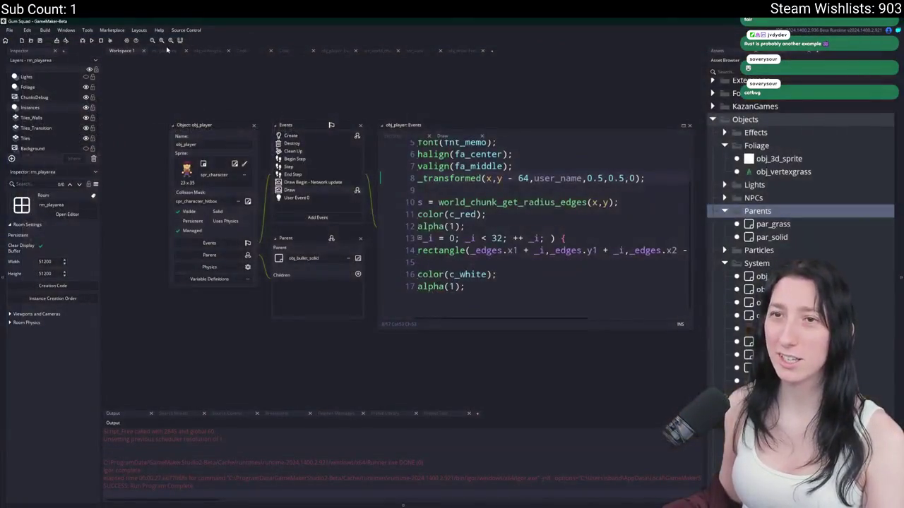
Check the player in rm_playarea, rerun and close the game, then return to obj_player's code
{"action": "left_click", "coordinate": [166, 50]}
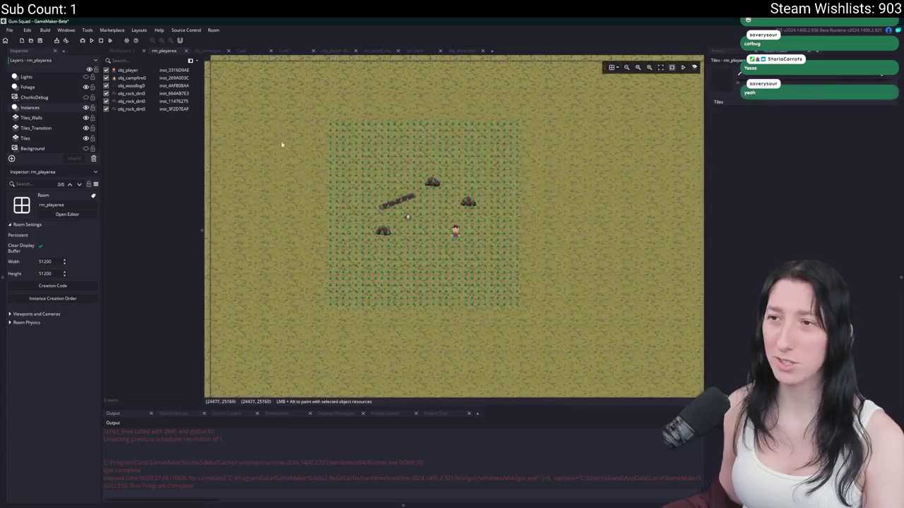
{"action": "left_click_drag", "start_coordinate": [281, 144], "coordinate": [341, 166]}
{"action": "key", "text": "F5"}
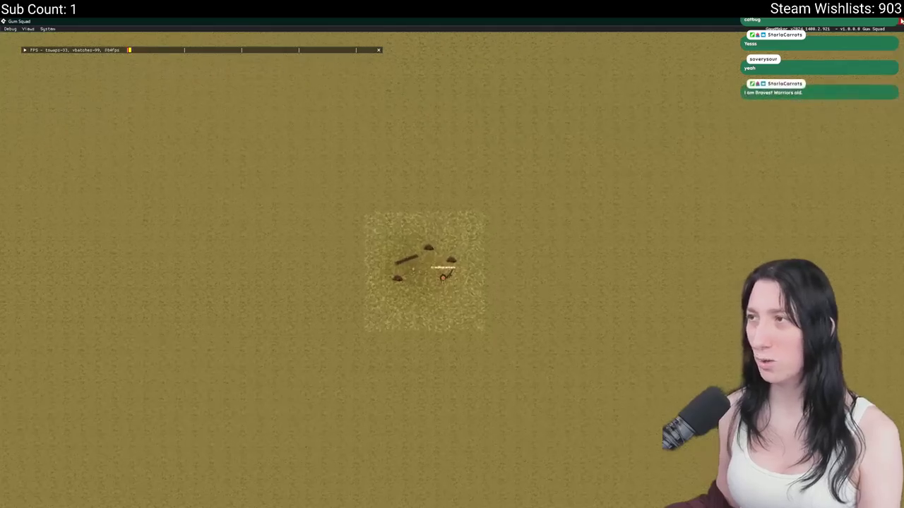
{"action": "key", "text": "Escape"}
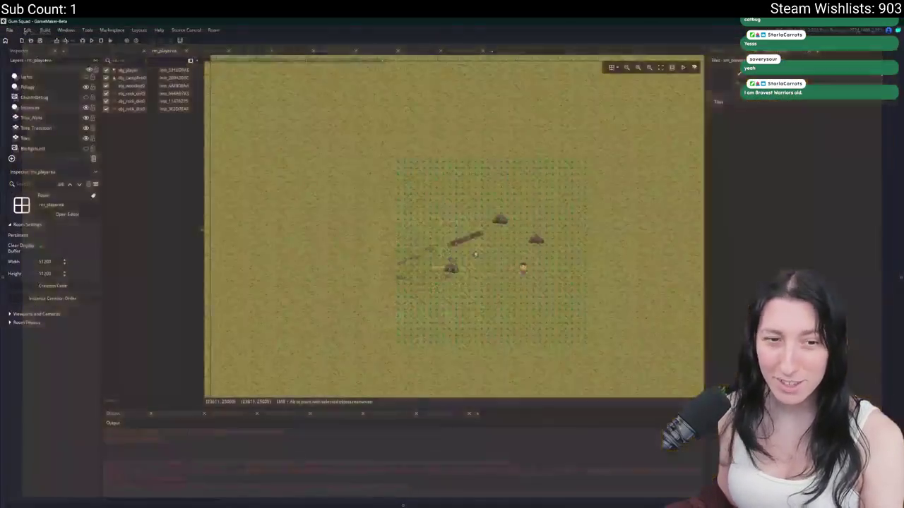
{"action": "left_click", "coordinate": [120, 51]}
{"action": "left_click", "coordinate": [511, 239]}
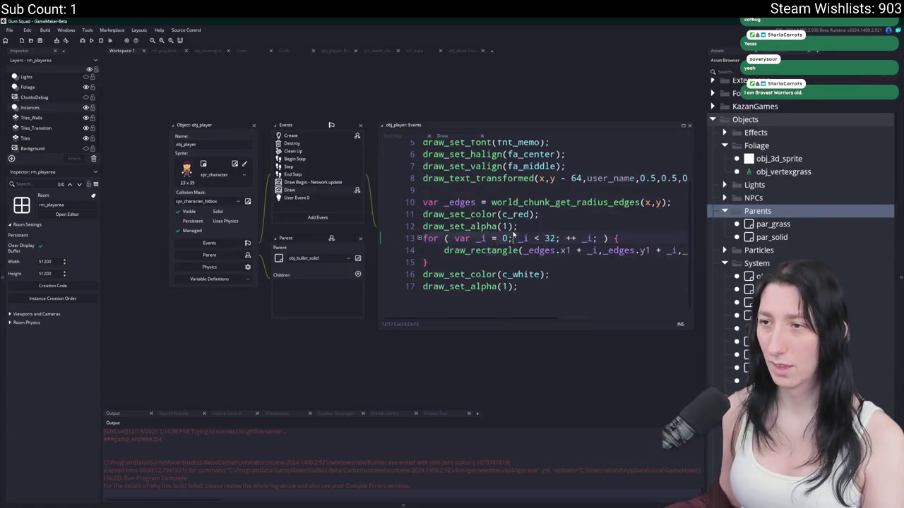
Switch the last draw_rectangle argument on line 14 from true to false, then build and run the game
{"action": "key", "text": "F12"}
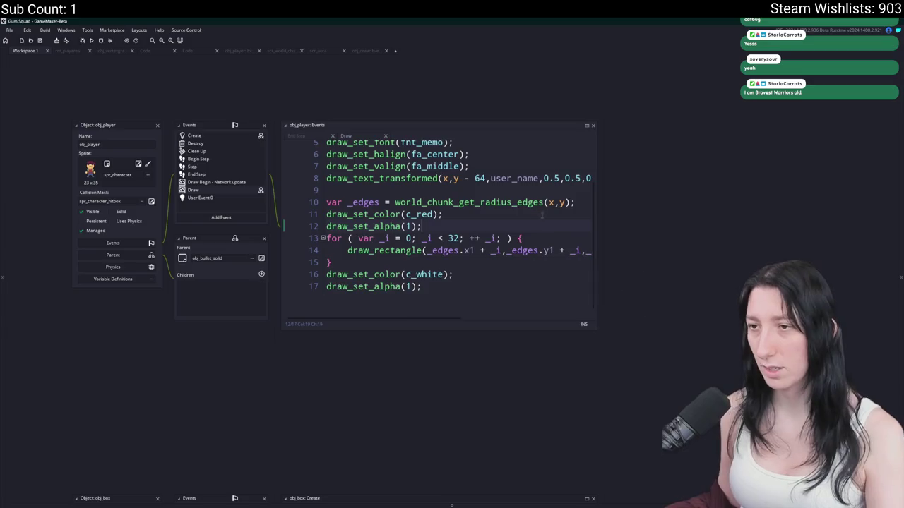
{"action": "left_click_drag", "start_coordinate": [596, 191], "coordinate": [813, 190]}
{"action": "left_click", "coordinate": [422, 251]}
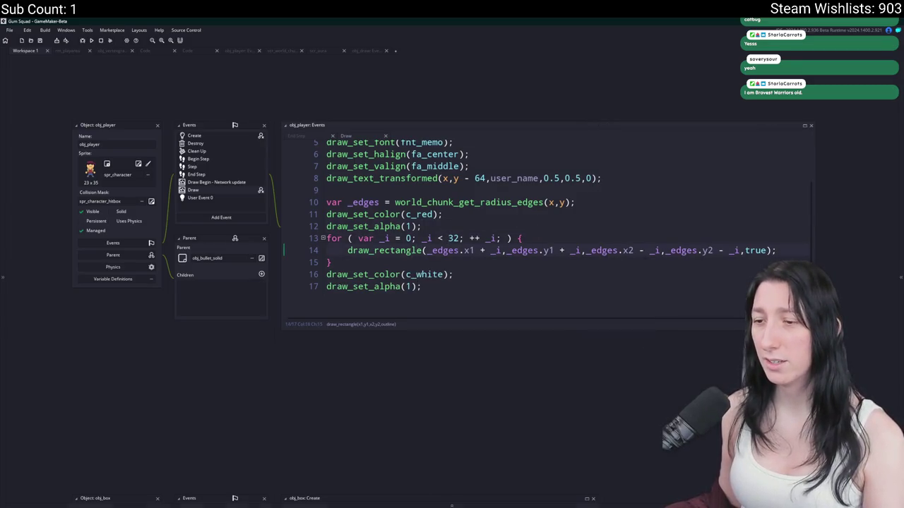
{"action": "left_click", "coordinate": [736, 250]}
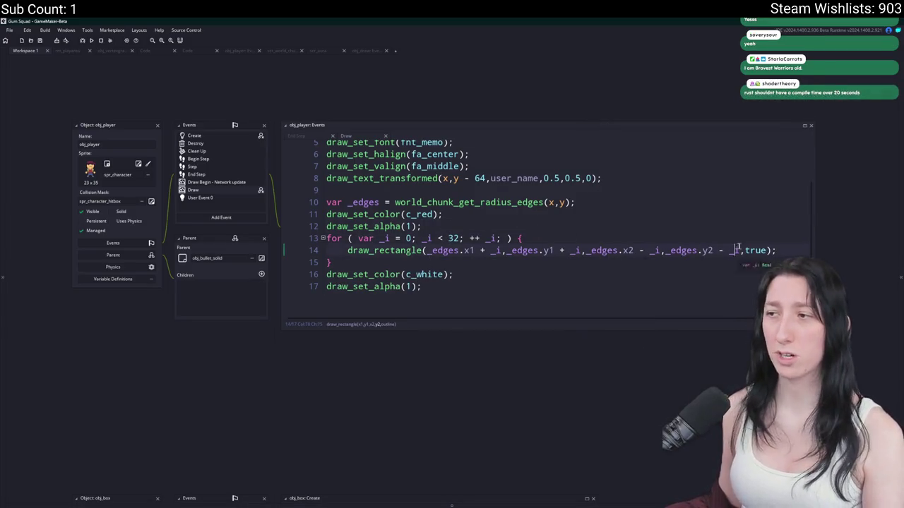
{"action": "key", "text": "BackSpace"}
{"action": "key", "text": "BackSpace"}
{"action": "key", "text": "BackSpace"}
{"action": "type", "text": "false5"}
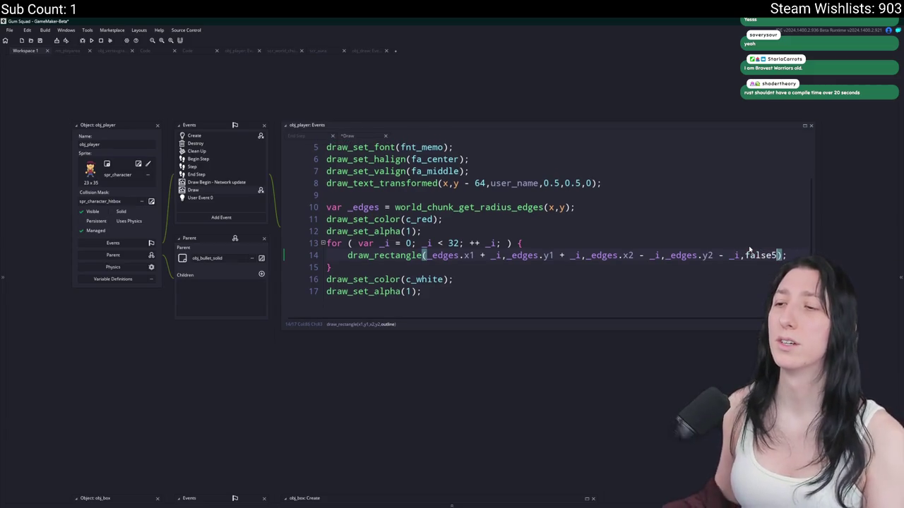
{"action": "key", "text": "F5"}
{"action": "key", "text": "BackSpace"}
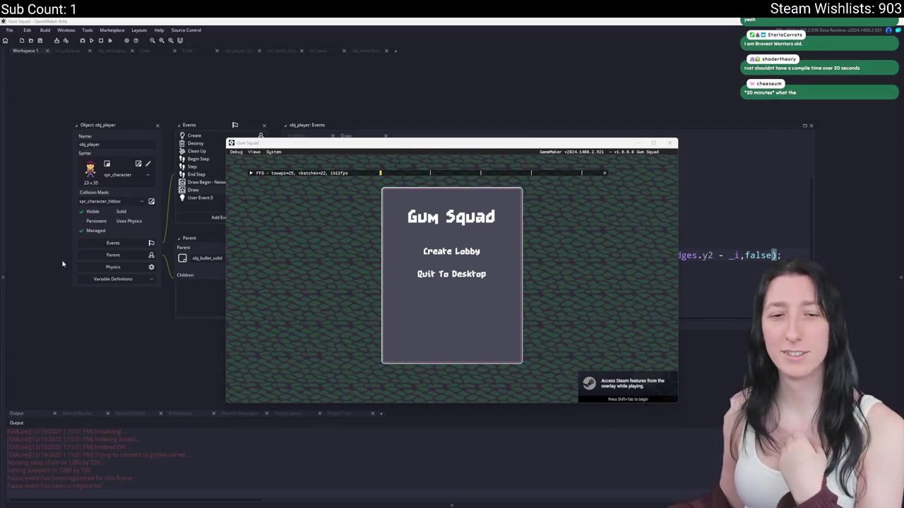
Create a lobby in the running game, then scroll back through obj_player's Draw code
{"action": "left_click", "coordinate": [432, 253]}
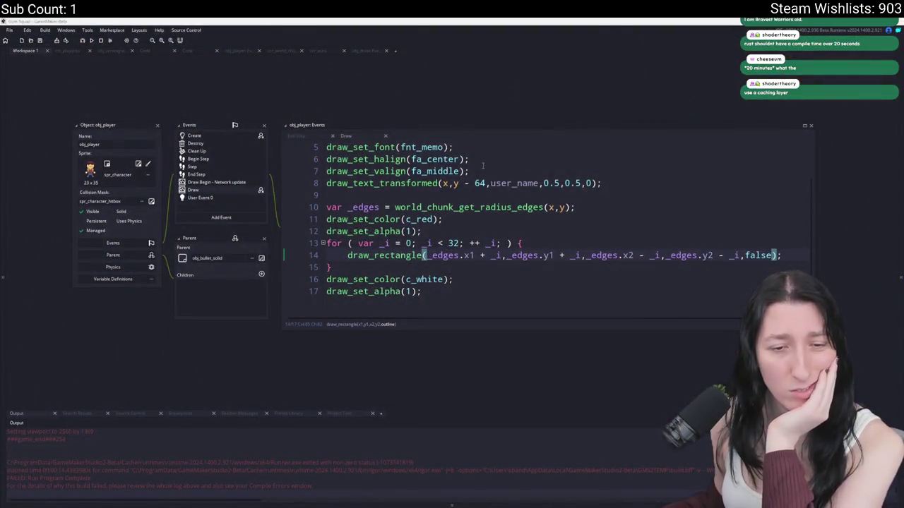
{"action": "left_click", "coordinate": [452, 183]}
{"action": "scroll", "coordinate": [453, 183], "scroll_direction": "up", "scroll_amount": 2}
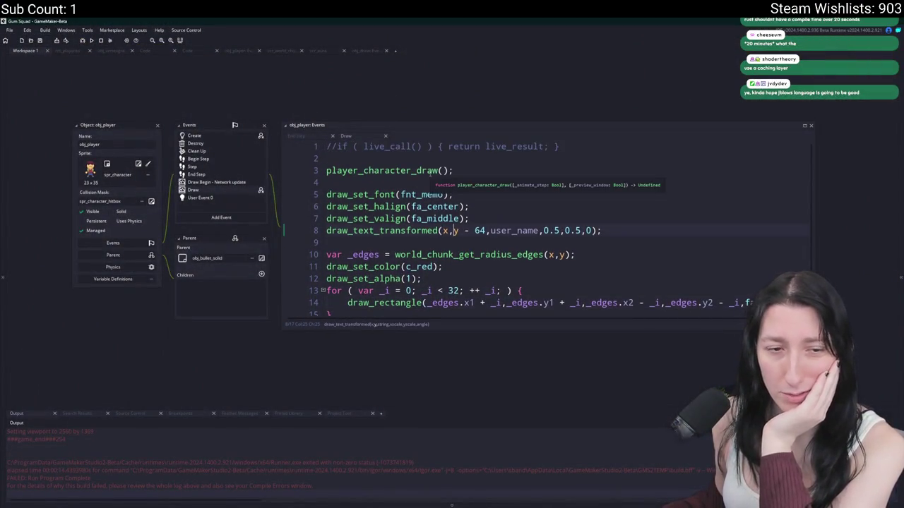
{"action": "scroll", "coordinate": [414, 180], "scroll_direction": "down", "scroll_amount": 2}
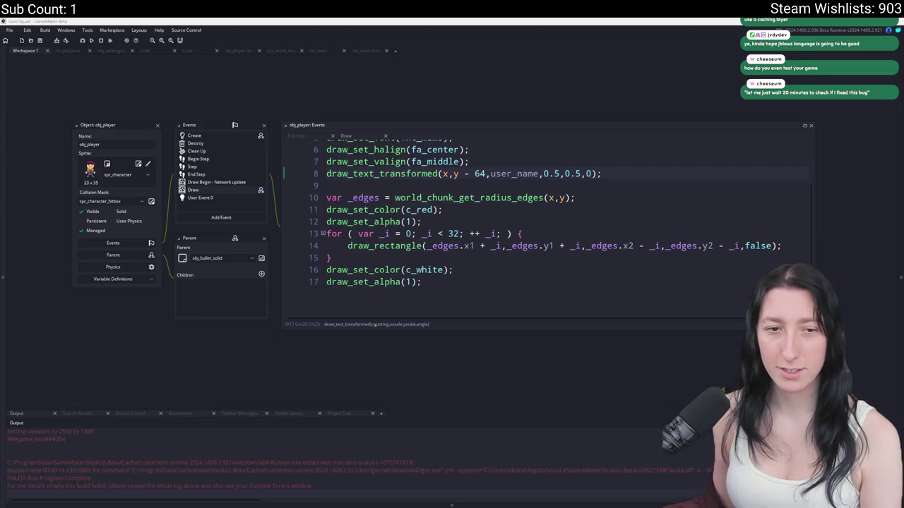
{"action": "key", "text": "alt+Tab"}
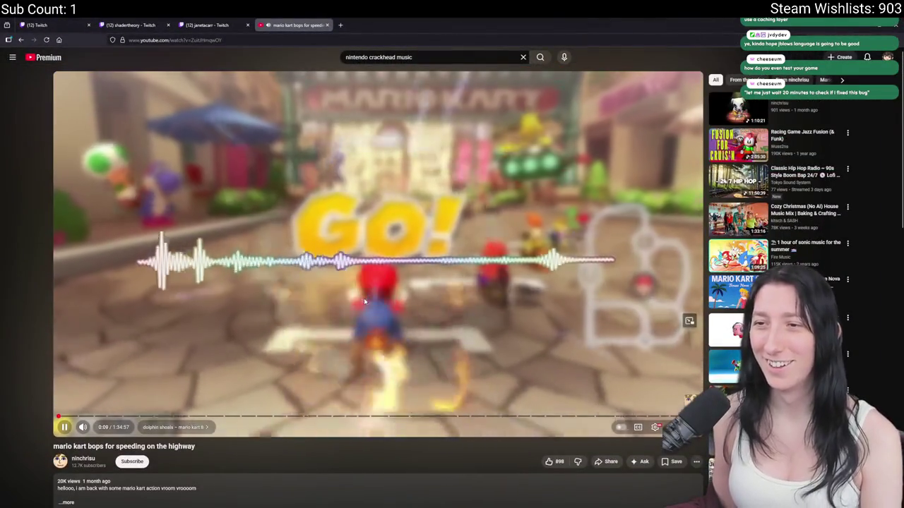
{"action": "scroll", "coordinate": [141, 388], "scroll_direction": "down", "scroll_amount": 3}
{"action": "scroll", "coordinate": [125, 384], "scroll_direction": "down", "scroll_amount": 1}
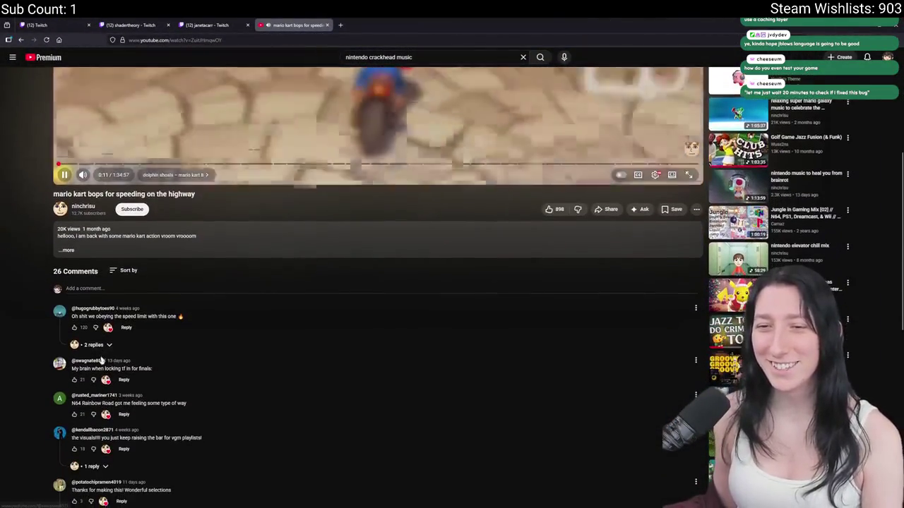
{"action": "left_click_drag", "start_coordinate": [70, 317], "coordinate": [92, 317]}
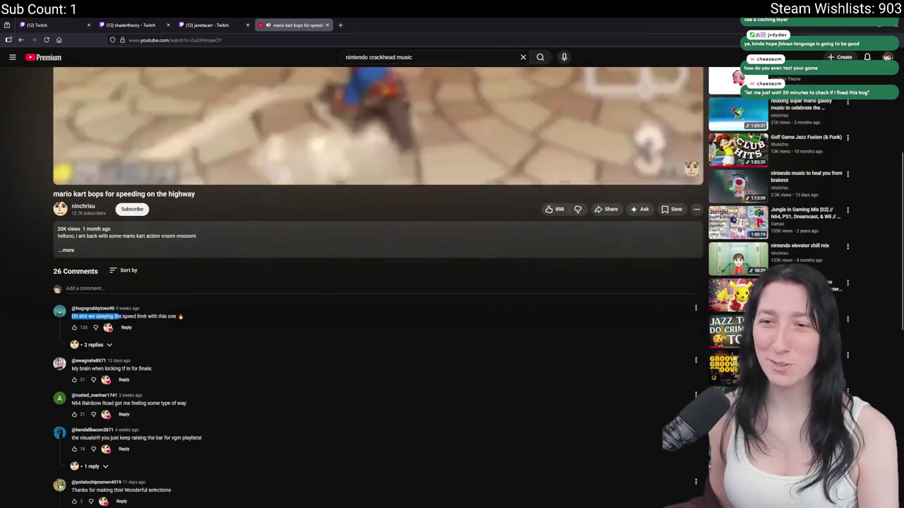
{"action": "left_click_drag", "start_coordinate": [185, 262], "coordinate": [186, 170]}
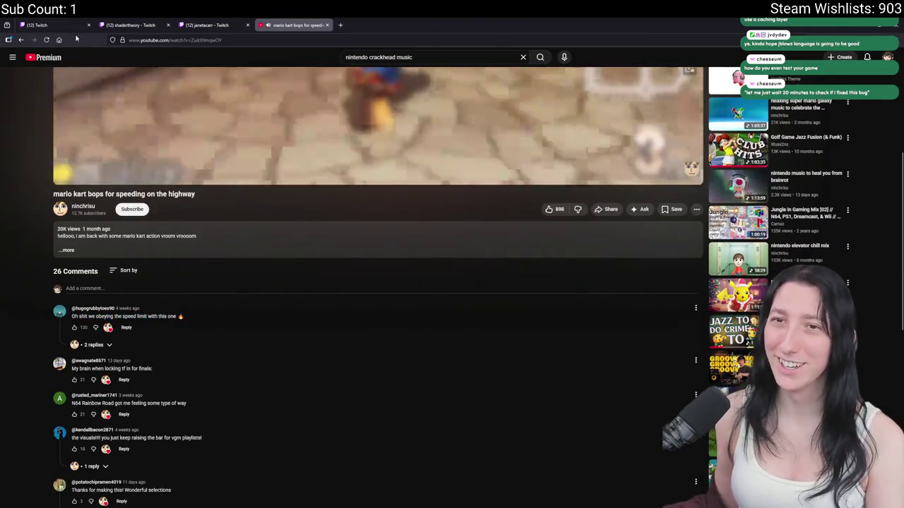
{"action": "key", "text": "alt+Tab"}
{"action": "key", "text": "alt+Tab"}
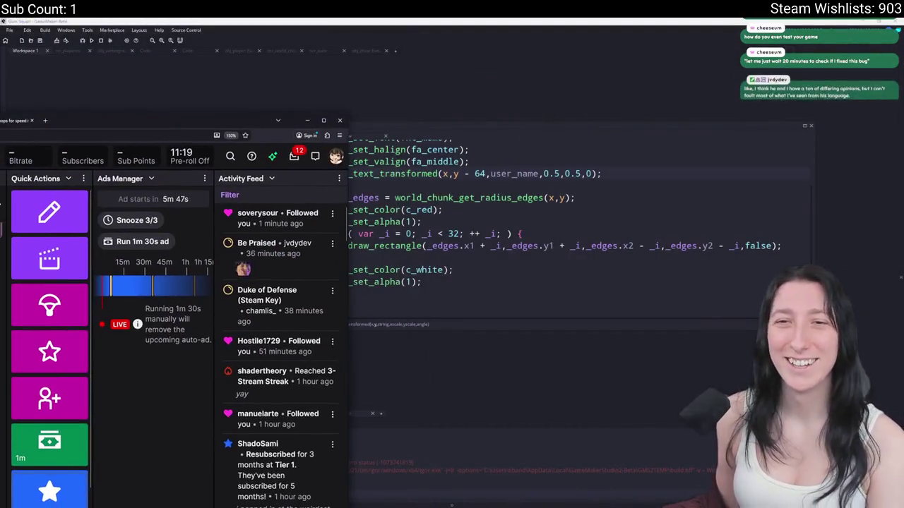
{"action": "key", "text": "alt+Tab"}
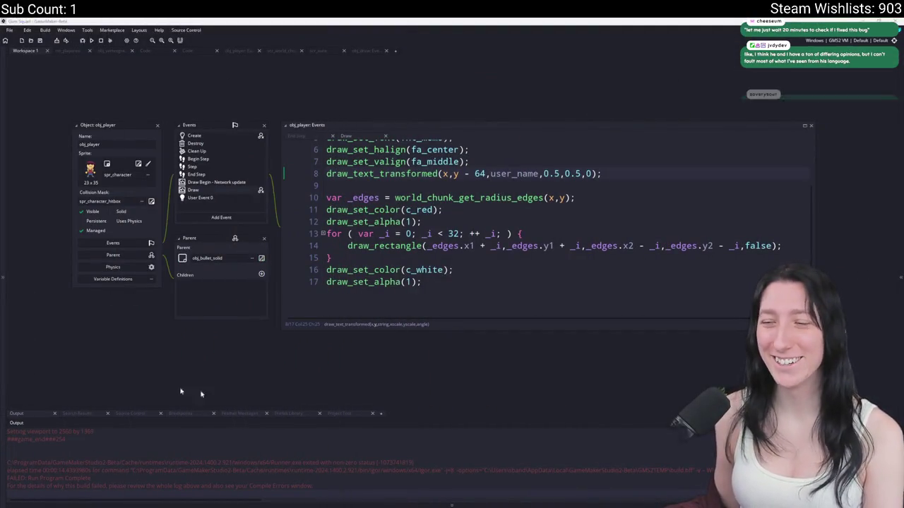
Stretch the code editor taller until all 17 lines of obj_player's Draw event show
{"action": "mouse_move", "coordinate": [483, 504]}
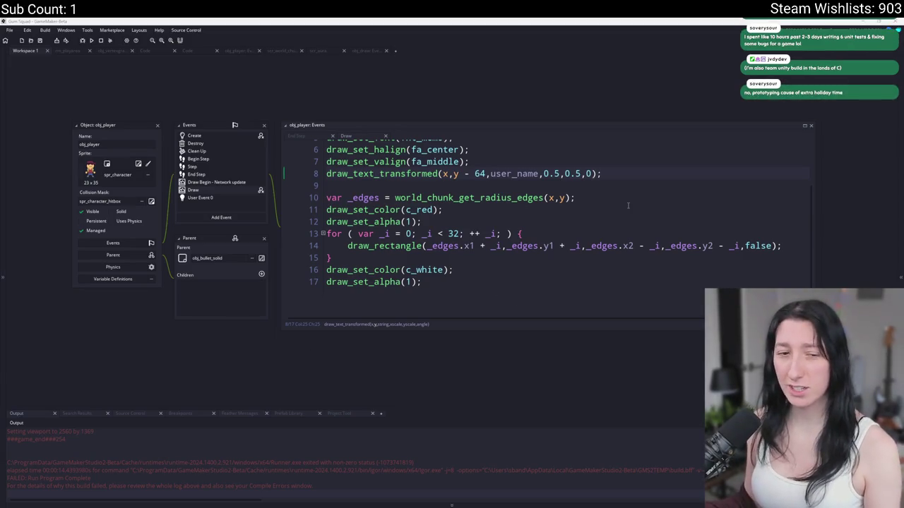
{"action": "mouse_move", "coordinate": [340, 214]}
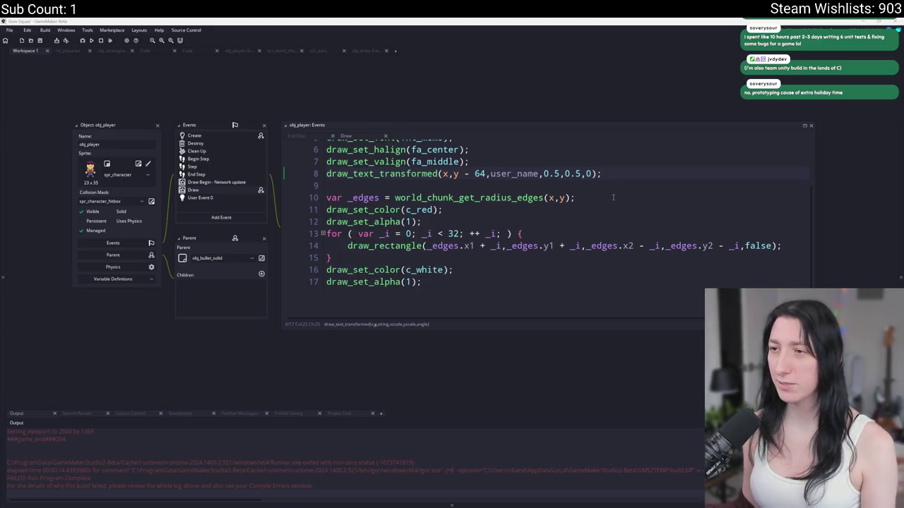
{"action": "scroll", "coordinate": [613, 198], "scroll_direction": "up", "scroll_amount": 1}
{"action": "left_click", "coordinate": [466, 243]}
{"action": "left_click_drag", "start_coordinate": [454, 314], "coordinate": [464, 382]}
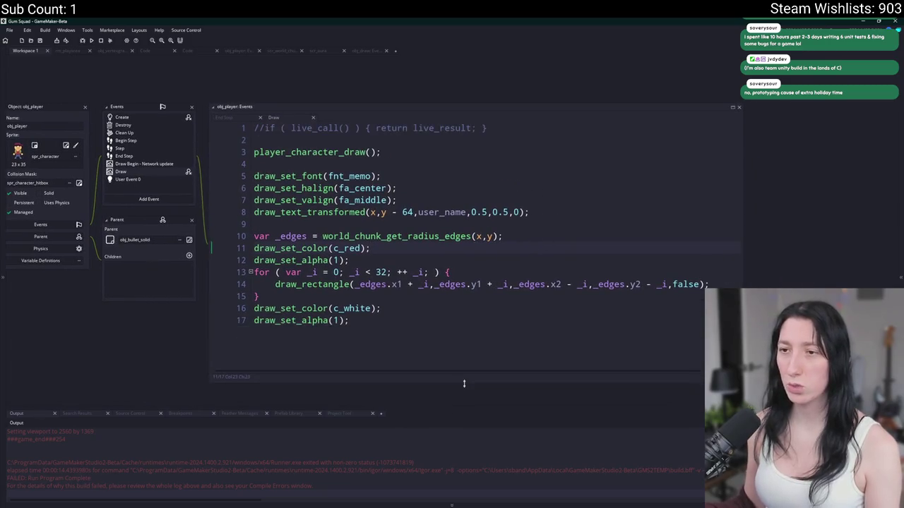
Start a draw_sprite_stretched call using _edges.x1 on a new line after the _edges variable
{"action": "left_click", "coordinate": [503, 239]}
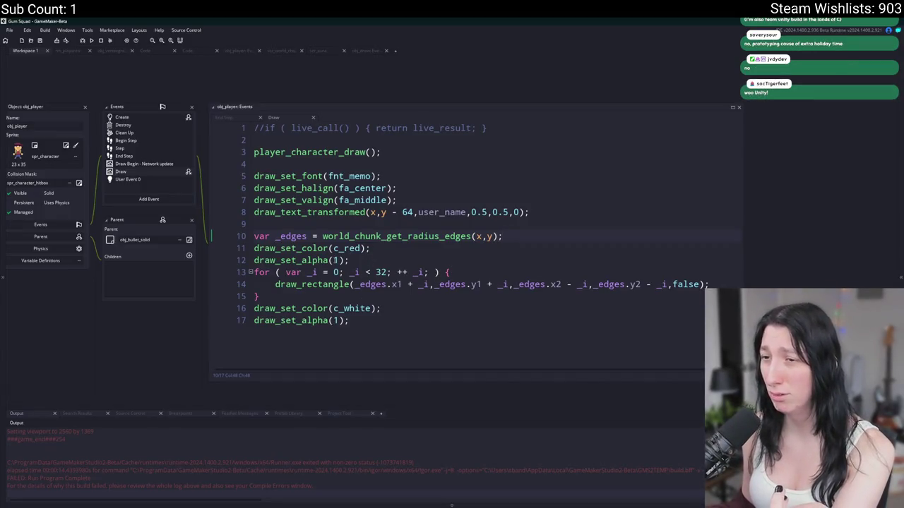
{"action": "mouse_move", "coordinate": [317, 281]}
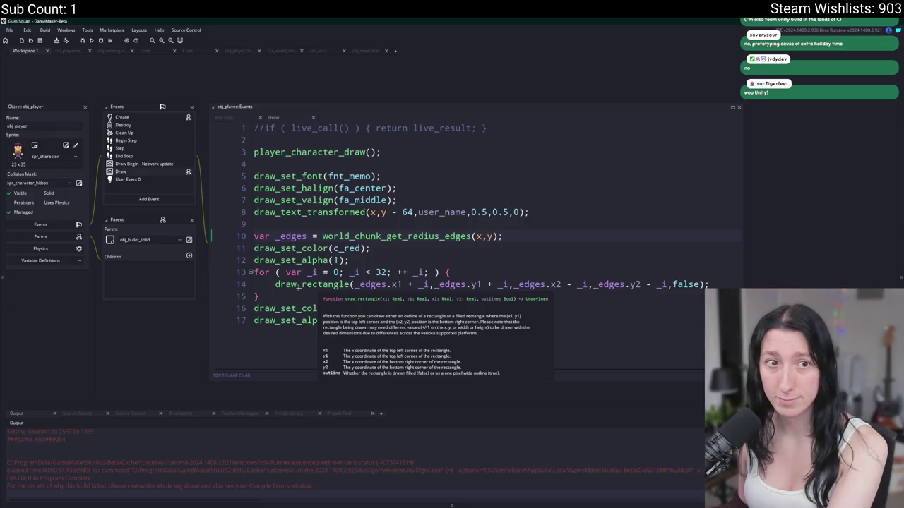
{"action": "left_click", "coordinate": [351, 285]}
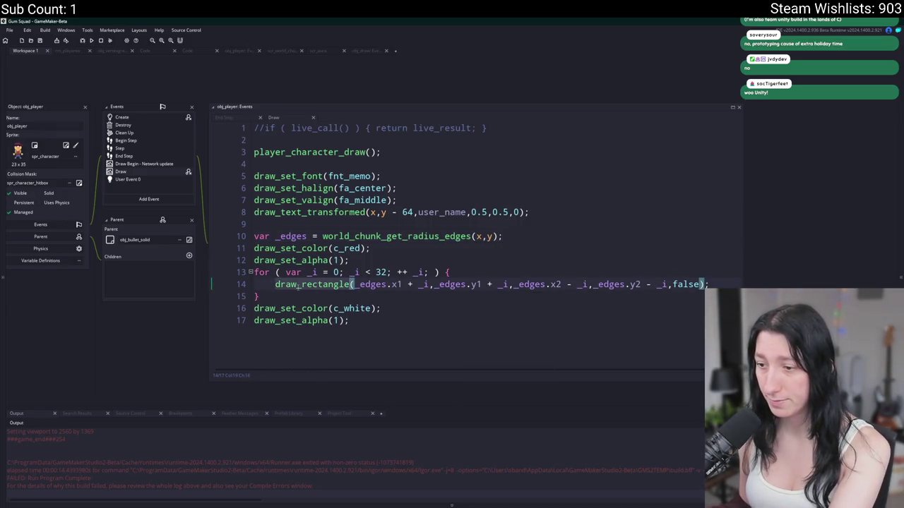
{"action": "left_click", "coordinate": [903, 184]}
{"action": "scroll", "coordinate": [841, 222], "scroll_direction": "down", "scroll_amount": 5}
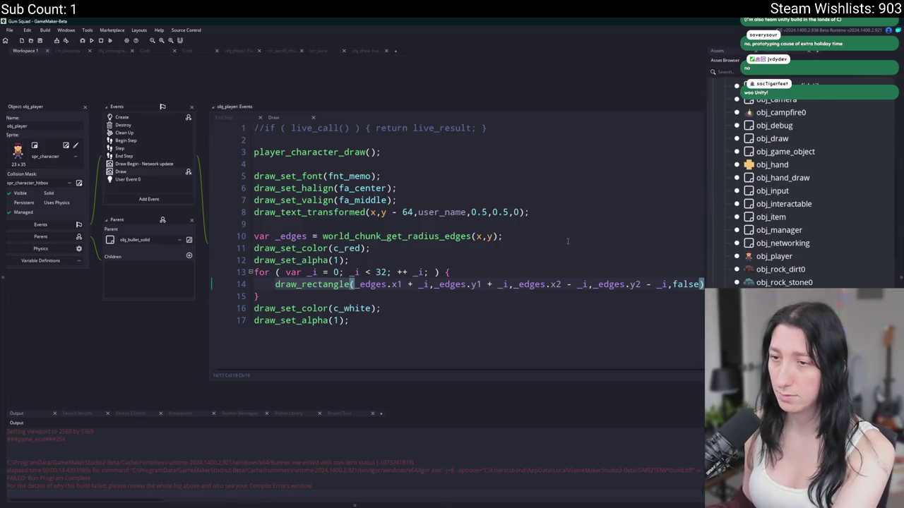
{"action": "left_click", "coordinate": [293, 296]}
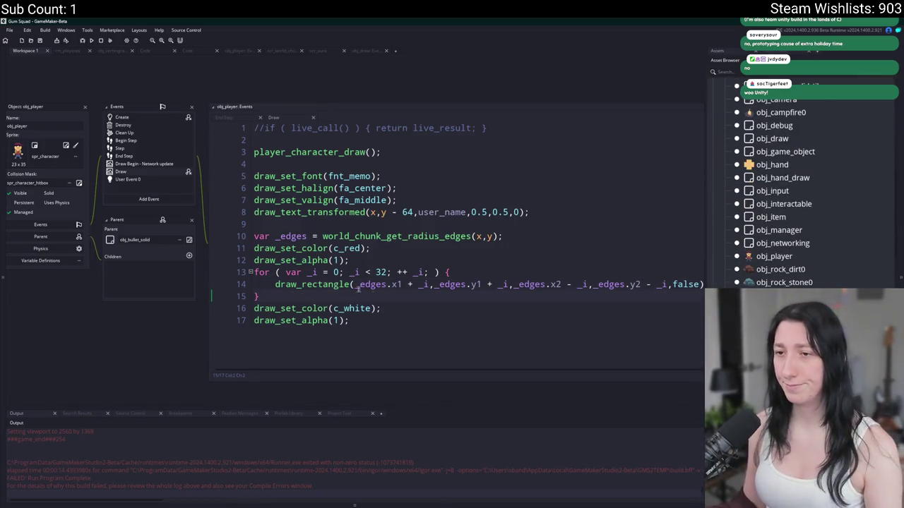
{"action": "key", "text": "Return"}
{"action": "type", "text": "draw_sprite"}
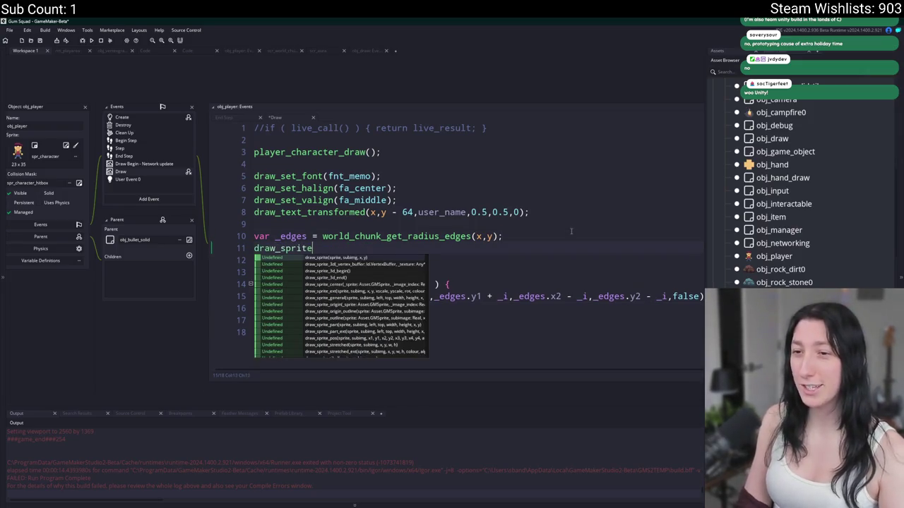
{"action": "type", "text": "_stretched(_edges.x1"}
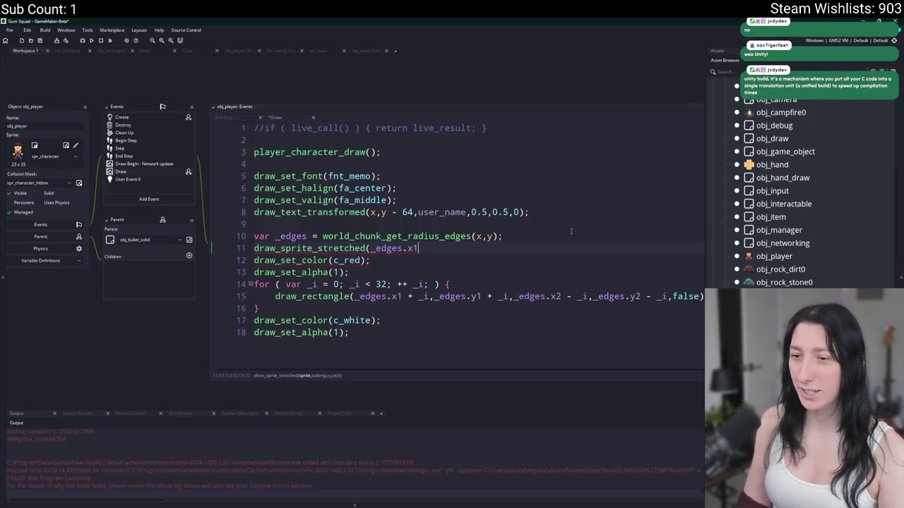
Use spr_map_chunk stretched across the _edges width and height, delete the red outline code, and run
{"action": "left_click", "coordinate": [369, 248]}
{"action": "type", "text": ","}
{"action": "type", "text": "chunk"}
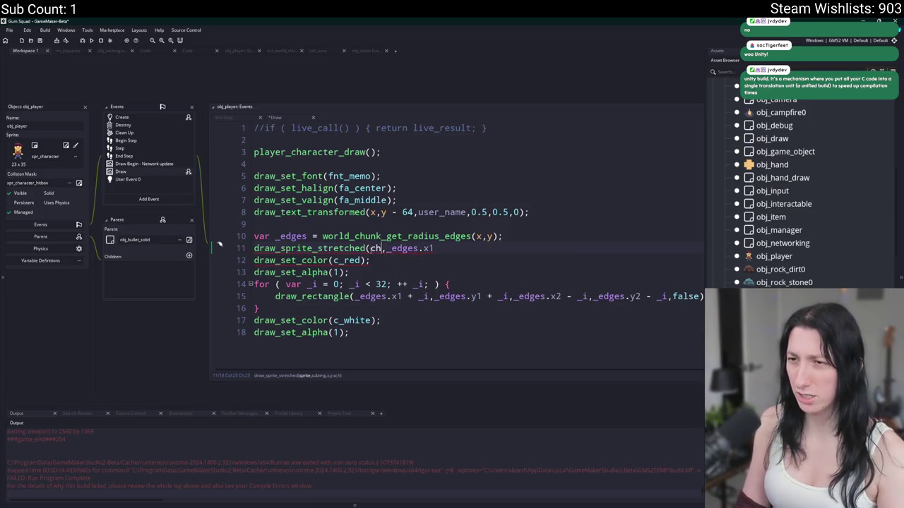
{"action": "scroll", "coordinate": [399, 298], "scroll_direction": "down", "scroll_amount": 2}
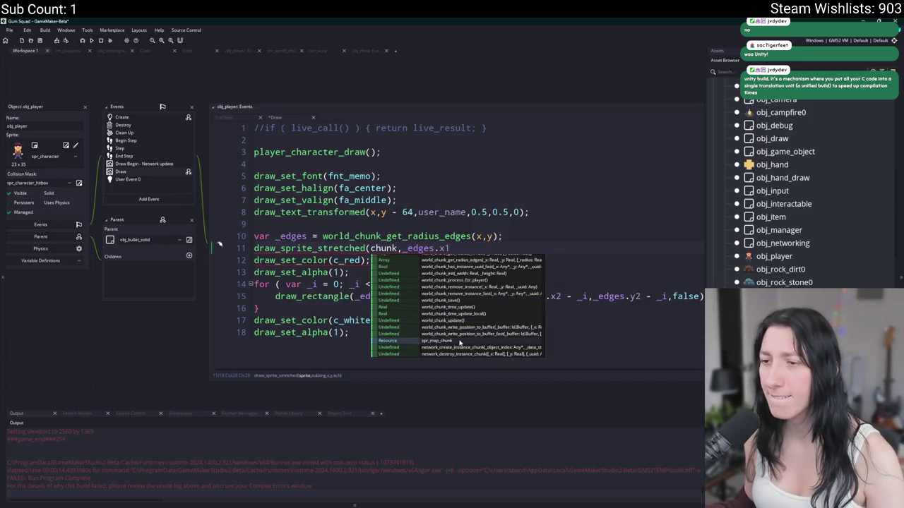
{"action": "left_click", "coordinate": [399, 343]}
{"action": "key", "text": "ctrl+shift+End"}
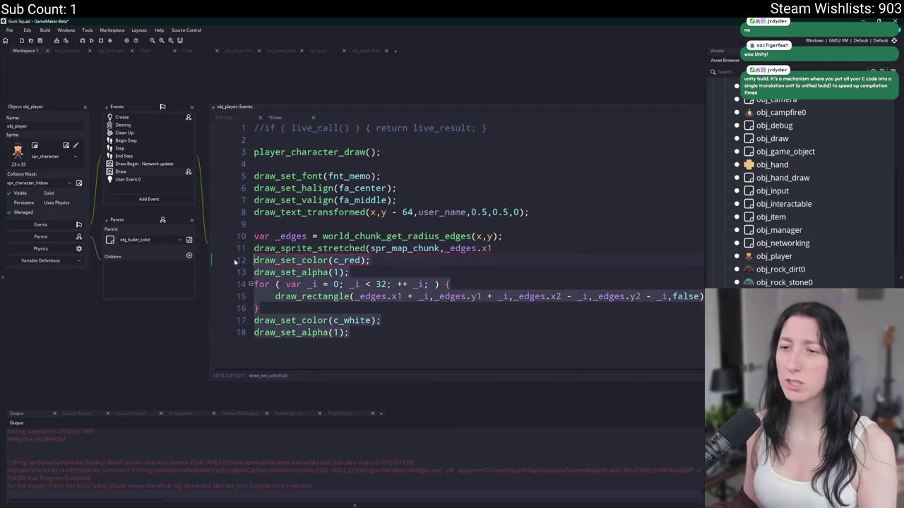
{"action": "key", "text": "Delete"}
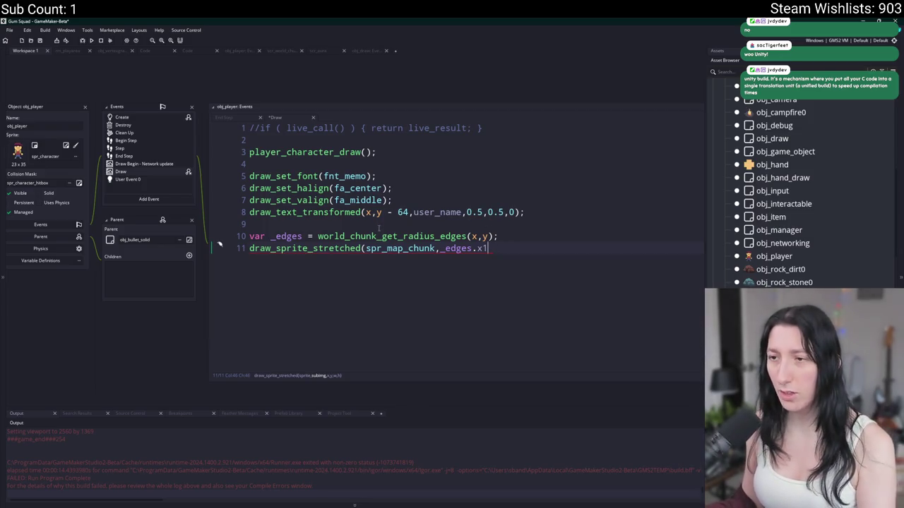
{"action": "type", "text": "0,_edges.x1"}
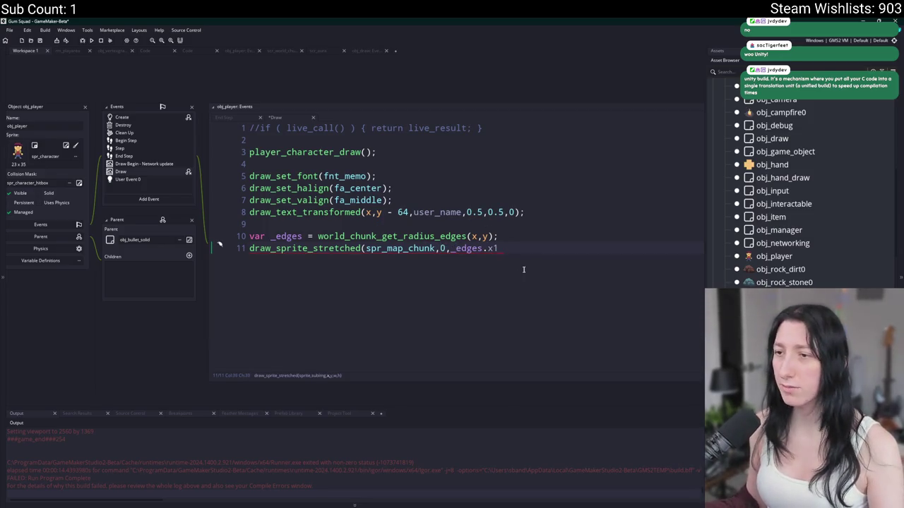
{"action": "type", "text": ",_edges.y1,"}
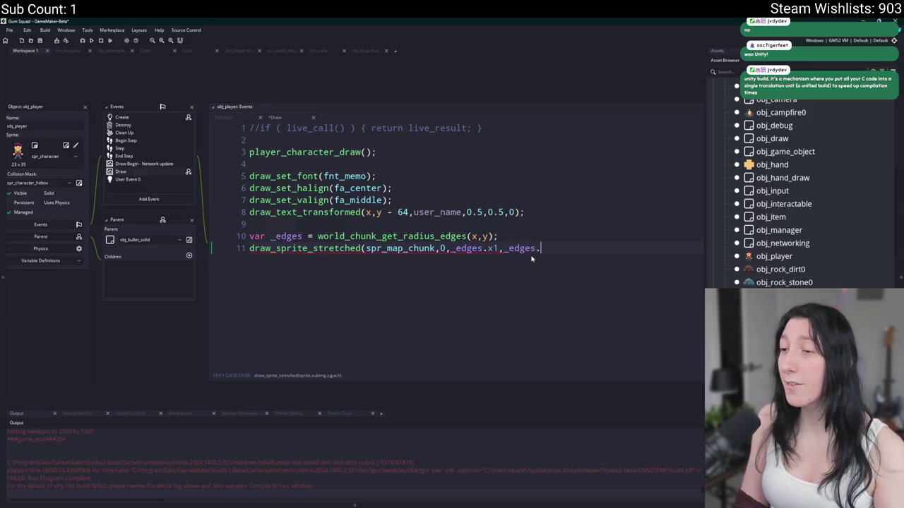
{"action": "type", "text": "_edges"}
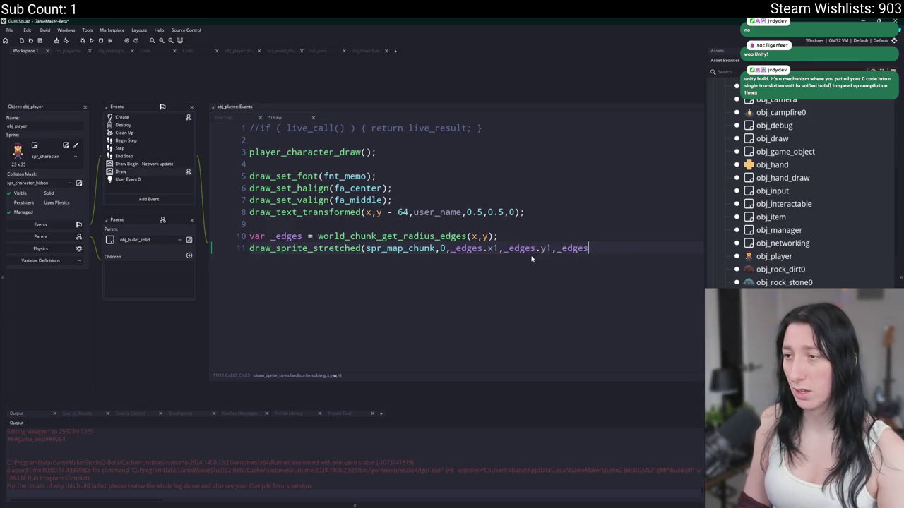
{"action": "type", "text": ".x2 - _edges.x1,"}
{"action": "type", "text": "_ed"}
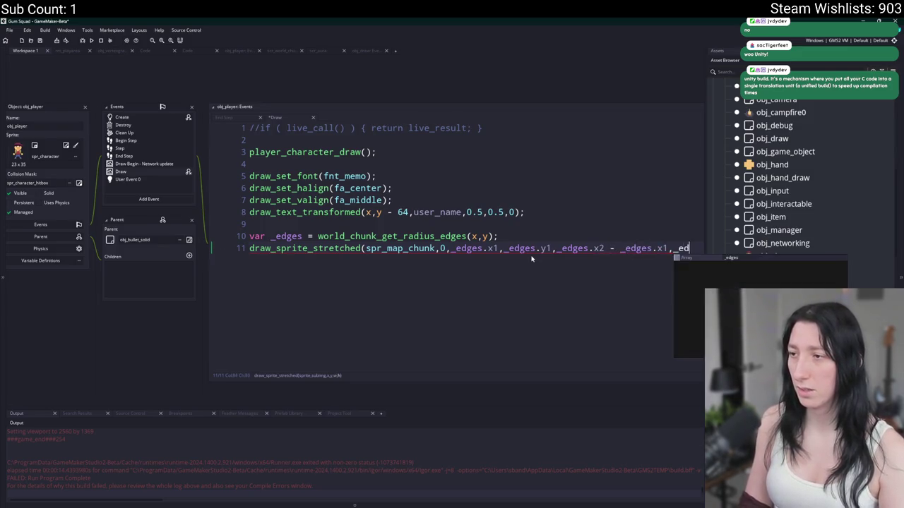
{"action": "type", "text": "ges.y2 - _edges"}
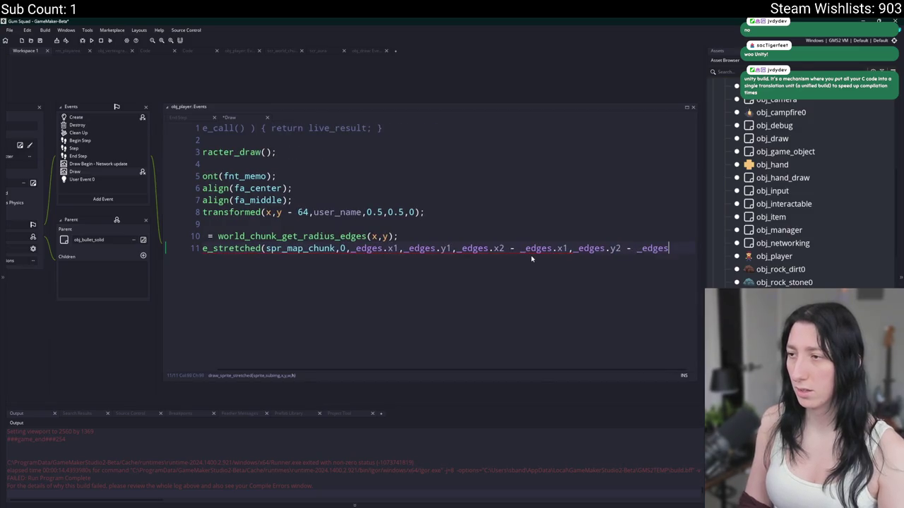
{"action": "type", "text": ".y1);"}
{"action": "key", "text": "F5"}
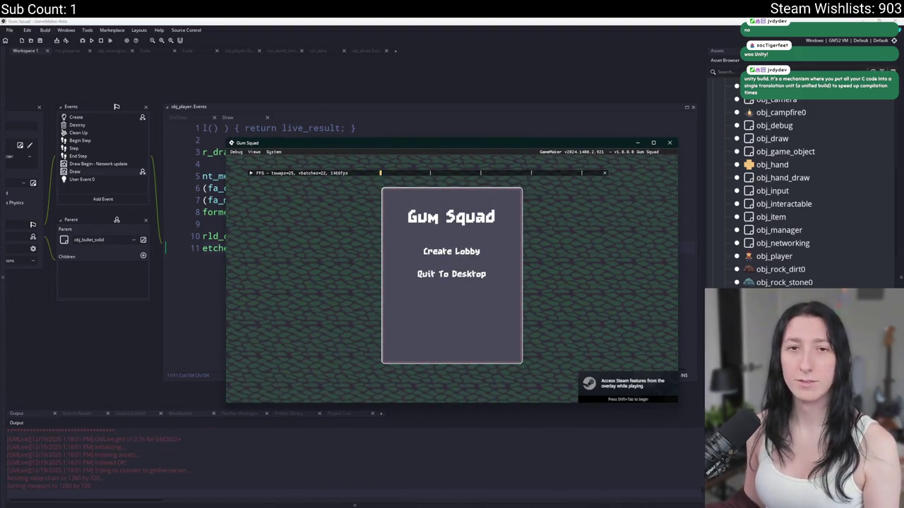
Create a lobby, maximize the game window, then return to line 11 of the Draw code
{"action": "left_click", "coordinate": [451, 252]}
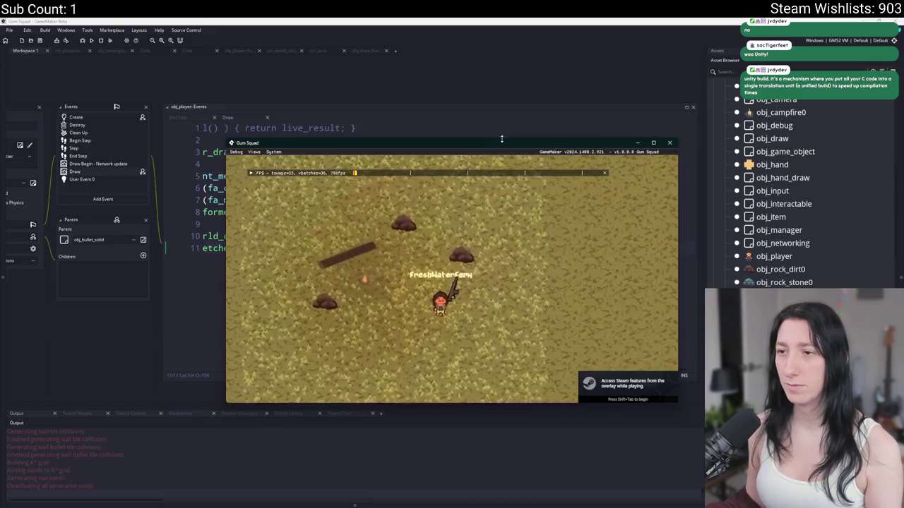
{"action": "double_click", "coordinate": [498, 144]}
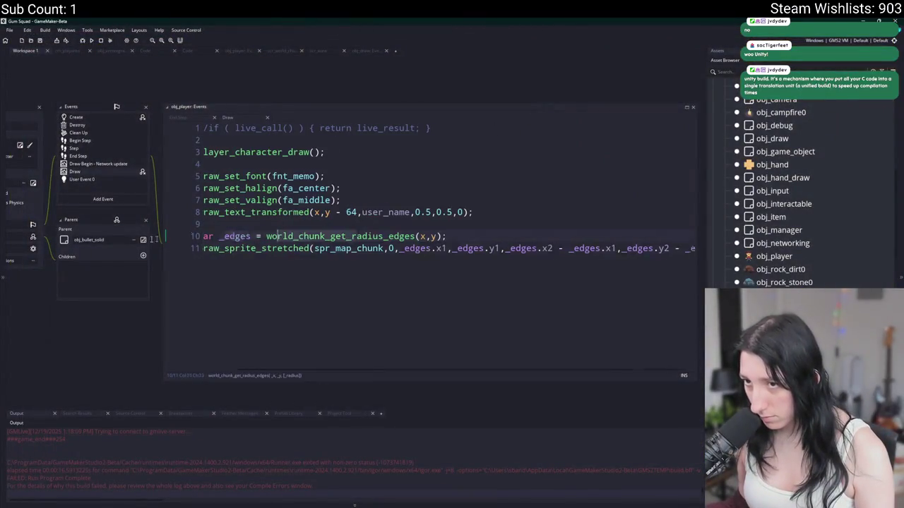
{"action": "left_click", "coordinate": [441, 249]}
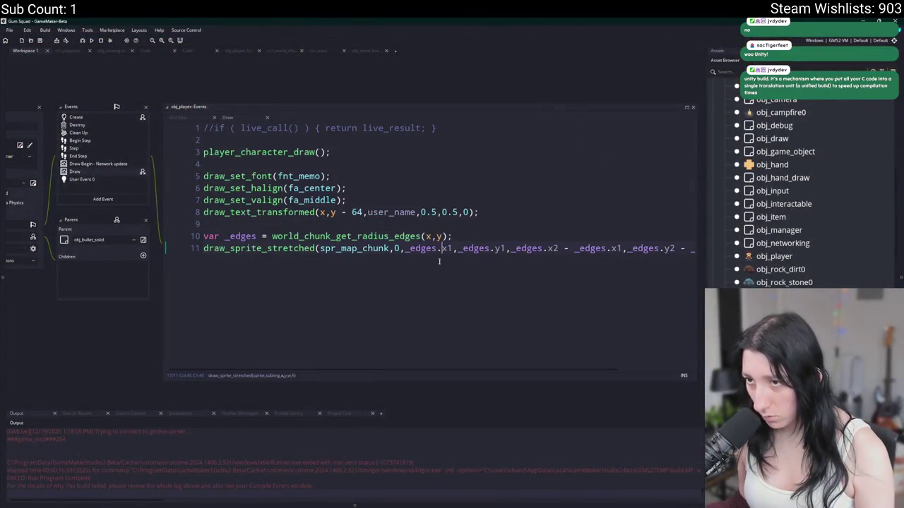
Inspect the world_chunk_get_radius_edges definition, then add log(_edges) after line 10 and run
{"action": "middle_click", "coordinate": [418, 236]}
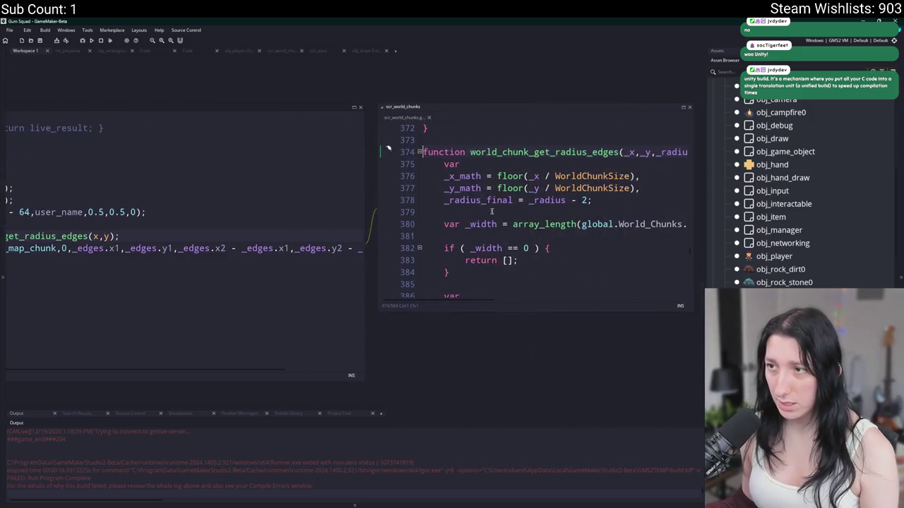
{"action": "scroll", "coordinate": [443, 173], "scroll_direction": "down", "scroll_amount": 3}
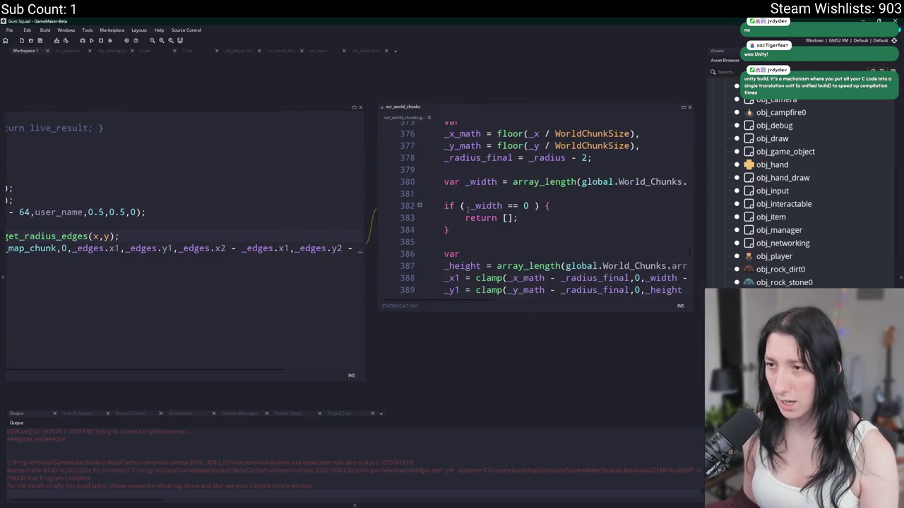
{"action": "left_click", "coordinate": [428, 118]}
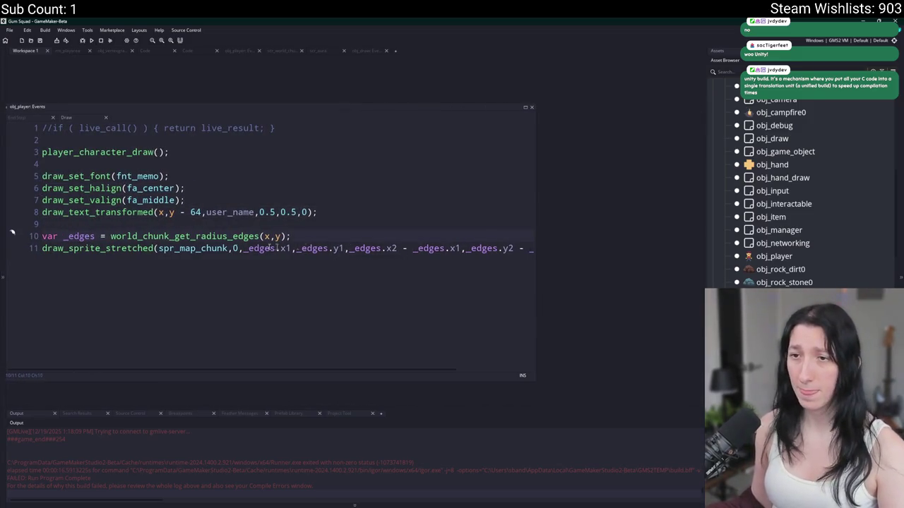
{"action": "left_click", "coordinate": [310, 237]}
{"action": "key", "text": "Return"}
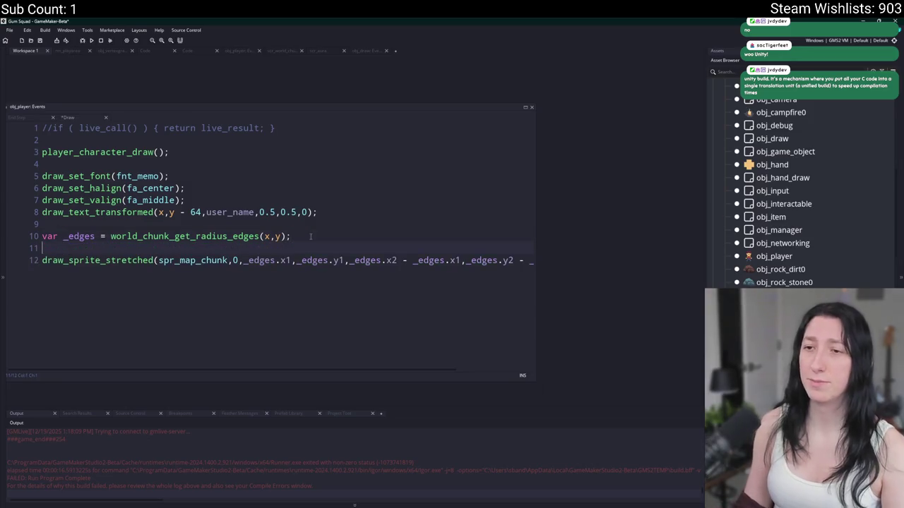
{"action": "type", "text": "log(_edges);"}
{"action": "key", "text": "F5"}
Enter a lobby to check the logged edges, close the game, and undo the log and sprite edits
{"action": "left_click", "coordinate": [275, 261]}
{"action": "key", "text": "End"}
{"action": "left_click", "coordinate": [125, 248]}
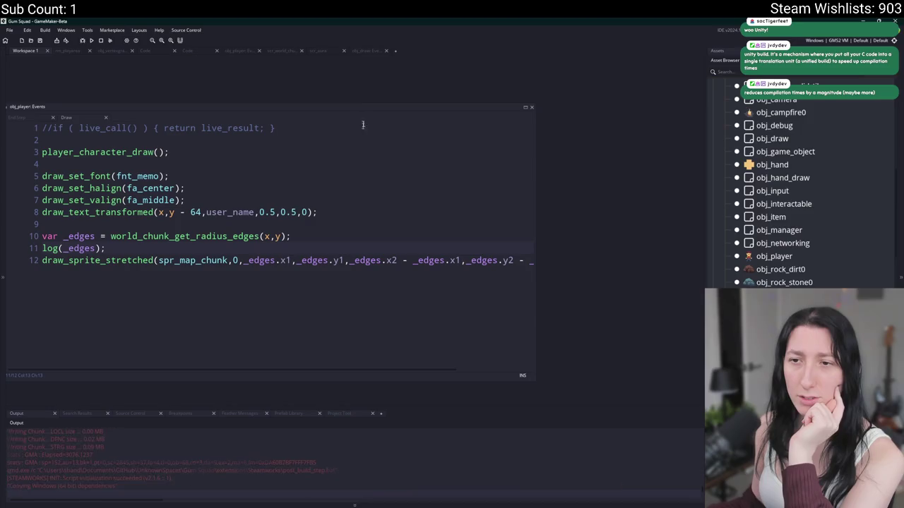
{"action": "left_click", "coordinate": [436, 248]}
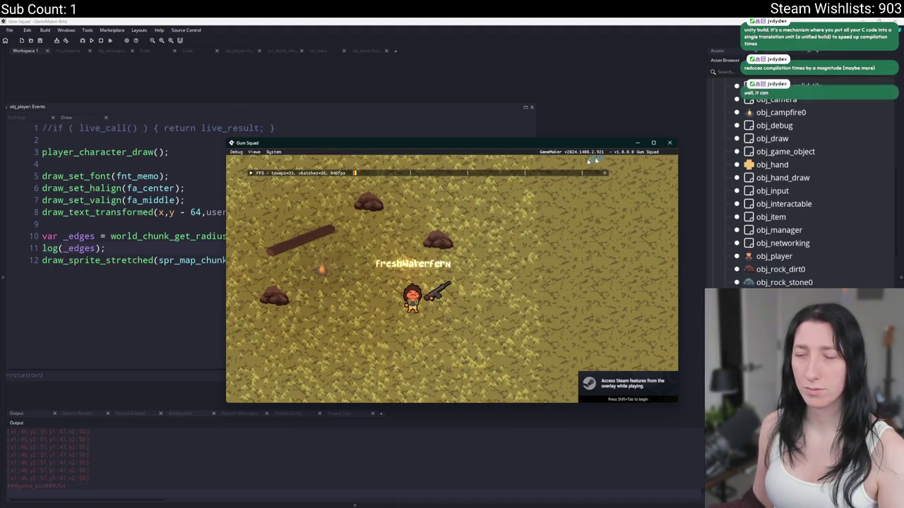
{"action": "left_click", "coordinate": [671, 144]}
{"action": "left_click", "coordinate": [292, 261]}
{"action": "key", "text": "ctrl+z"}
{"action": "key", "text": "ctrl+z"}
{"action": "key", "text": "ctrl+z"}
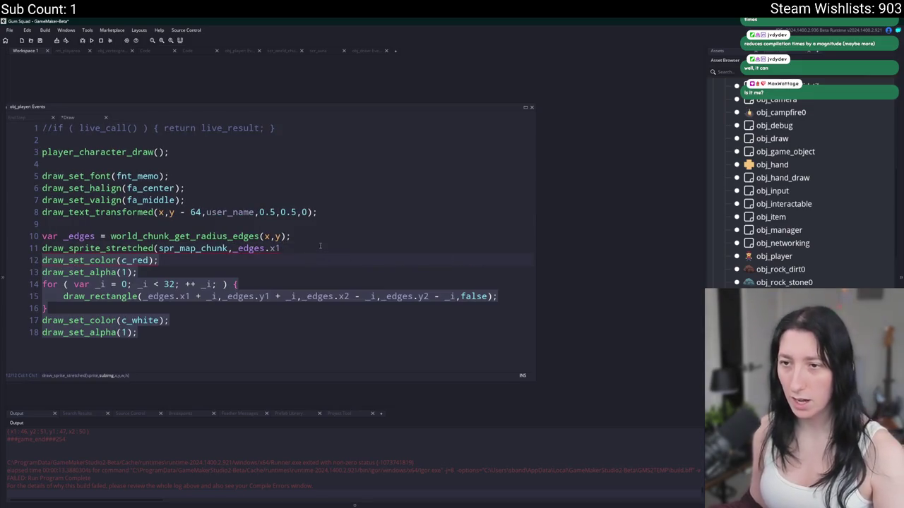
Restore the red outline code and wrap _edges.x1 as (_edges.x1 * WorldChunkSize)
{"action": "key", "text": "ctrl+z"}
{"action": "key", "text": "ctrl+z"}
{"action": "key", "text": "ctrl+z"}
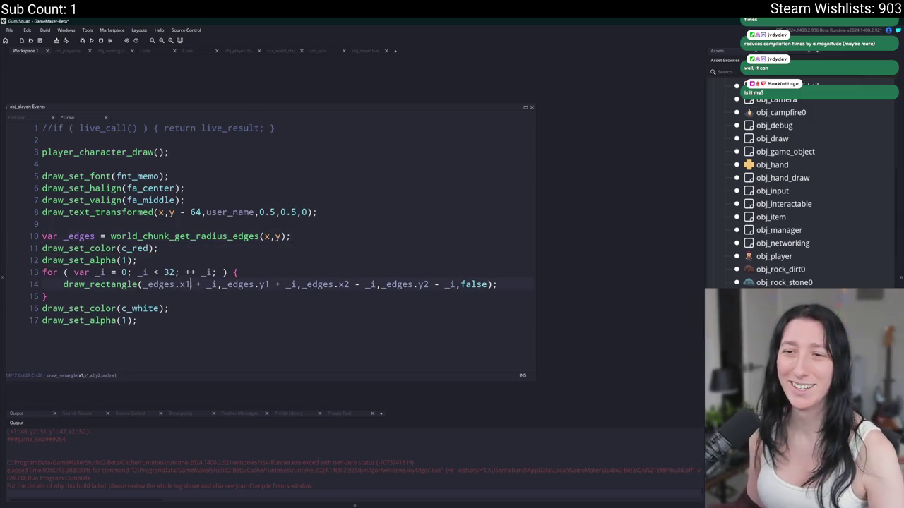
{"action": "type", "text": "* CH"}
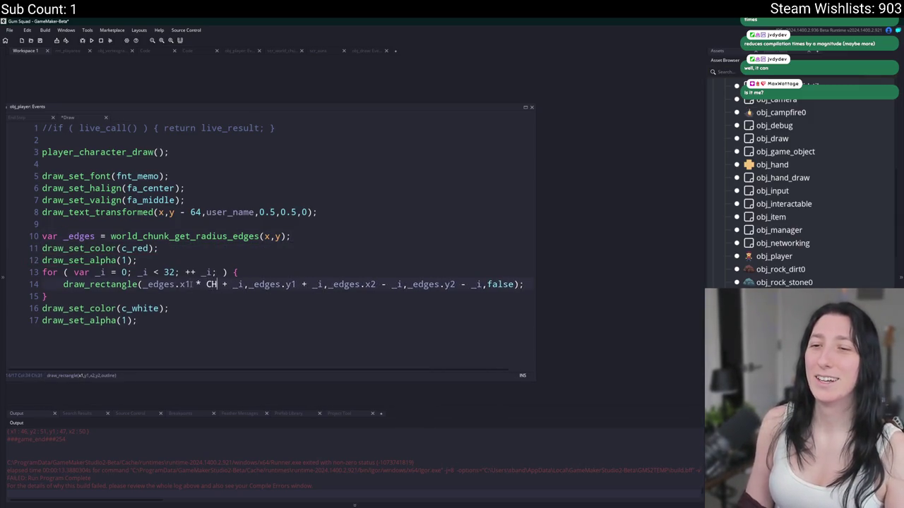
{"action": "type", "text": "unk"}
{"action": "key", "text": "BackSpace"}
{"action": "key", "text": "BackSpace"}
{"action": "key", "text": "BackSpace"}
{"action": "type", "text": "WorldChu"}
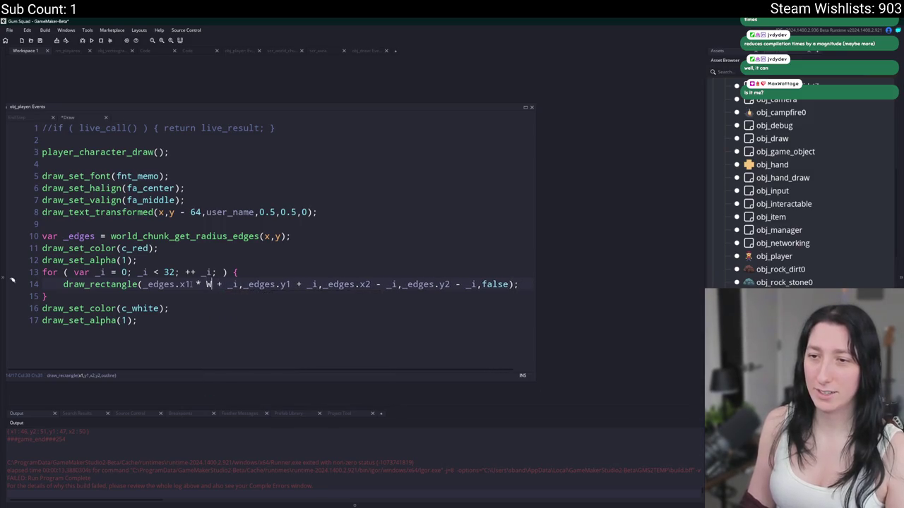
{"action": "key", "text": "Down"}
{"action": "key", "text": "Return"}
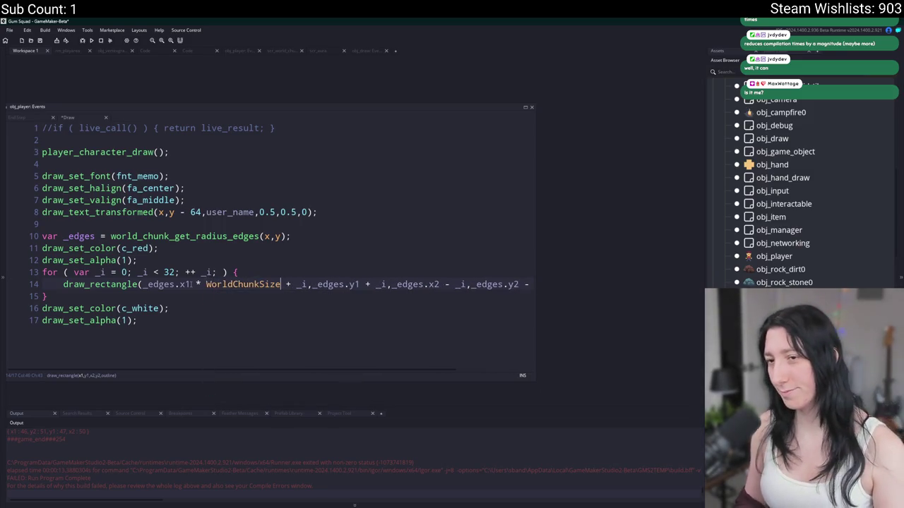
{"action": "type", "text": ")"}
{"action": "left_click", "coordinate": [144, 284]}
{"action": "type", "text": "("}
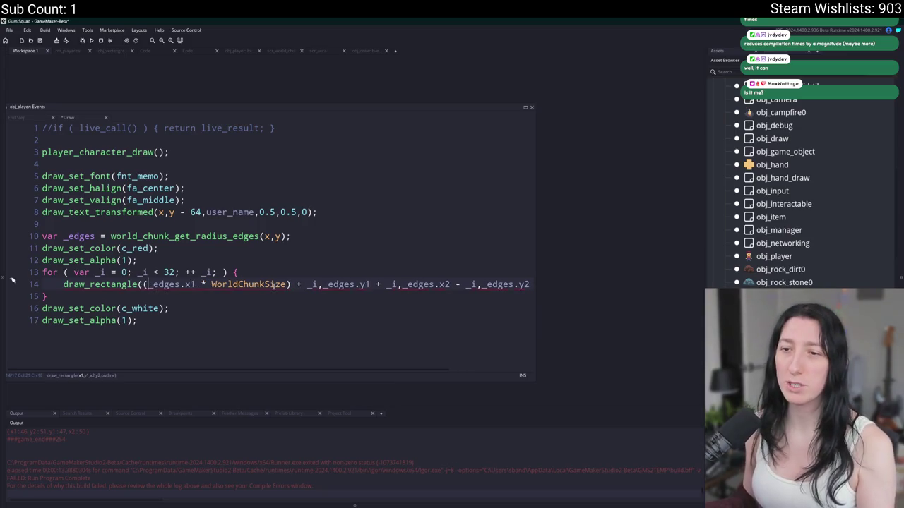
Copy the * WorldChunkSize term and wrap _edges.y1 the same way
{"action": "left_click", "coordinate": [197, 284]}
{"action": "key", "text": "Right"}
{"action": "left_click", "coordinate": [238, 284]}
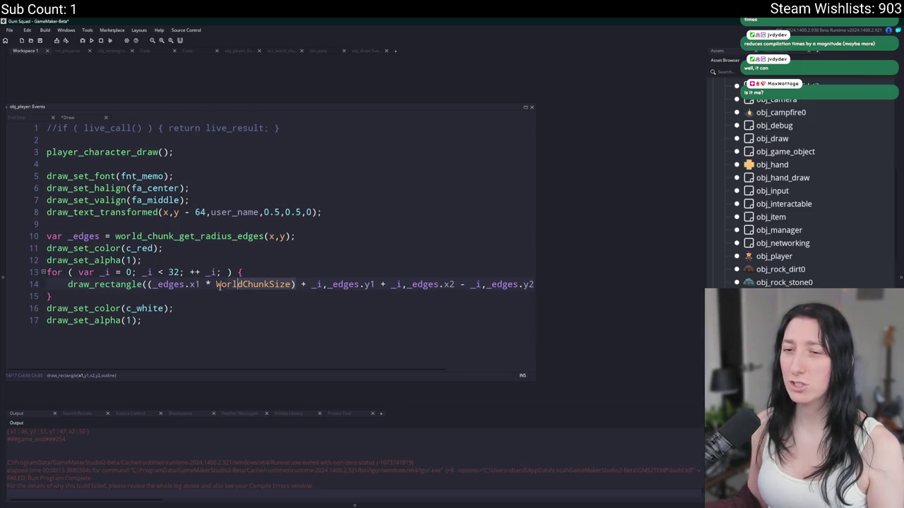
{"action": "left_click", "coordinate": [374, 284]}
{"action": "left_click", "coordinate": [217, 284]}
{"action": "key", "text": "ctrl+c"}
{"action": "left_click", "coordinate": [375, 284]}
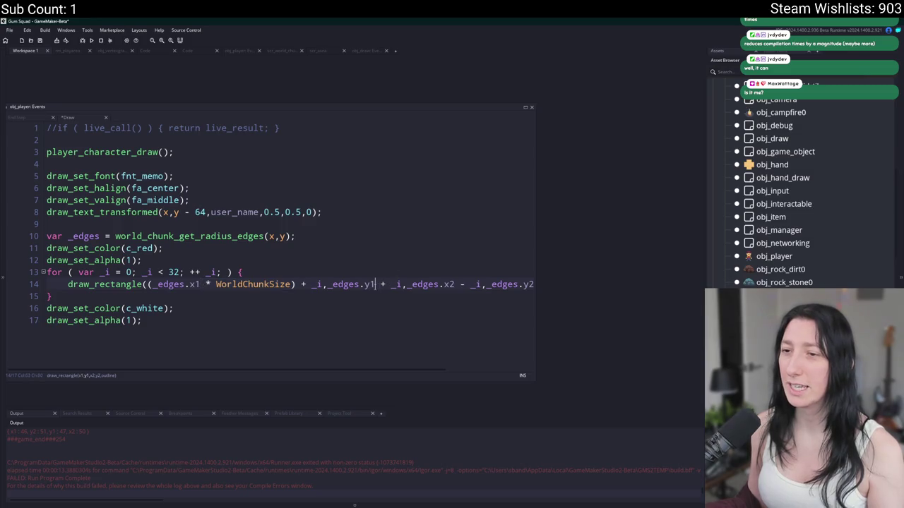
{"action": "key", "text": "ctrl+v"}
{"action": "left_click", "coordinate": [327, 284]}
{"action": "type", "text": "("}
{"action": "scroll", "coordinate": [386, 289], "scroll_direction": "right", "scroll_amount": 5}
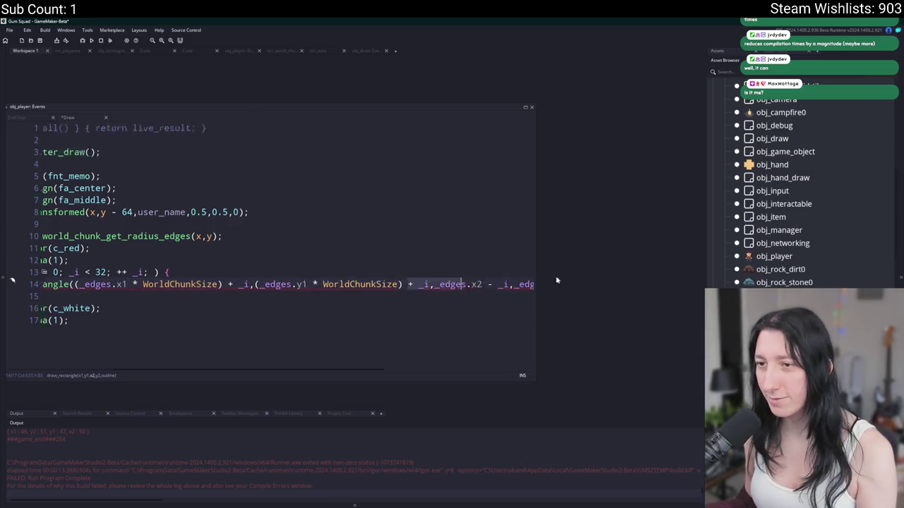
Scale _edges.y2 and _edges.x2 by WorldChunkSize likewise, then run and host a game session
{"action": "left_click", "coordinate": [428, 284]}
{"action": "key", "text": "ctrl+v"}
{"action": "left_click", "coordinate": [385, 283]}
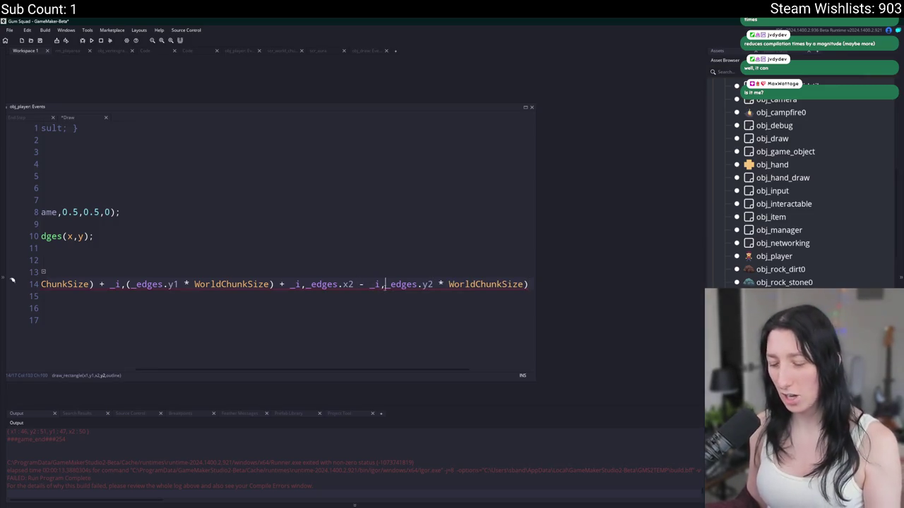
{"action": "type", "text": "("}
{"action": "left_click", "coordinate": [351, 284]}
{"action": "key", "text": "ctrl+v"}
{"action": "type", "text": "("}
{"action": "left_click", "coordinate": [234, 308]}
{"action": "key", "text": "F5"}
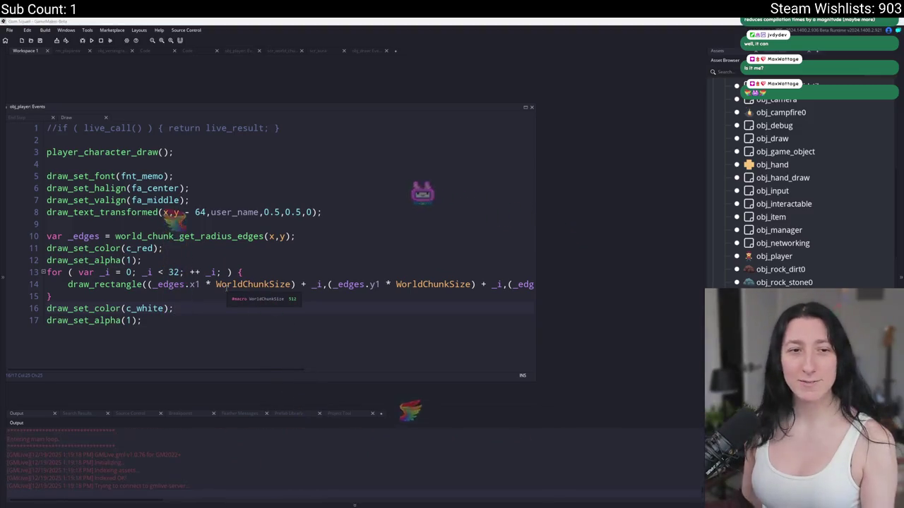
{"action": "left_click", "coordinate": [446, 249]}
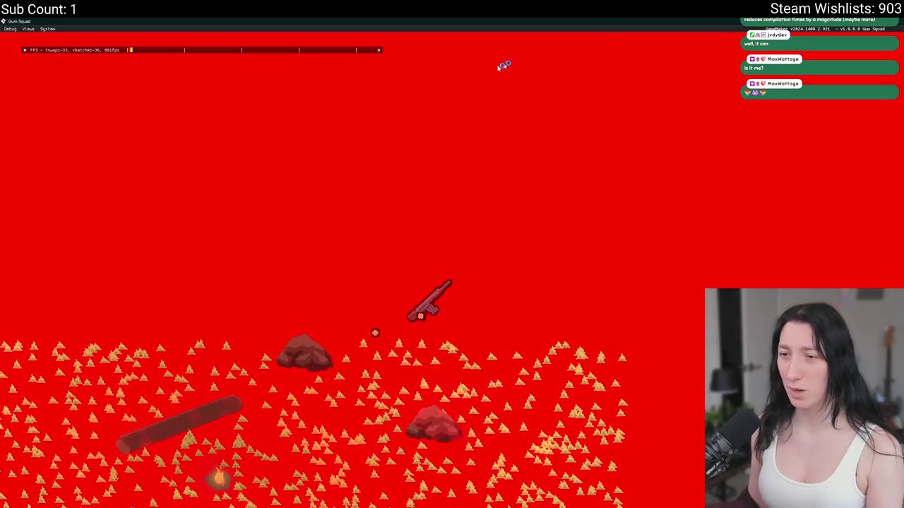
Make the rectangle an outline again (true), cut the loop limit from 32 to 16, and rerun
{"action": "key", "text": "alt+Tab"}
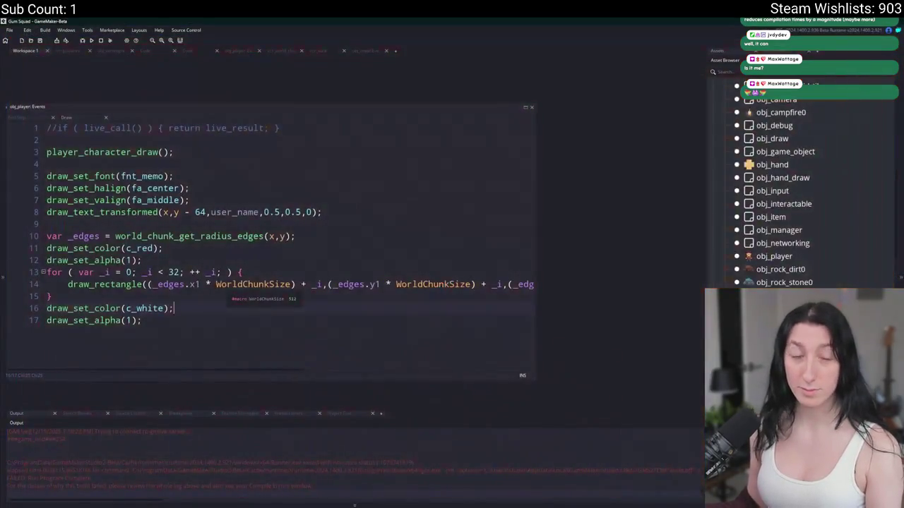
{"action": "scroll", "coordinate": [424, 284], "scroll_direction": "right", "scroll_amount": 5}
{"action": "double_click", "coordinate": [503, 284]}
{"action": "type", "text": "true"}
{"action": "key", "text": "Down"}
{"action": "key", "text": "Down"}
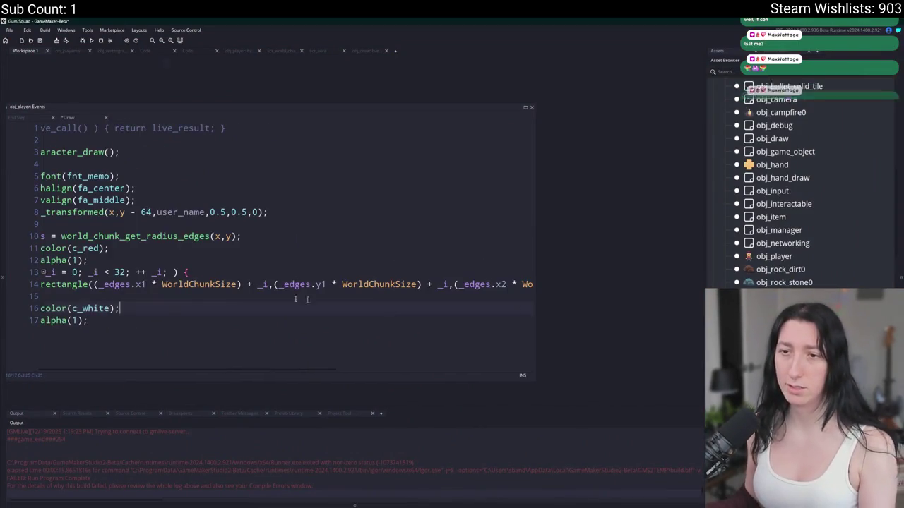
{"action": "key", "text": "Delete"}
{"action": "key", "text": "Delete"}
{"action": "type", "text": "16"}
{"action": "key", "text": "F5"}
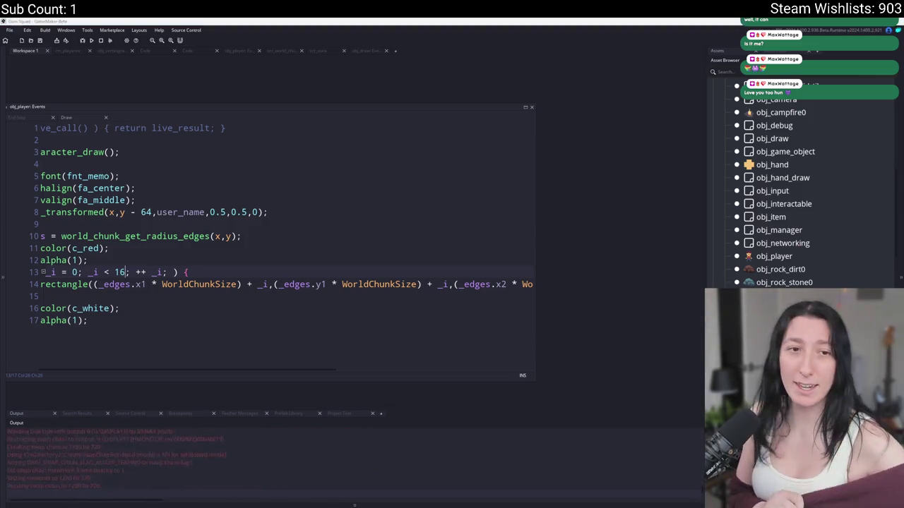
{"action": "double_click", "coordinate": [572, 143]}
Host a game session and walk the character right and left to watch the chunk outline follow
{"action": "left_click", "coordinate": [437, 202]}
{"action": "key", "text": "d"}
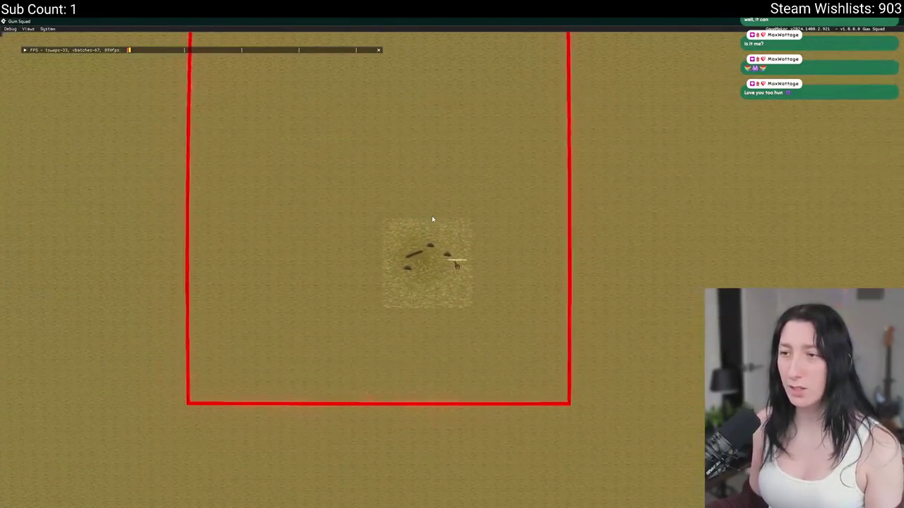
{"action": "key", "text": "d"}
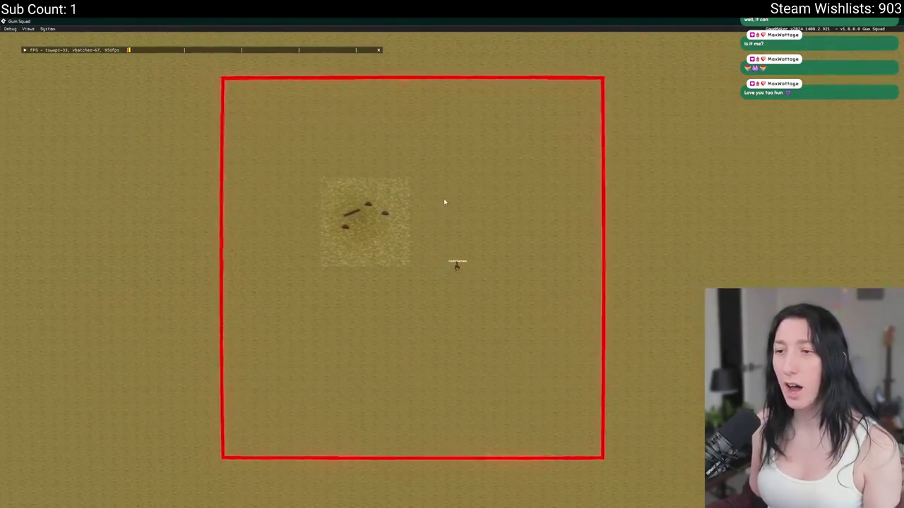
{"action": "key", "text": "d"}
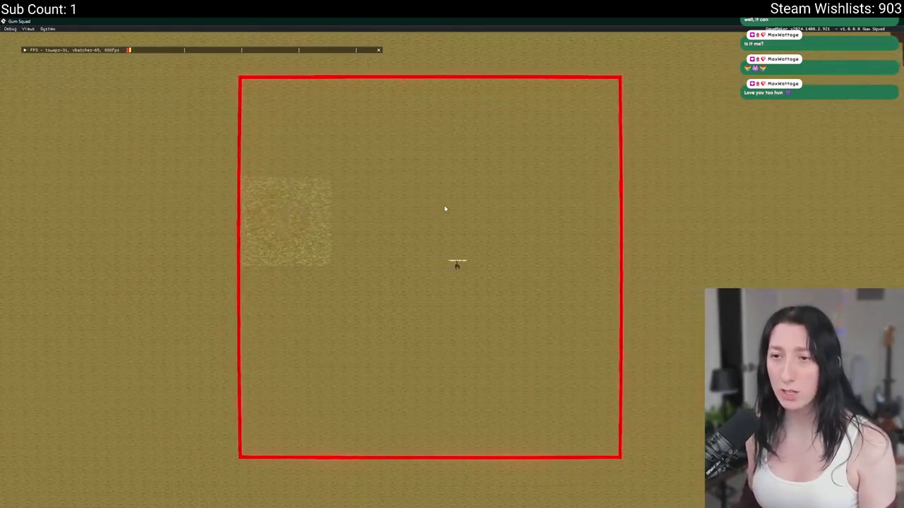
{"action": "key", "text": "d"}
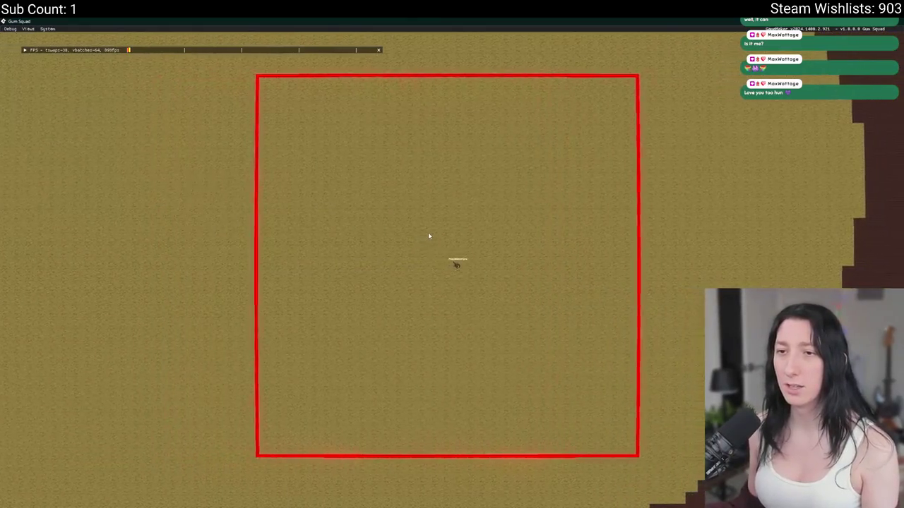
{"action": "key", "text": "a"}
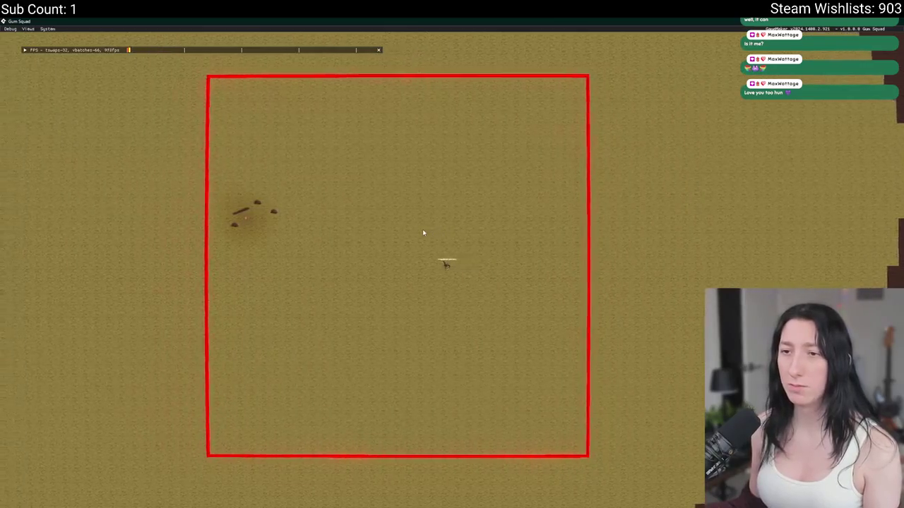
{"action": "key", "text": "d"}
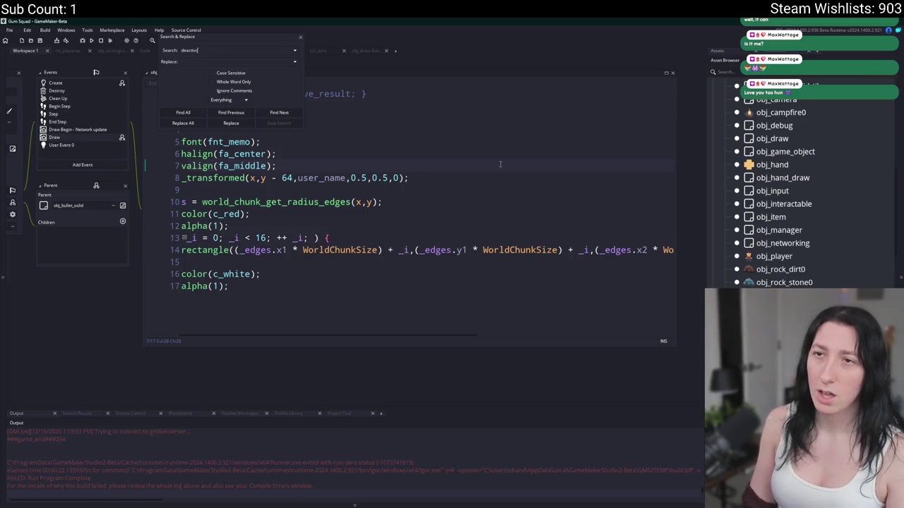
Search the whole project for 'deactivate' and re-check the WorldChunkSize term on line 14
{"action": "type", "text": "te"}
{"action": "key", "text": "Return"}
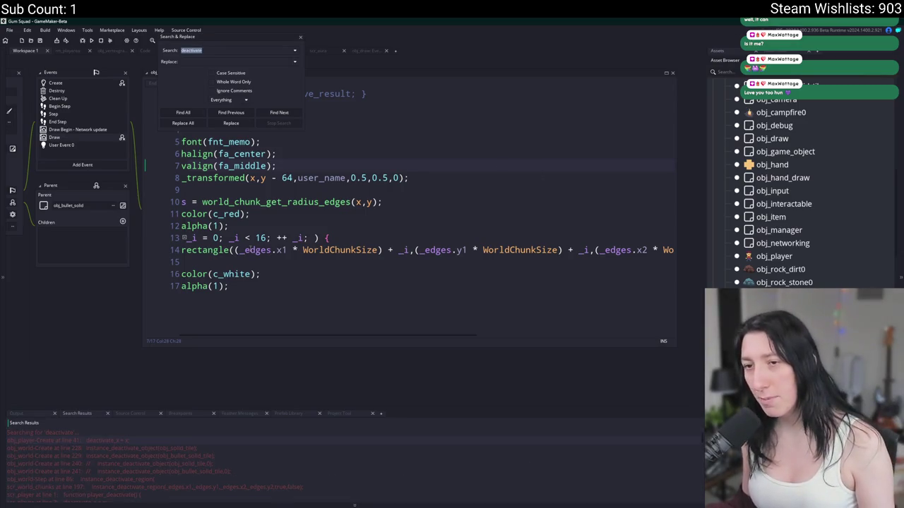
{"action": "left_click", "coordinate": [565, 250]}
{"action": "key", "text": "End"}
{"action": "key", "text": "Home"}
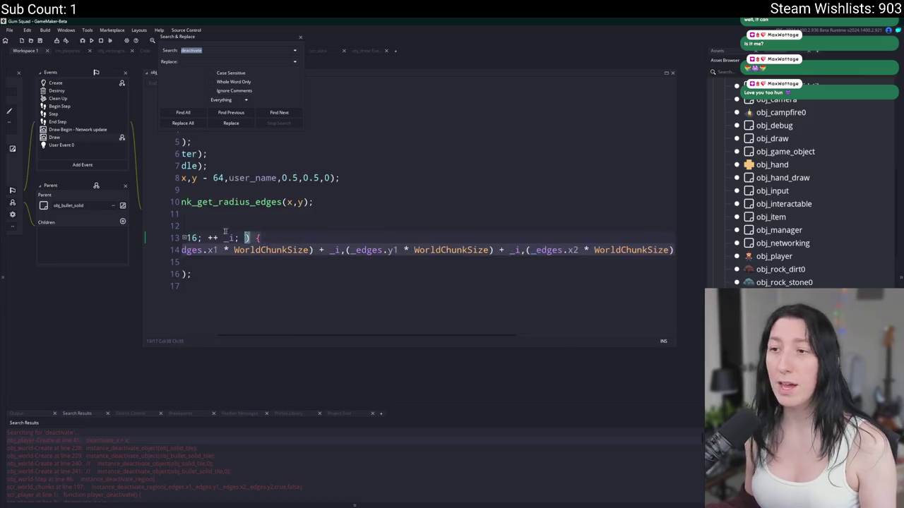
{"action": "left_click", "coordinate": [400, 250]}
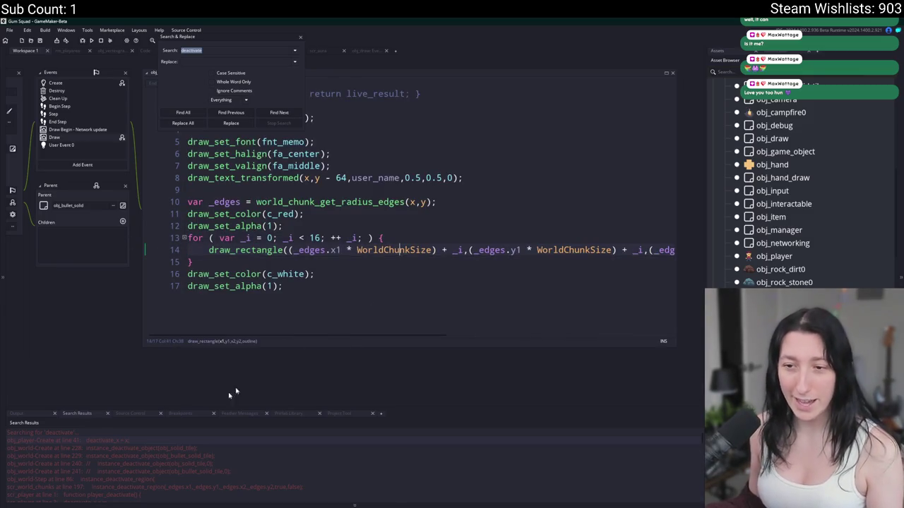
{"action": "scroll", "coordinate": [158, 460], "scroll_direction": "down", "scroll_amount": 1}
Open the scr_world_chunks line 197 match and inspect its instance_deactivate_region arguments
{"action": "double_click", "coordinate": [166, 458]}
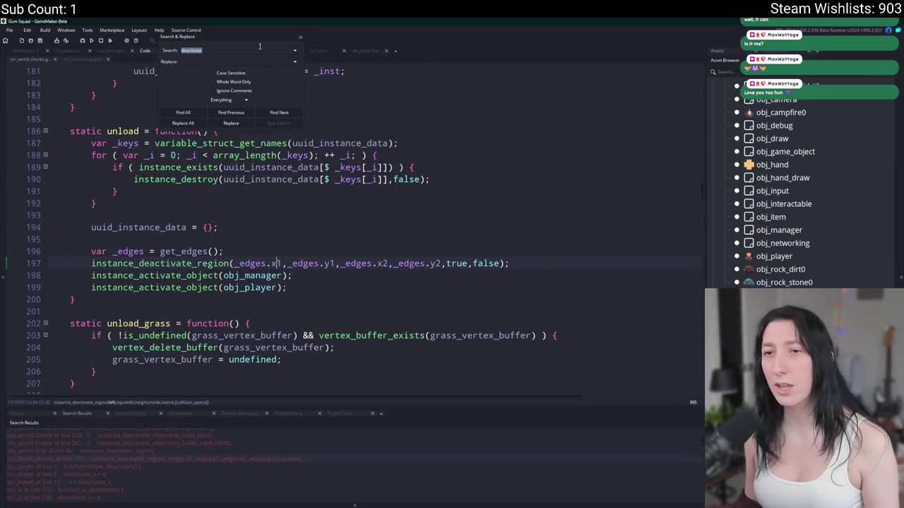
{"action": "left_click", "coordinate": [300, 38]}
{"action": "left_click", "coordinate": [285, 262]}
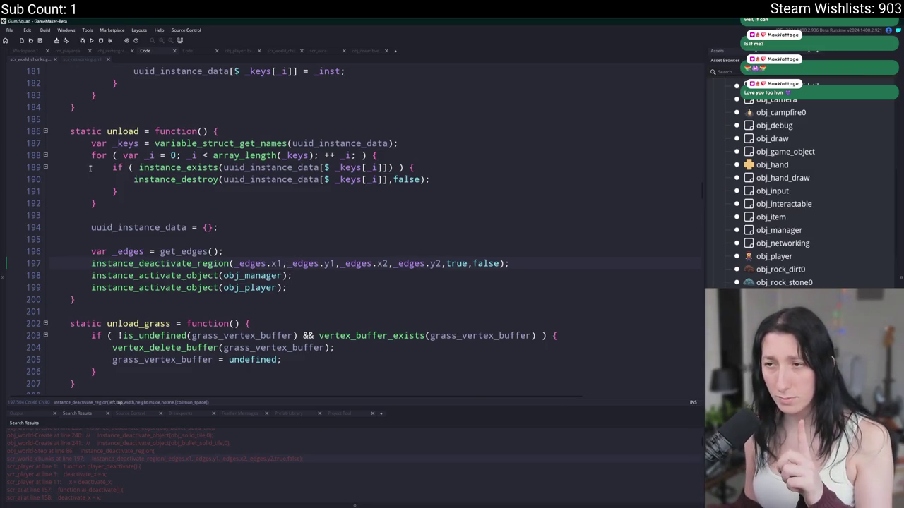
{"action": "left_click", "coordinate": [452, 263]}
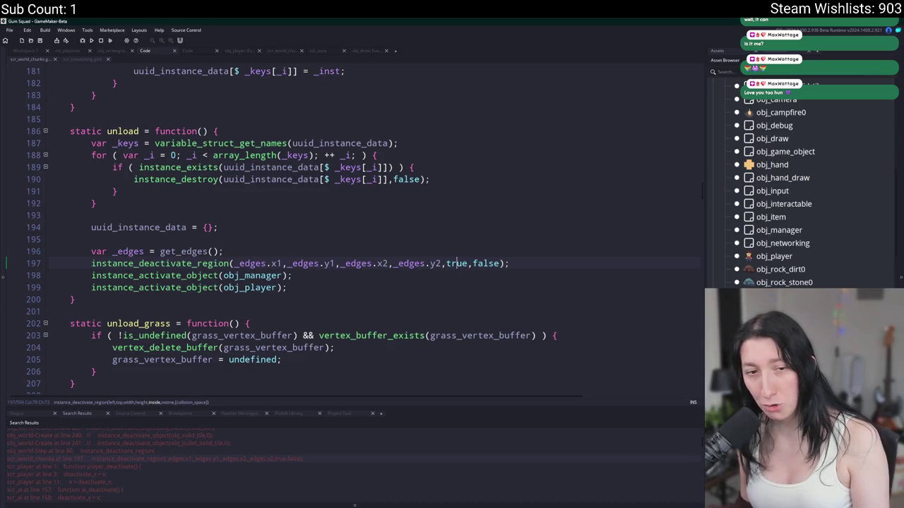
Append ' * WorldChunkSize' after _edges.x1 in line 197's deactivate-region call
{"action": "left_click", "coordinate": [282, 264]}
{"action": "type", "text": "* Ch"}
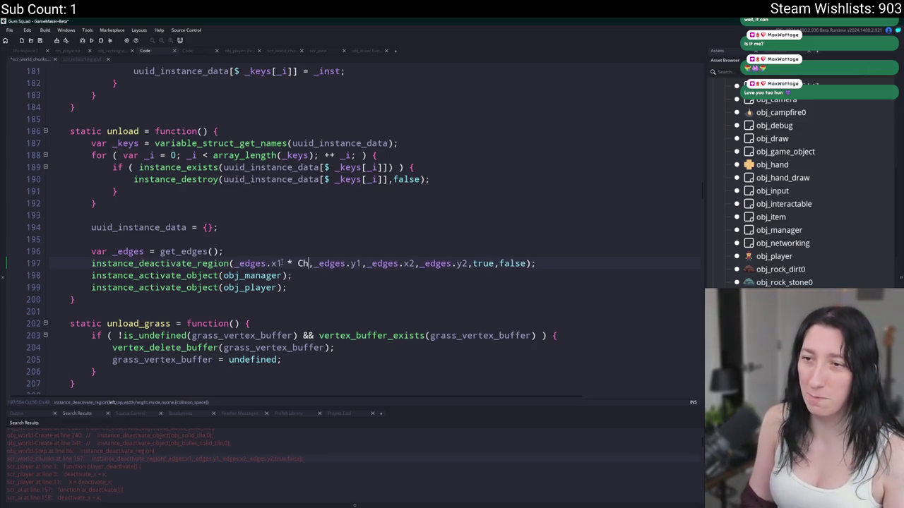
{"action": "type", "text": "unk"}
{"action": "key", "text": "Down"}
{"action": "key", "text": "Down"}
{"action": "key", "text": "Return"}
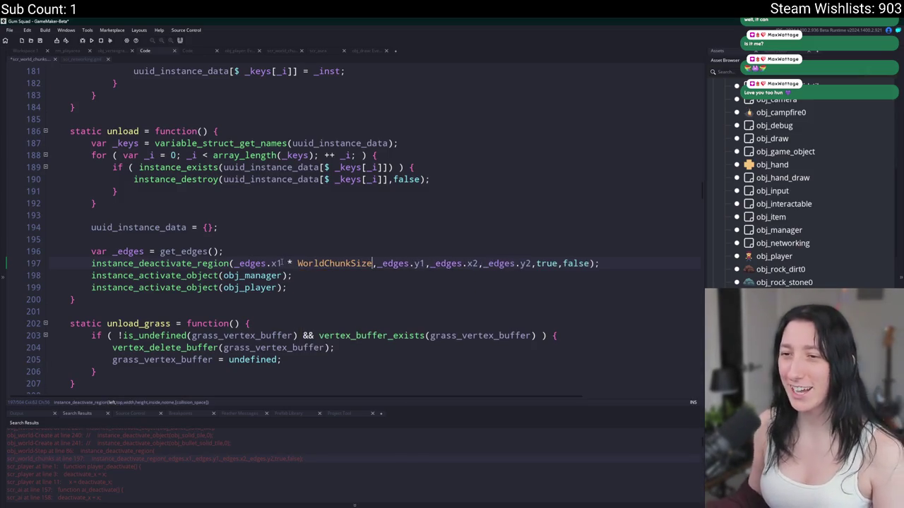
Paste the WorldChunkSize term after y2, x2 and y1, then search the project for instance_deactivate_region
{"action": "key", "text": "ctrl+c"}
{"action": "left_click", "coordinate": [531, 263]}
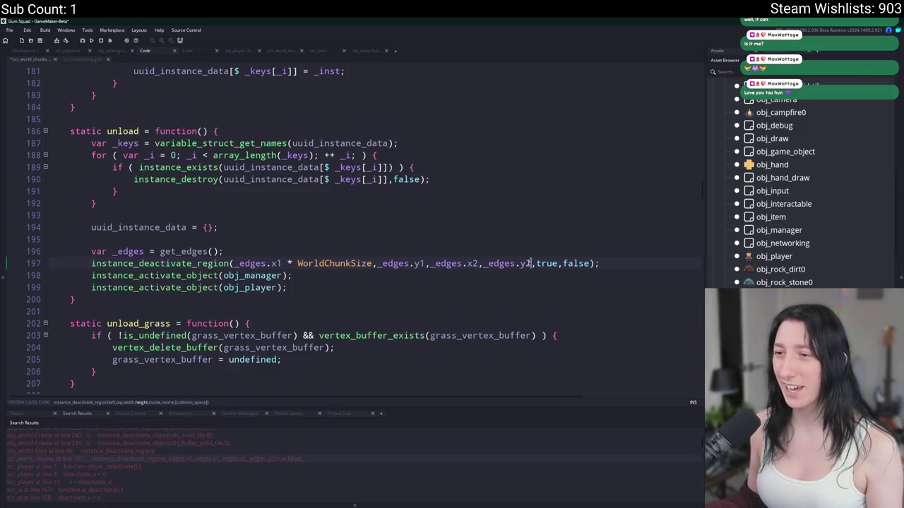
{"action": "key", "text": "ctrl+v"}
{"action": "left_click", "coordinate": [479, 264]}
{"action": "key", "text": "ctrl+v"}
{"action": "left_click", "coordinate": [424, 263]}
{"action": "key", "text": "ctrl+v"}
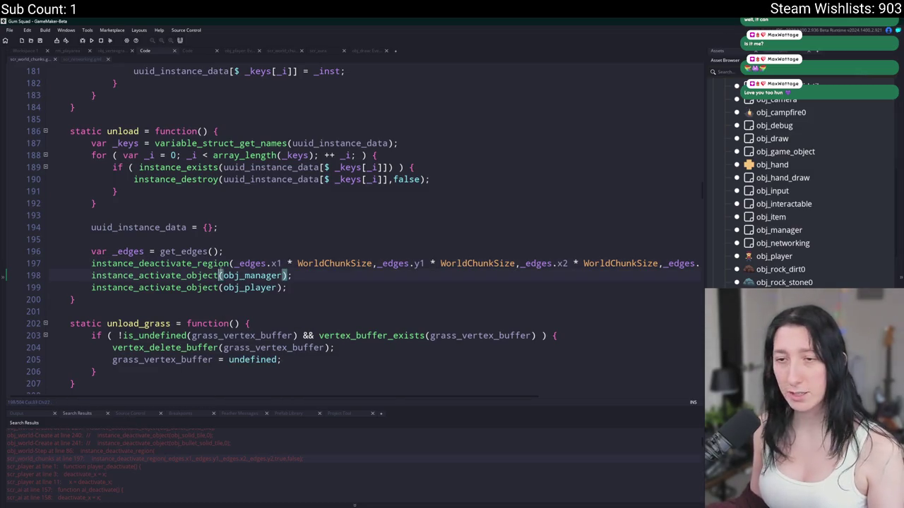
{"action": "double_click", "coordinate": [221, 265]}
{"action": "key", "text": "ctrl+shift+f"}
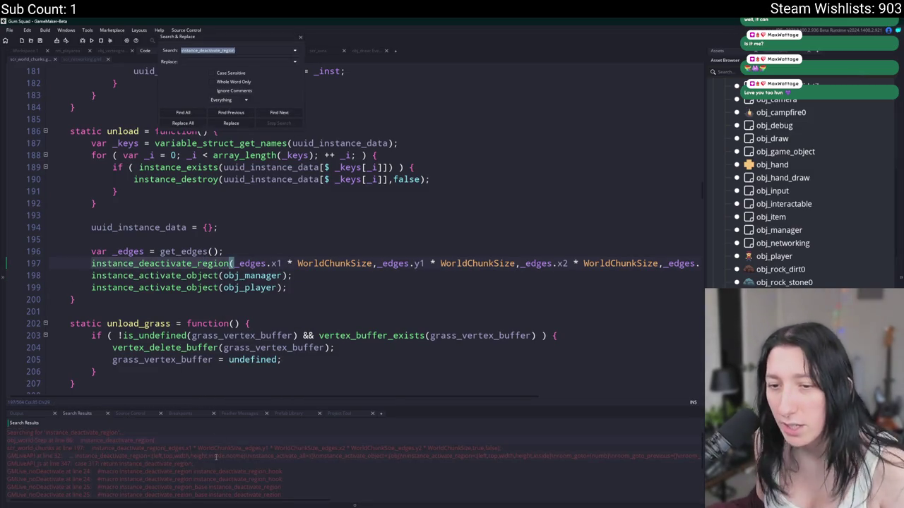
Compare the obj_world call's width and height arguments with the one-line call on line 197
{"action": "double_click", "coordinate": [207, 438]}
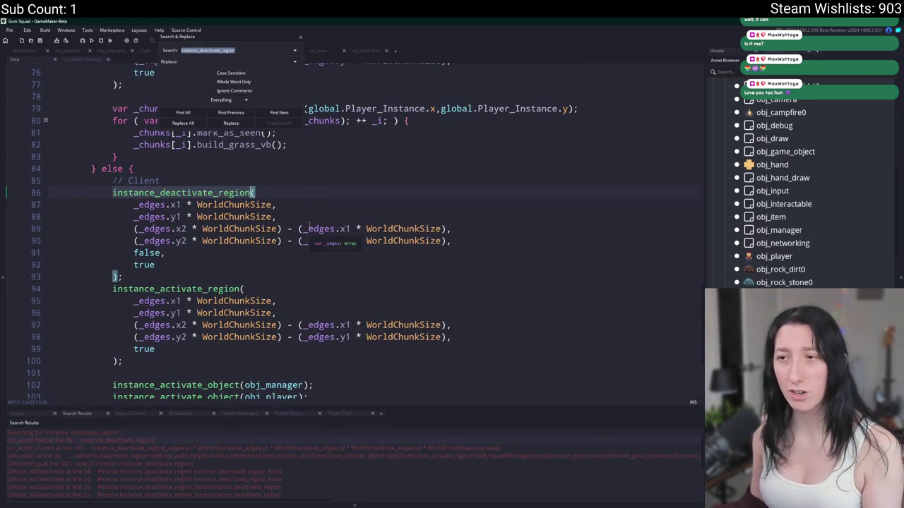
{"action": "left_click", "coordinate": [219, 228]}
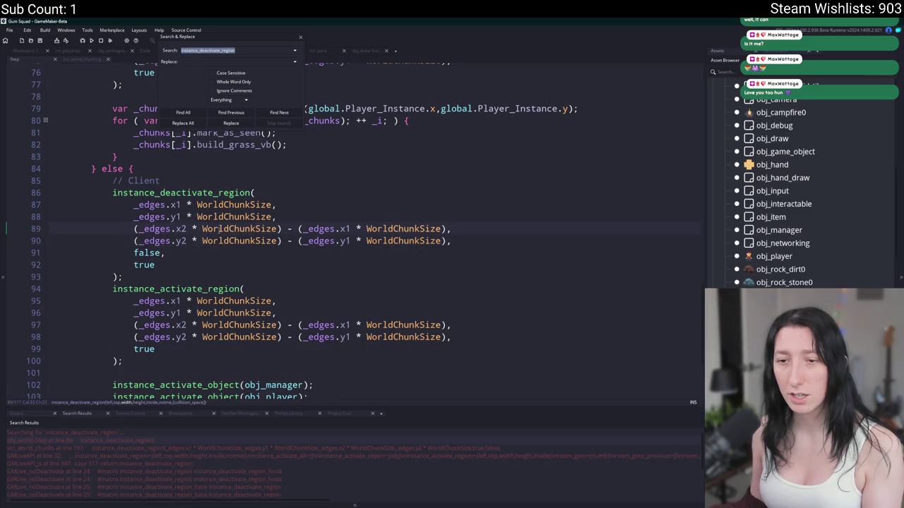
{"action": "left_click_drag", "start_coordinate": [451, 229], "coordinate": [139, 241]}
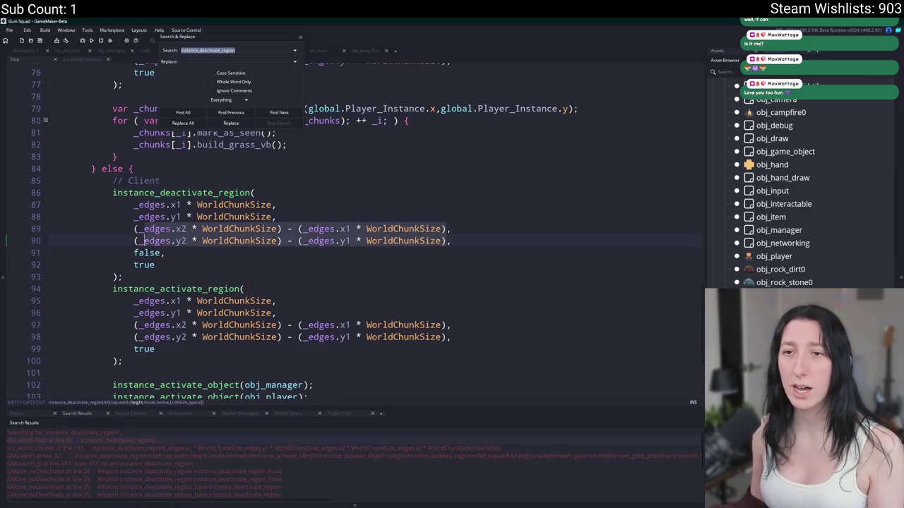
{"action": "left_click", "coordinate": [195, 440]}
{"action": "left_click", "coordinate": [190, 449]}
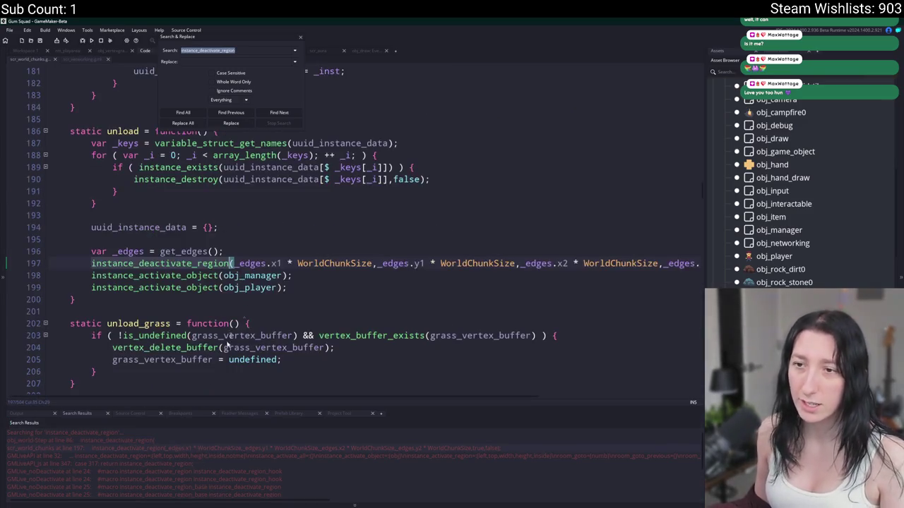
{"action": "scroll", "coordinate": [393, 277], "scroll_direction": "up", "scroll_amount": 1}
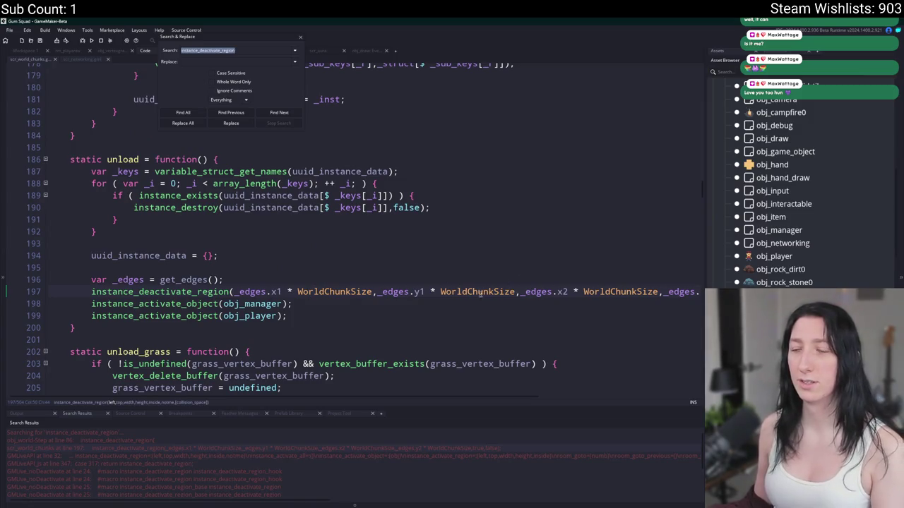
{"action": "key", "text": "End"}
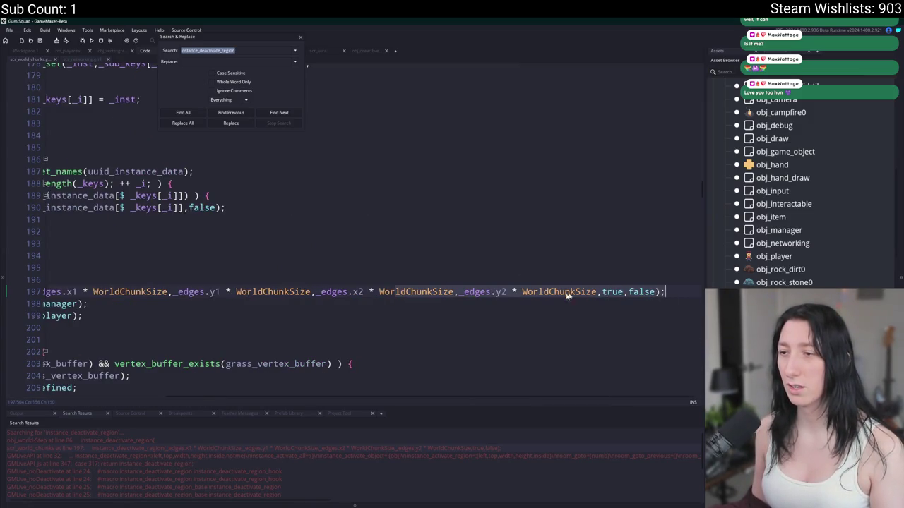
{"action": "left_click", "coordinate": [549, 292]}
{"action": "key", "text": "Up"}
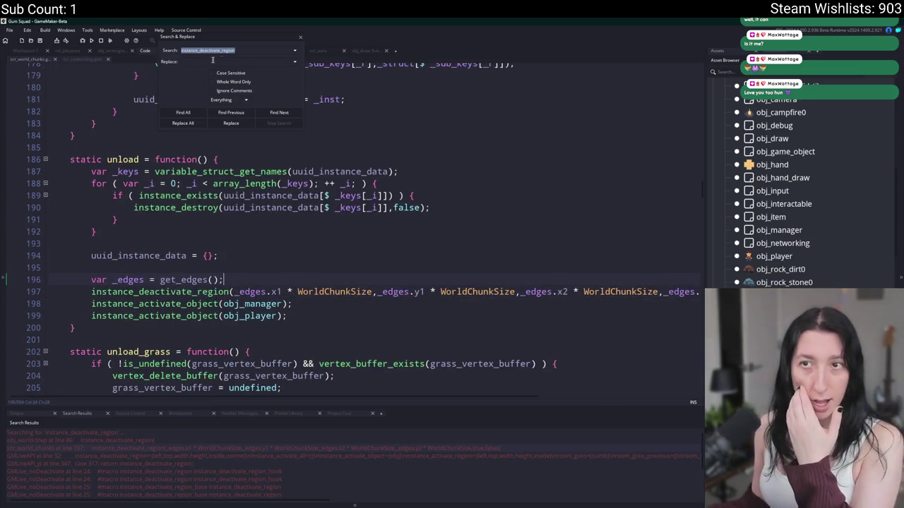
Replace line 197's one-line call with the obj_world Step block's multi-line deactivate call
{"action": "double_click", "coordinate": [130, 441]}
{"action": "scroll", "coordinate": [122, 306], "scroll_direction": "up", "scroll_amount": 1}
{"action": "left_click_drag", "start_coordinate": [121, 305], "coordinate": [113, 226]}
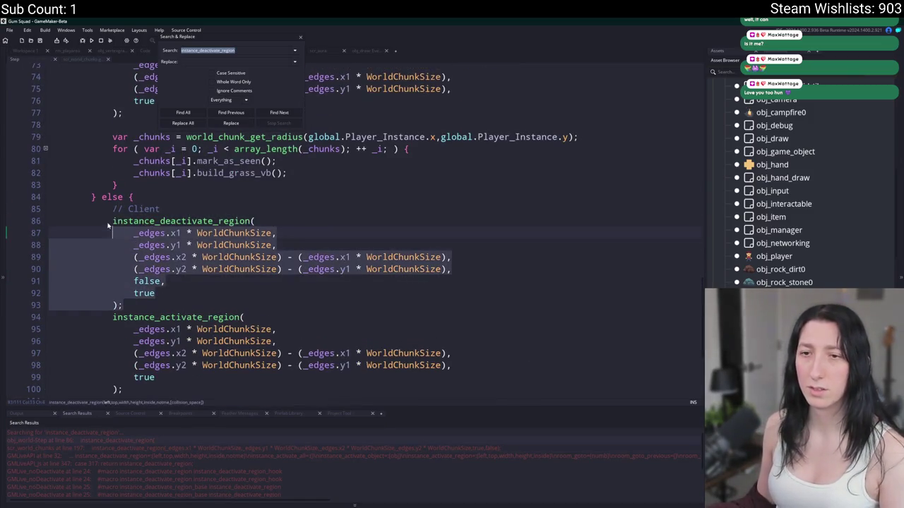
{"action": "double_click", "coordinate": [122, 448]}
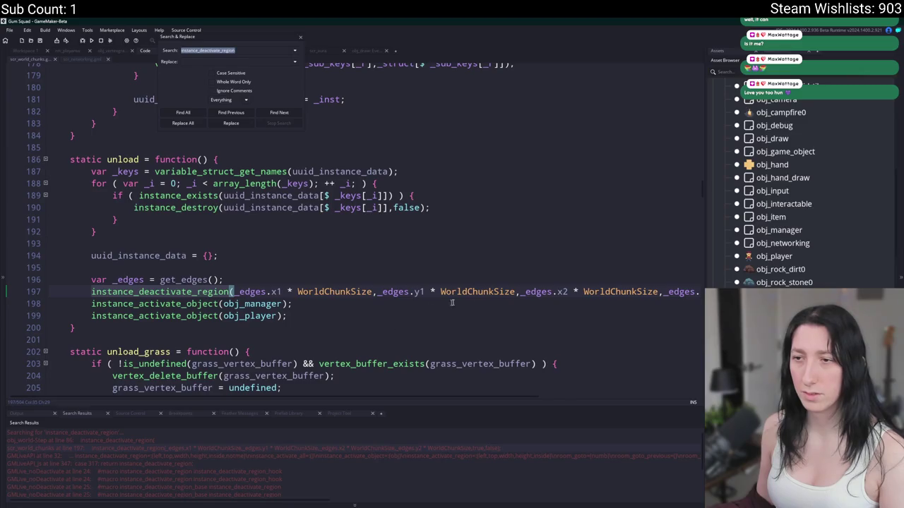
{"action": "key", "text": "End"}
{"action": "left_click", "coordinate": [41, 277], "text": "shift"}
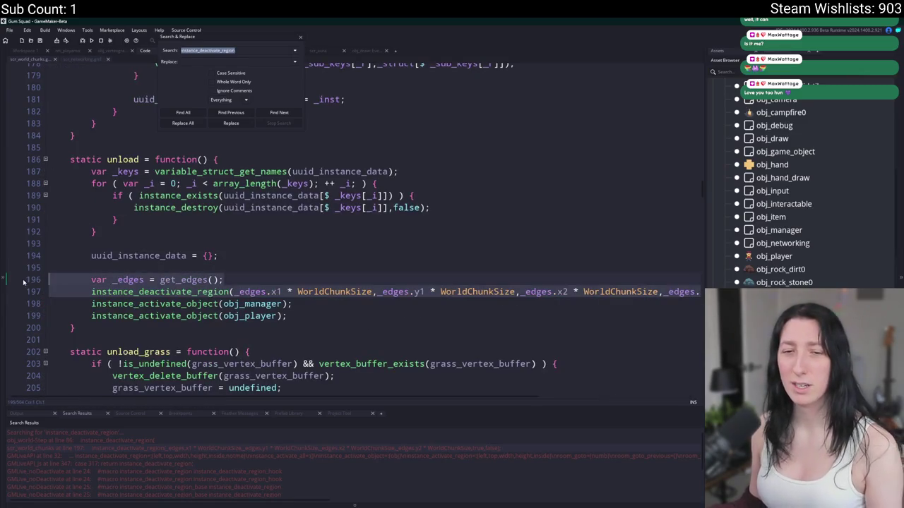
{"action": "key", "text": "ctrl+v"}
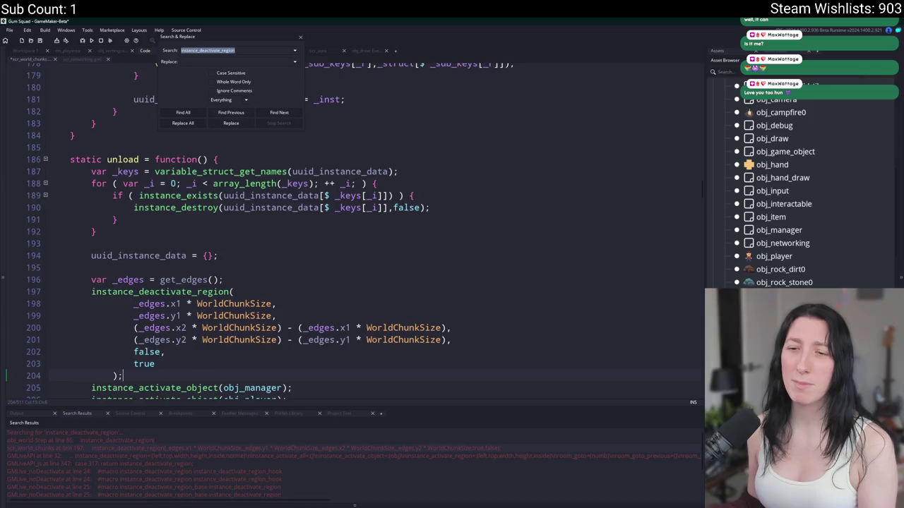
Un-indent the pasted argument lines and close the Search & Replace panel
{"action": "scroll", "coordinate": [259, 231], "scroll_direction": "down", "scroll_amount": 1}
{"action": "key", "text": "shift+Home"}
{"action": "key", "text": "shift+Up"}
{"action": "key", "text": "shift+Up"}
{"action": "key", "text": "shift+Up"}
{"action": "key", "text": "shift+Tab"}
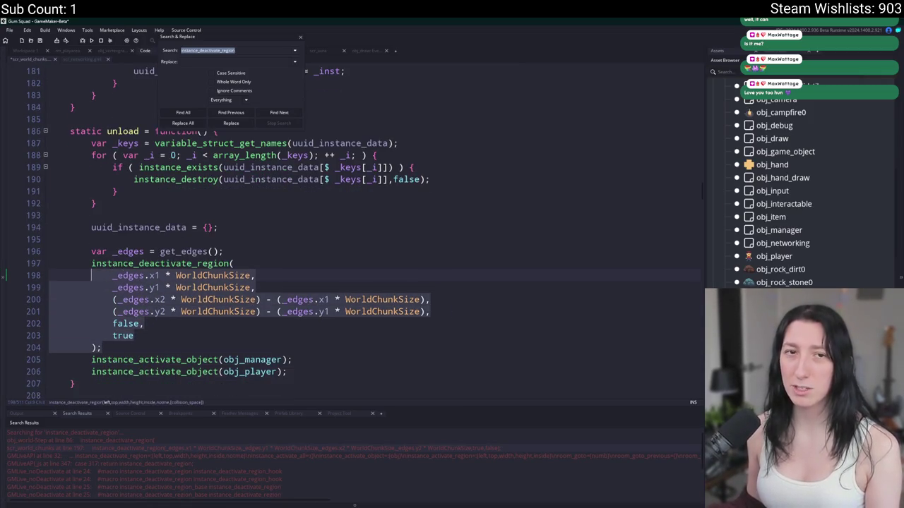
{"action": "left_click", "coordinate": [300, 38]}
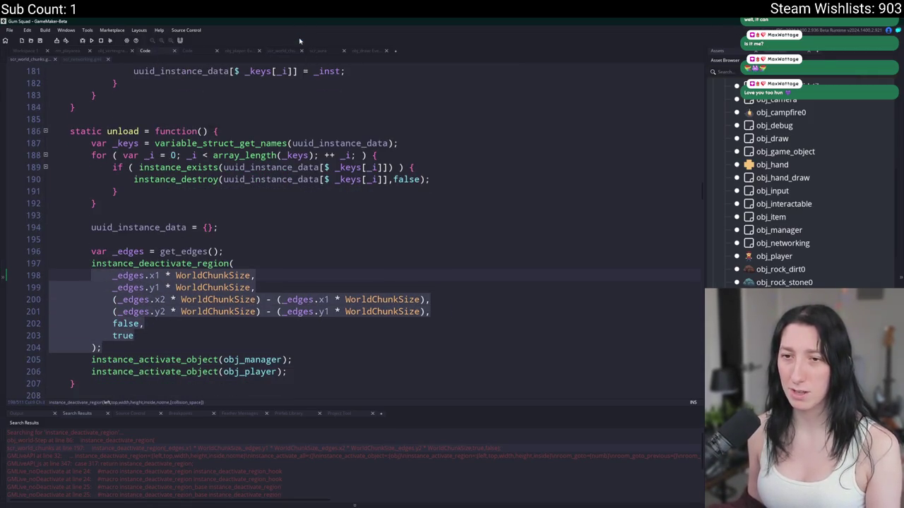
Change the fifth argument on line 202 from false to true, then build and run with F5
{"action": "key", "text": "Right"}
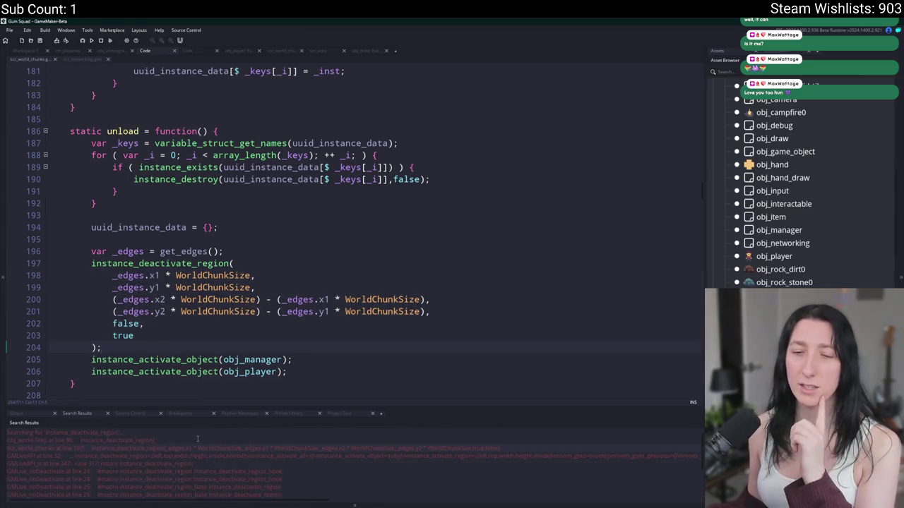
{"action": "scroll", "coordinate": [205, 272], "scroll_direction": "down", "scroll_amount": 1}
{"action": "left_click", "coordinate": [130, 281]}
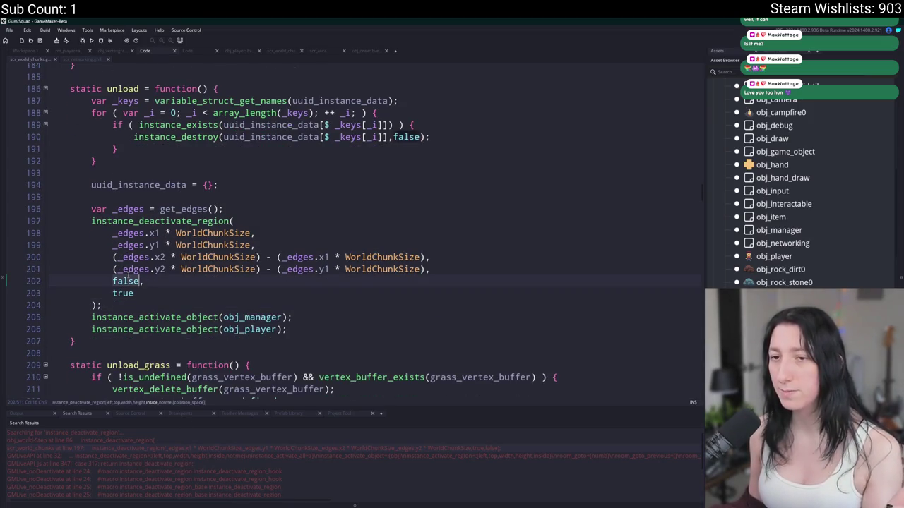
{"action": "double_click", "coordinate": [126, 281]}
{"action": "type", "text": "true,"}
{"action": "left_click", "coordinate": [121, 292]}
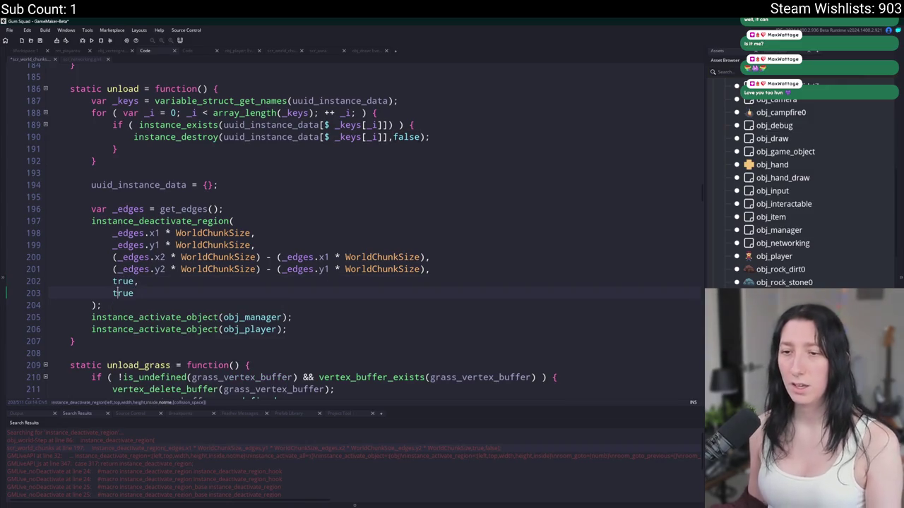
{"action": "left_click", "coordinate": [173, 275]}
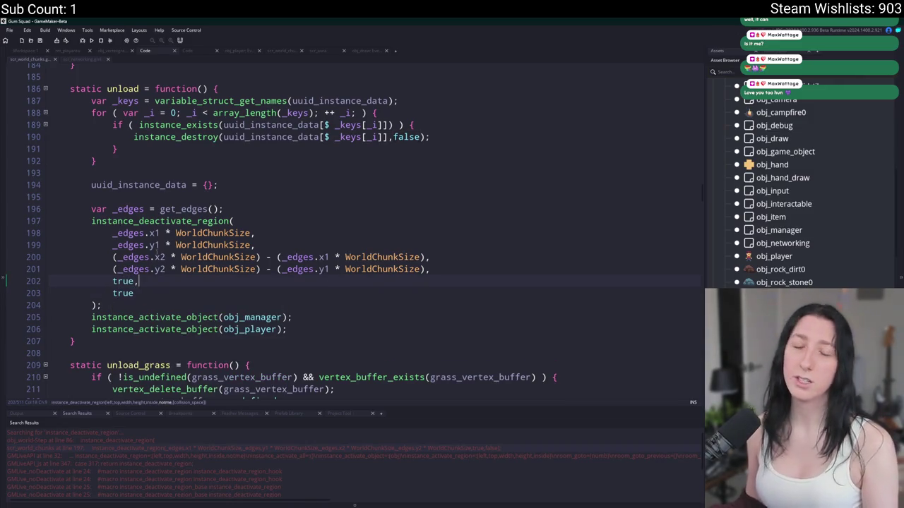
{"action": "key", "text": "F5"}
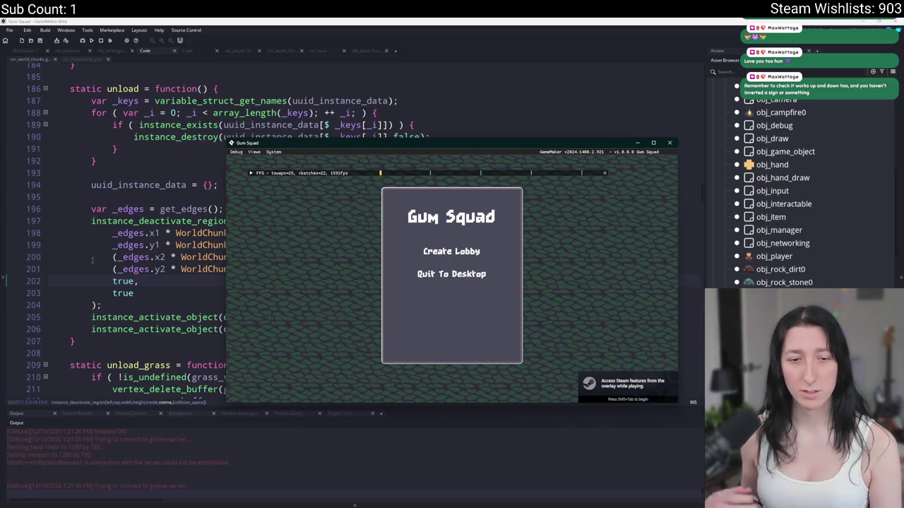
Create a lobby, zoom out, and walk right and back across the red chunk outline
{"action": "left_click", "coordinate": [451, 251]}
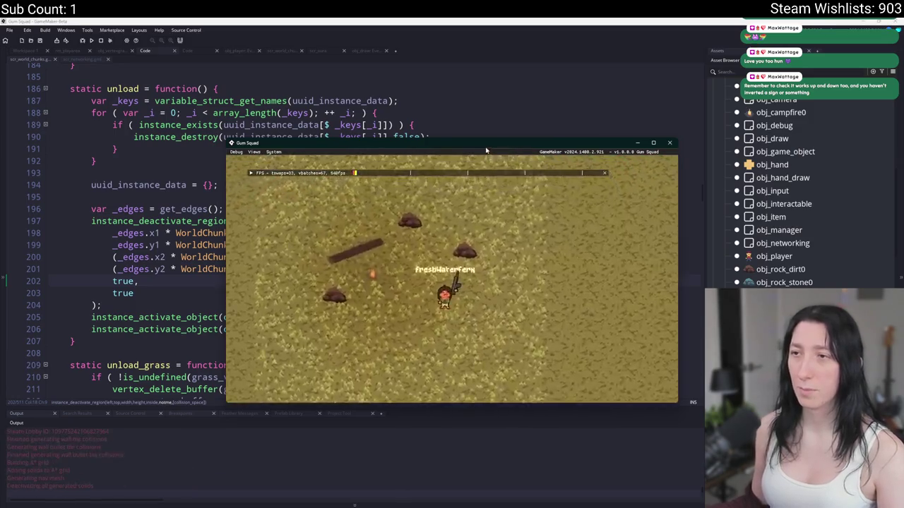
{"action": "scroll", "coordinate": [397, 110], "scroll_direction": "down", "scroll_amount": 5}
{"action": "key", "text": "d"}
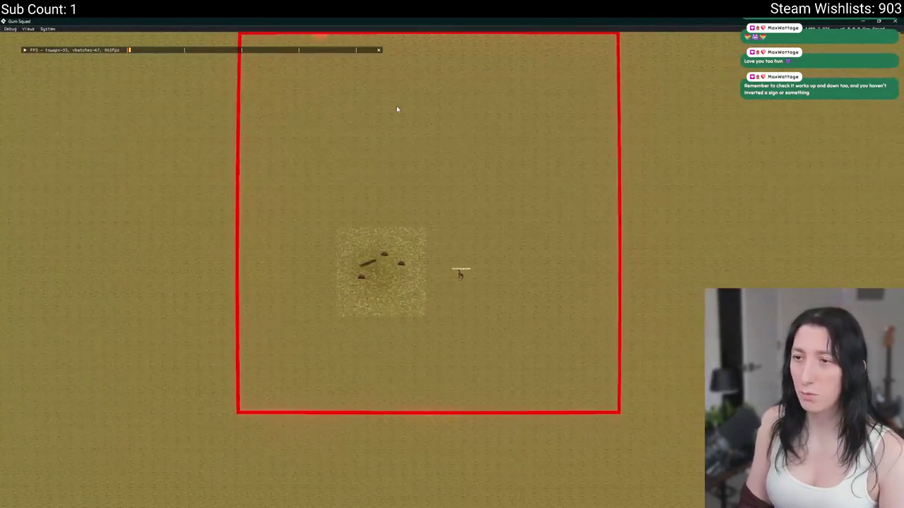
{"action": "key", "text": "d"}
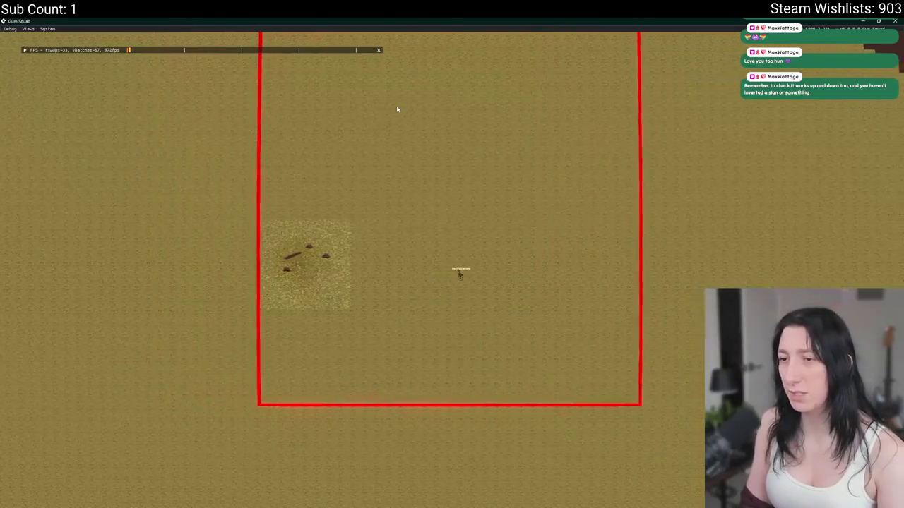
{"action": "key", "text": "d"}
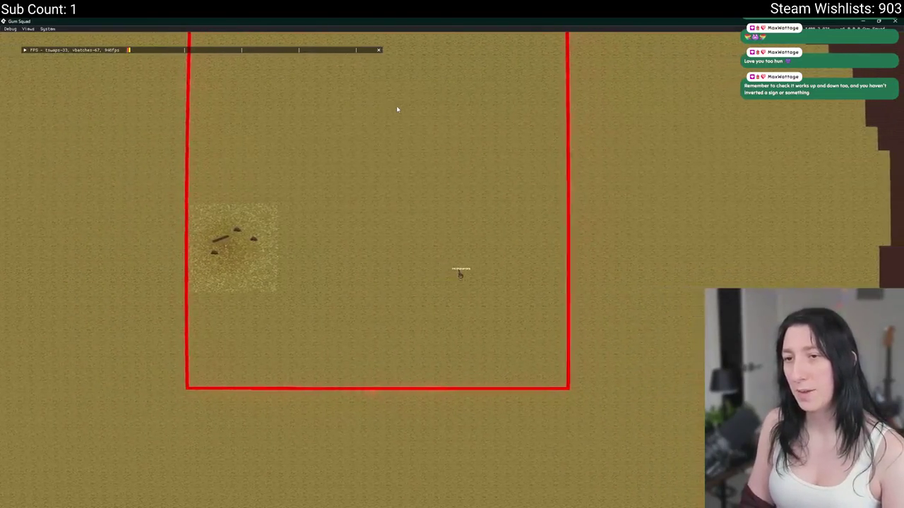
{"action": "key", "text": "a"}
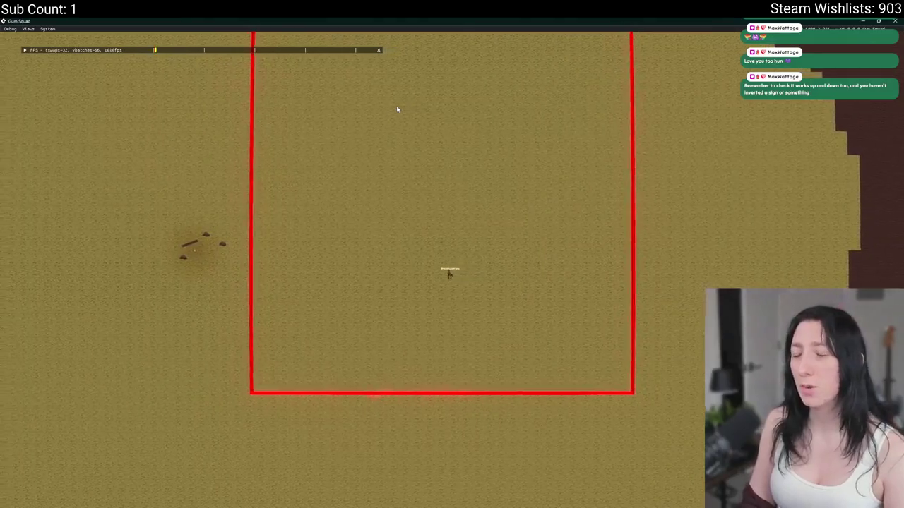
{"action": "key", "text": "d"}
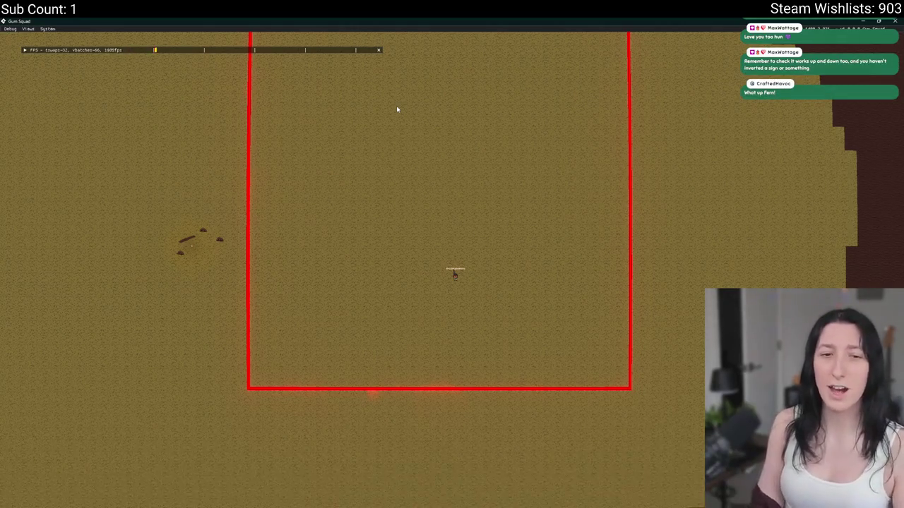
{"action": "key", "text": "d"}
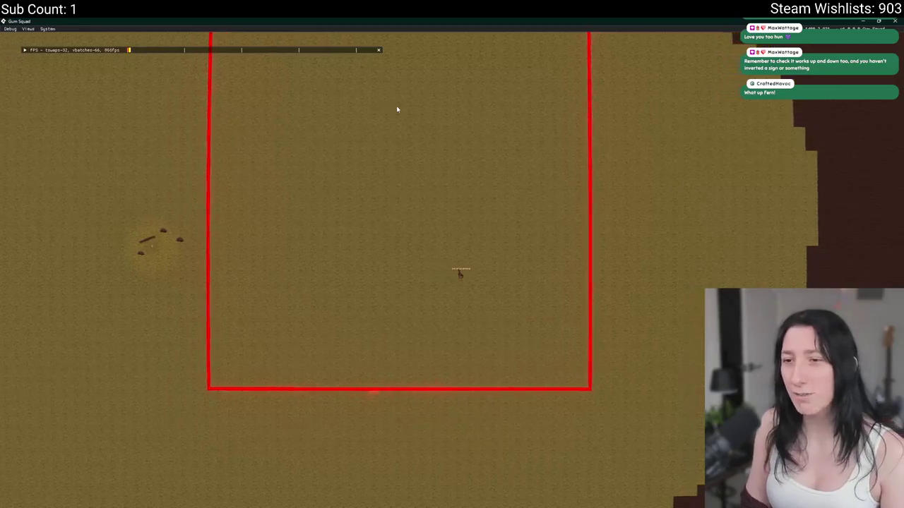
Walk down, up and left around the chunk outline, then close the game window
{"action": "key", "text": "s"}
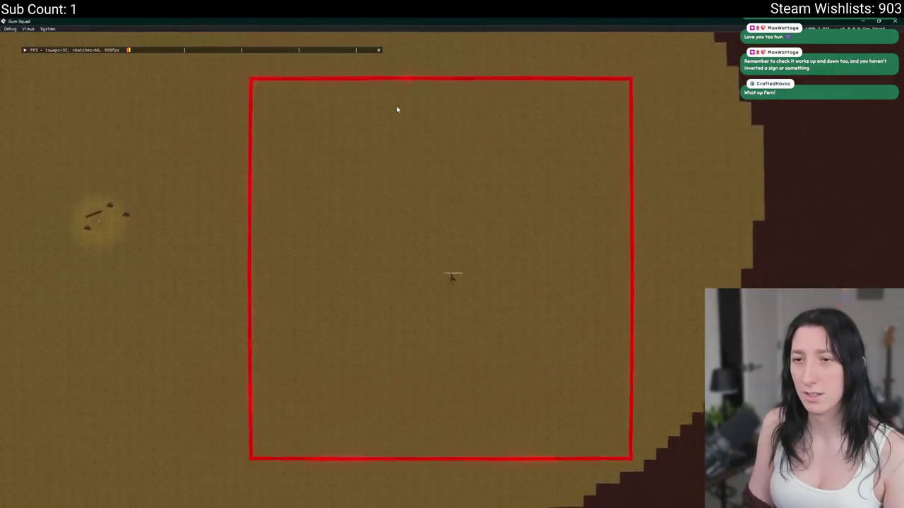
{"action": "key", "text": "a"}
{"action": "key", "text": "w"}
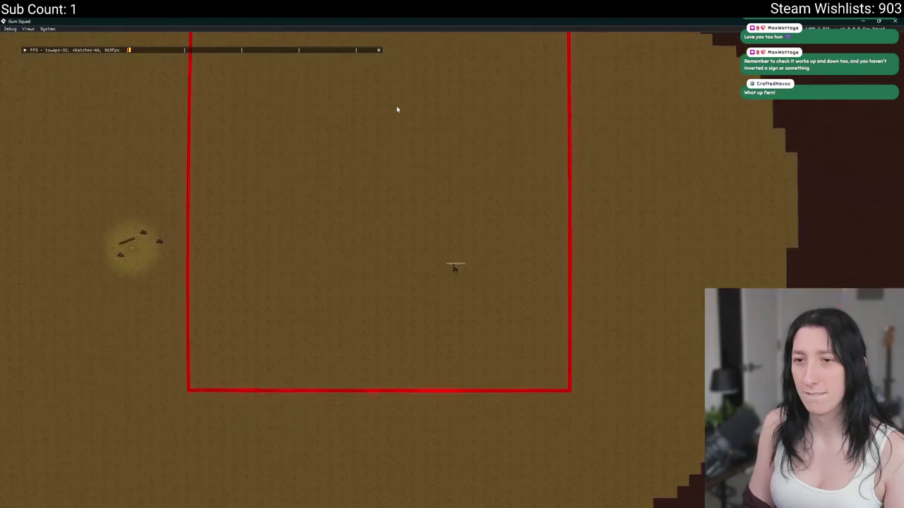
{"action": "key", "text": "w"}
{"action": "key", "text": "a"}
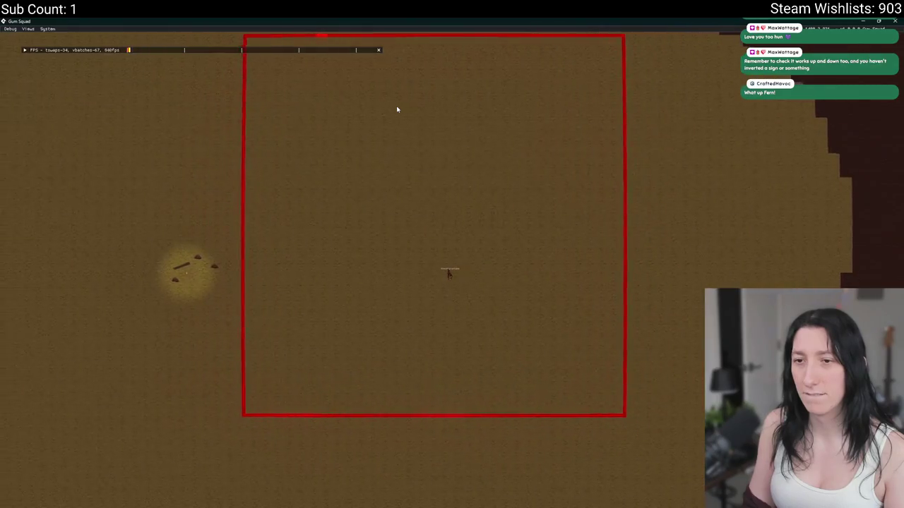
{"action": "key", "text": "a"}
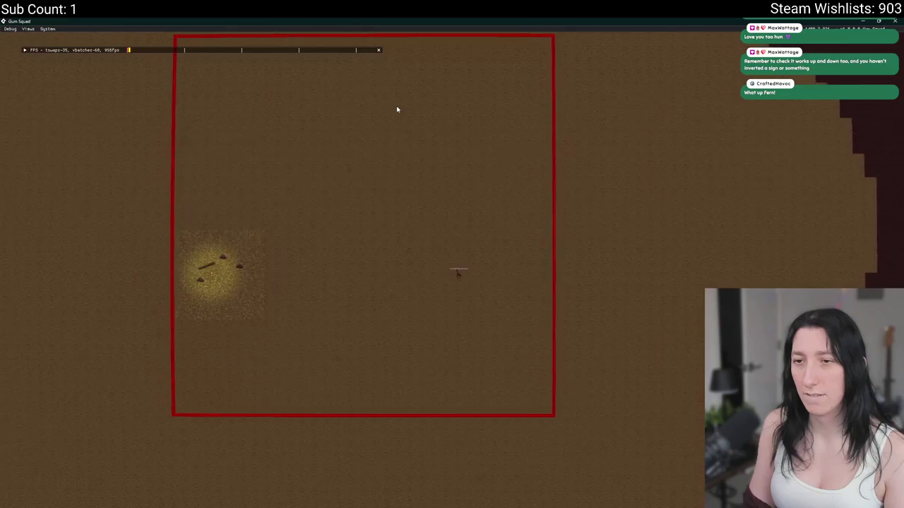
{"action": "scroll", "coordinate": [397, 109], "scroll_direction": "up", "scroll_amount": 3}
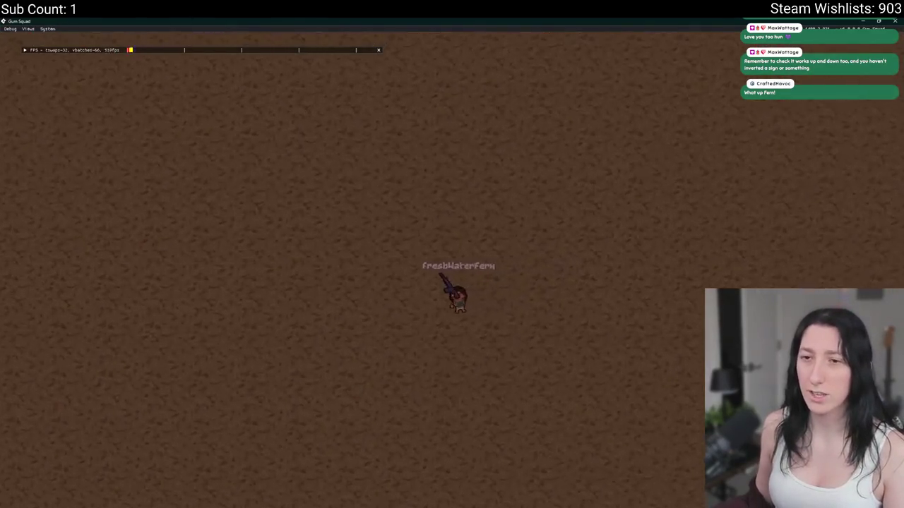
{"action": "scroll", "coordinate": [45, 248], "scroll_direction": "up", "scroll_amount": 3}
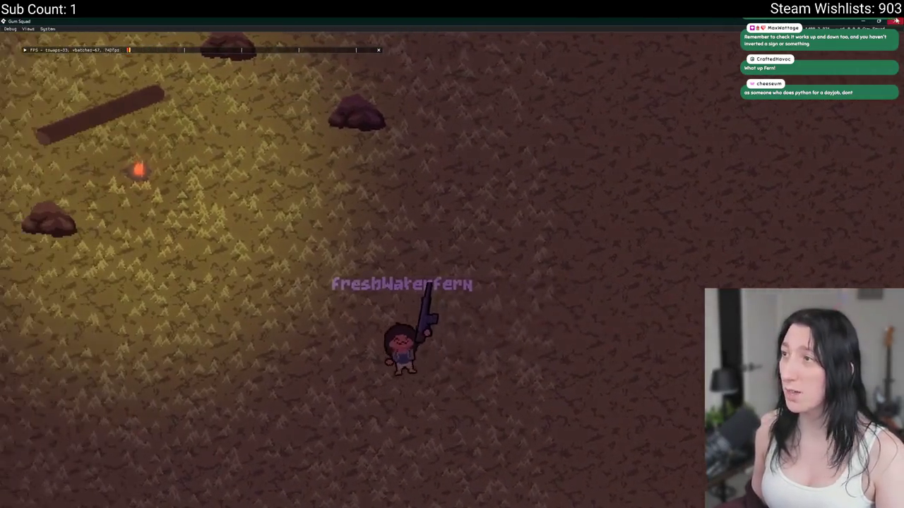
{"action": "left_click", "coordinate": [896, 21]}
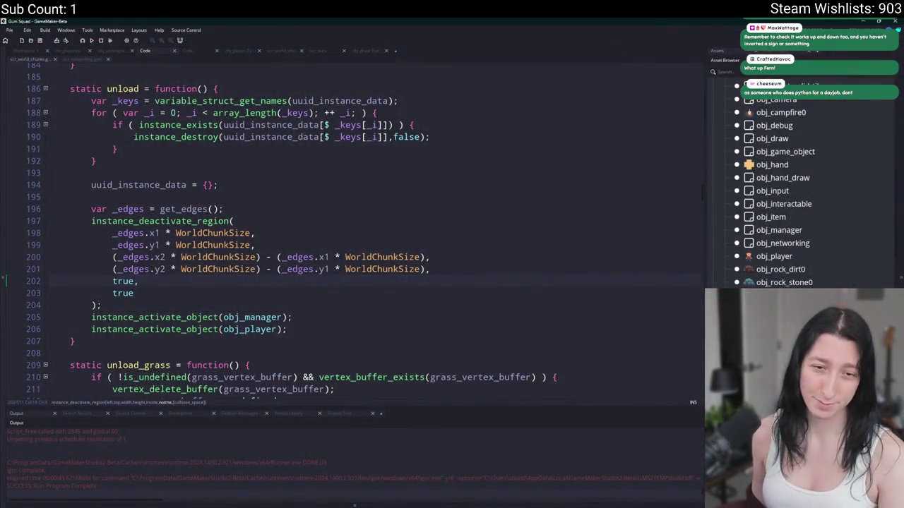
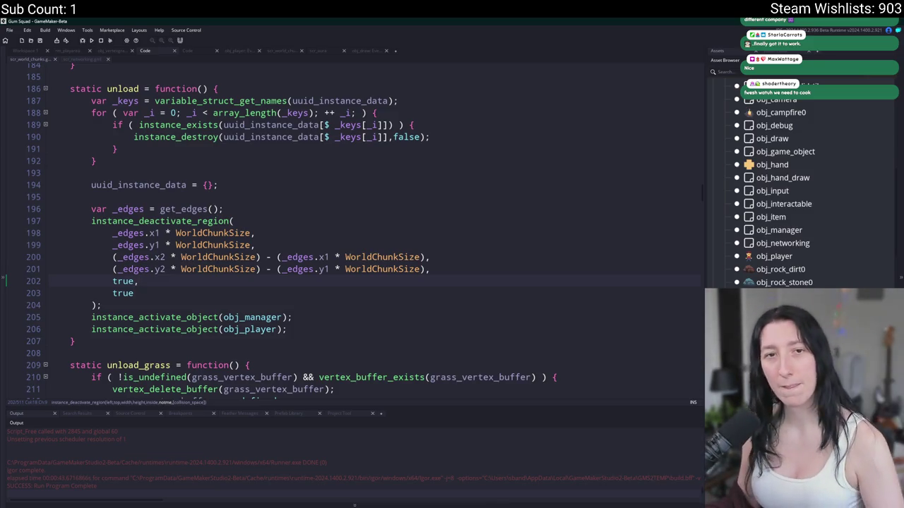
Review the chunk script code around line 201
{"action": "left_click", "coordinate": [486, 269]}
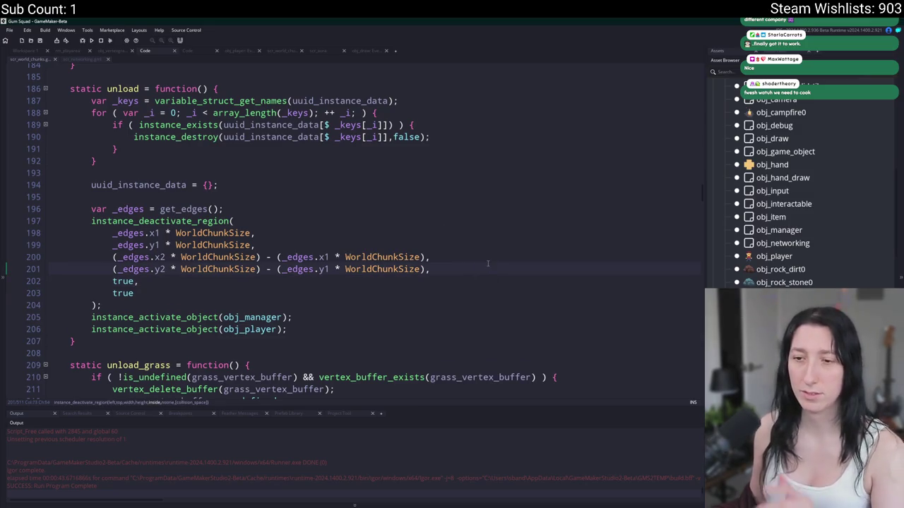
{"action": "scroll", "coordinate": [397, 268], "scroll_direction": "up", "scroll_amount": 2}
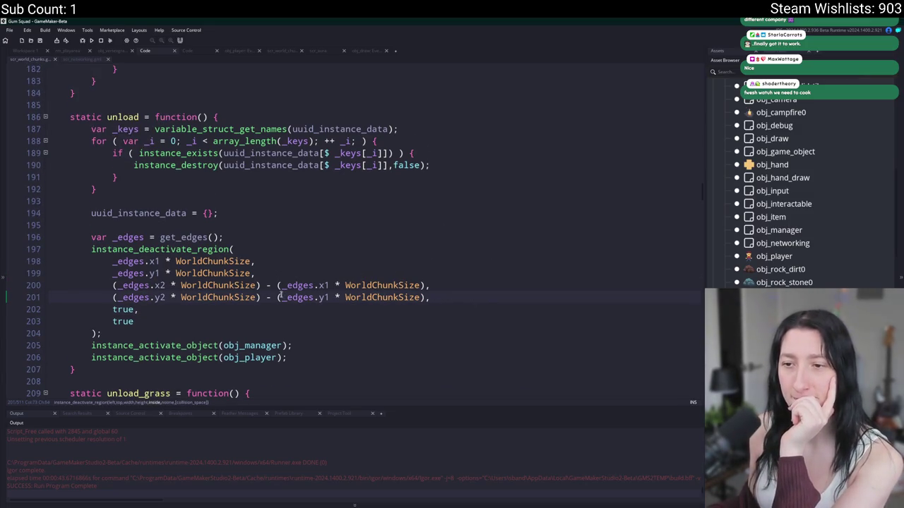
{"action": "scroll", "coordinate": [280, 297], "scroll_direction": "up", "scroll_amount": 4}
{"action": "scroll", "coordinate": [233, 279], "scroll_direction": "down", "scroll_amount": 3}
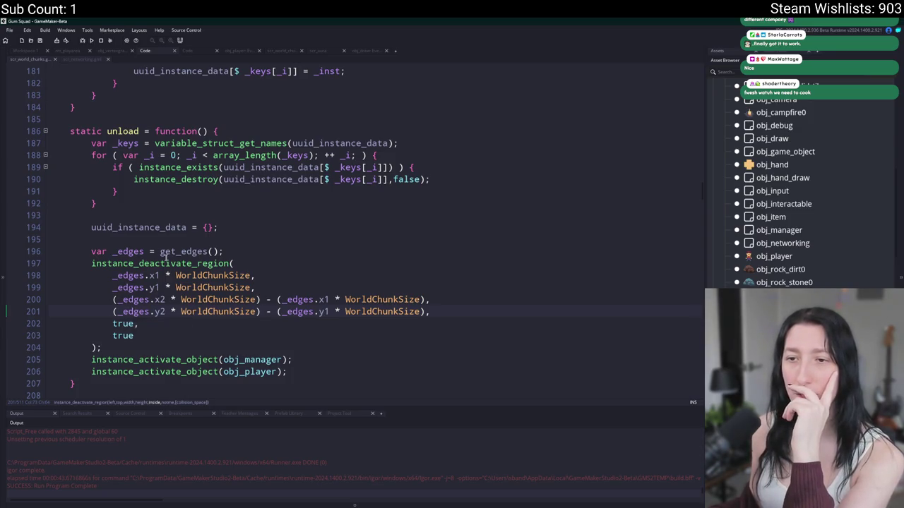
{"action": "scroll", "coordinate": [166, 261], "scroll_direction": "up", "scroll_amount": 7}
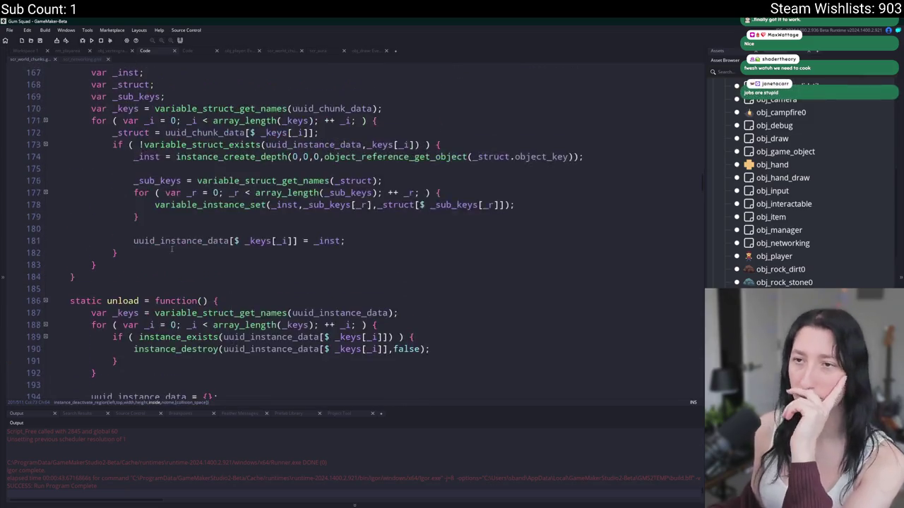
{"action": "scroll", "coordinate": [168, 260], "scroll_direction": "up", "scroll_amount": 11}
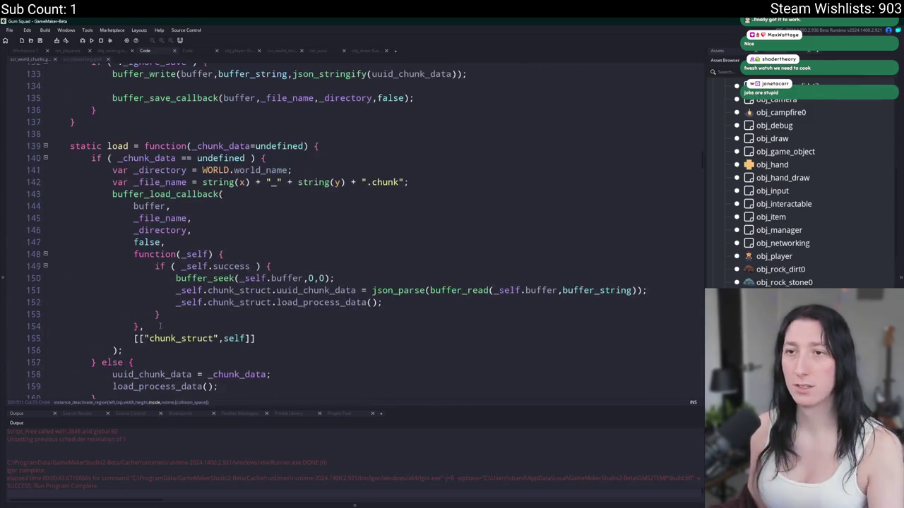
{"action": "scroll", "coordinate": [310, 302], "scroll_direction": "up", "scroll_amount": 4}
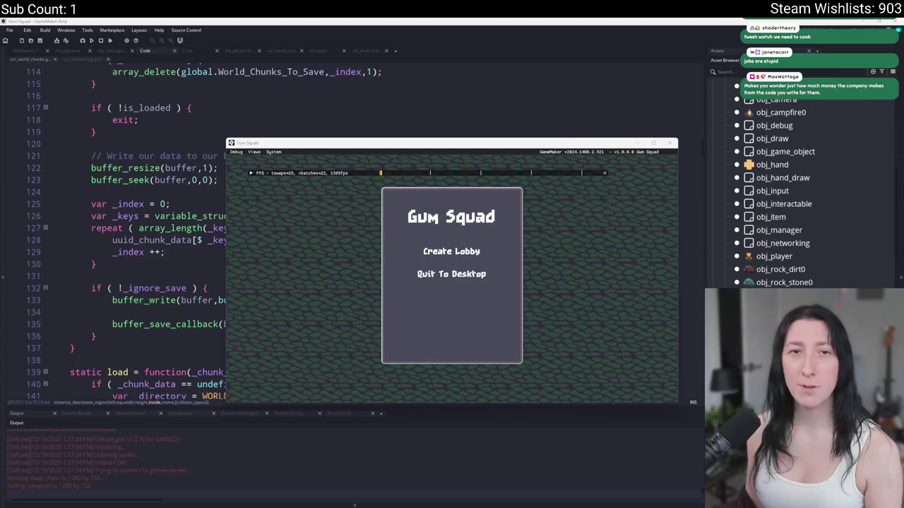
Play-test in a new lobby, walking the character right onto the dirt, then stop the game
{"action": "left_click", "coordinate": [431, 252]}
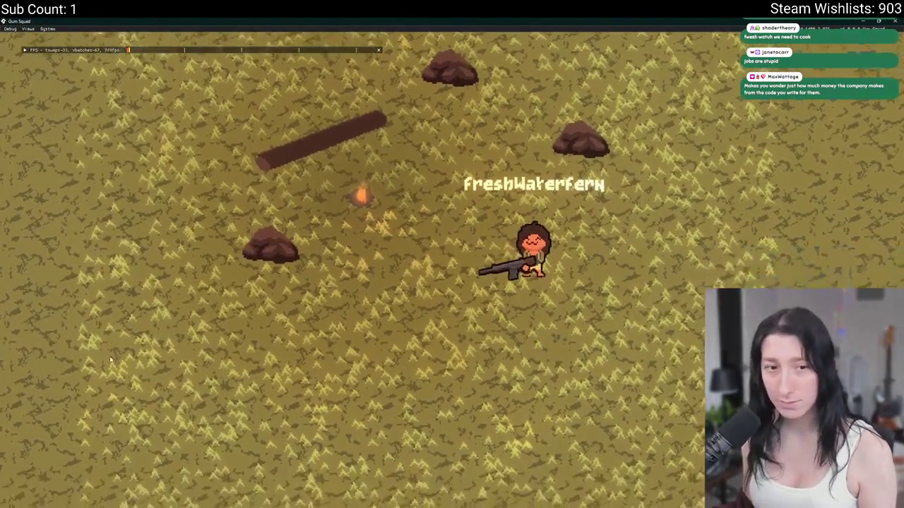
{"action": "key", "text": "d"}
{"action": "key", "text": "s"}
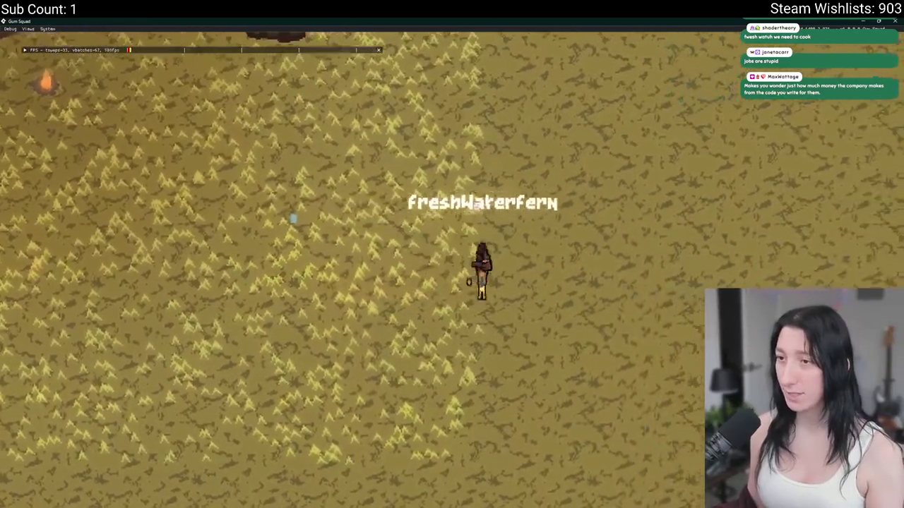
{"action": "key", "text": "d"}
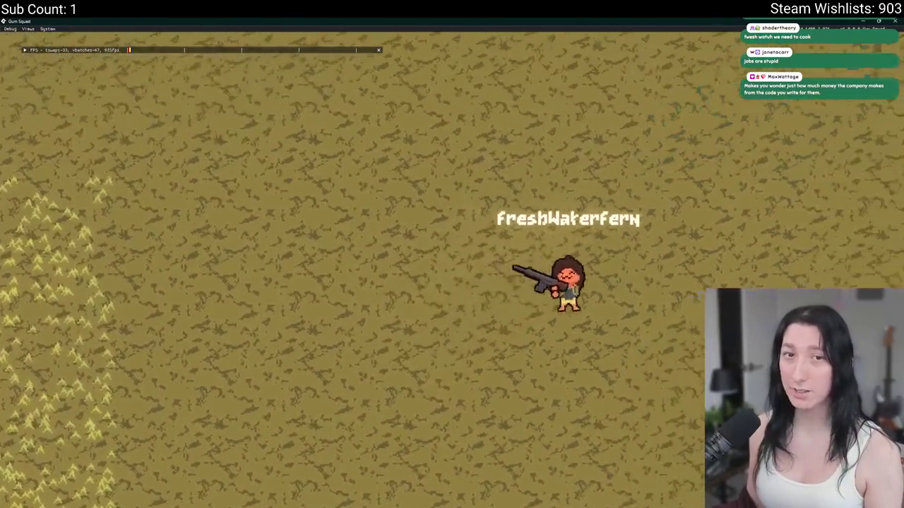
{"action": "scroll", "coordinate": [498, 239], "scroll_direction": "down", "scroll_amount": 5}
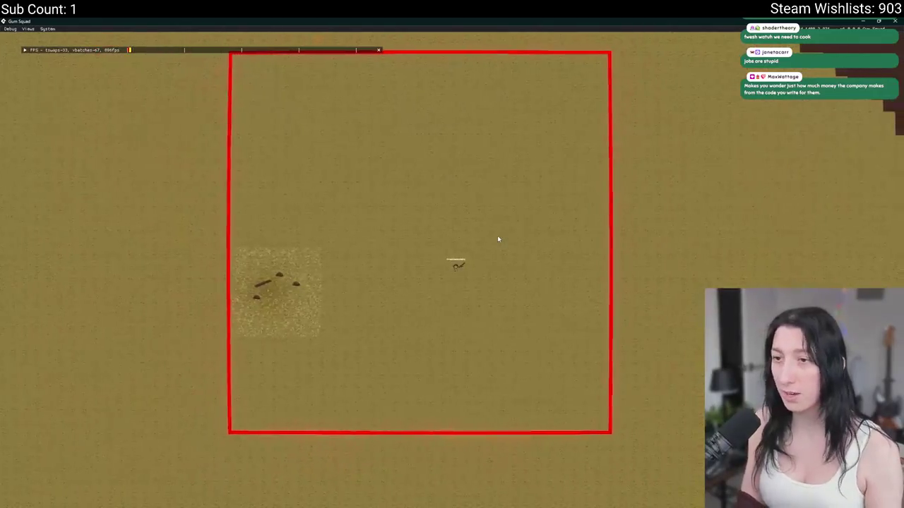
{"action": "key", "text": "d"}
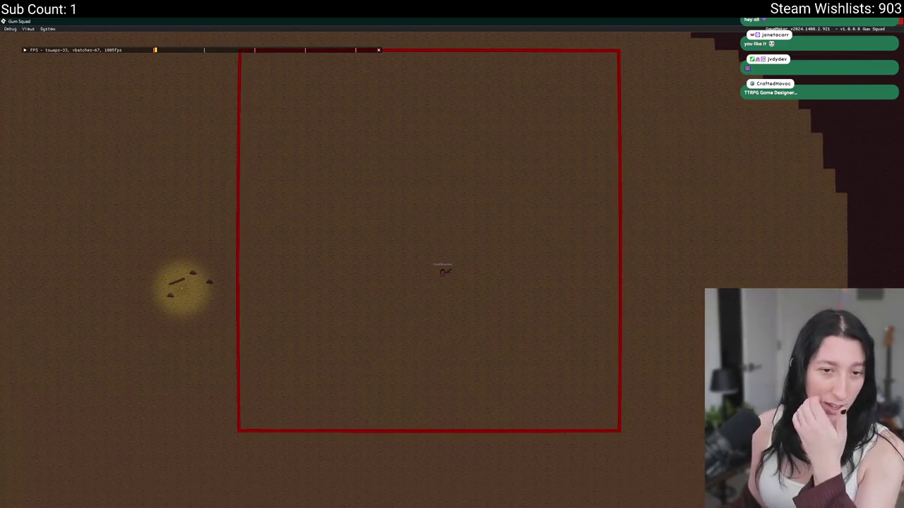
{"action": "key", "text": "Escape"}
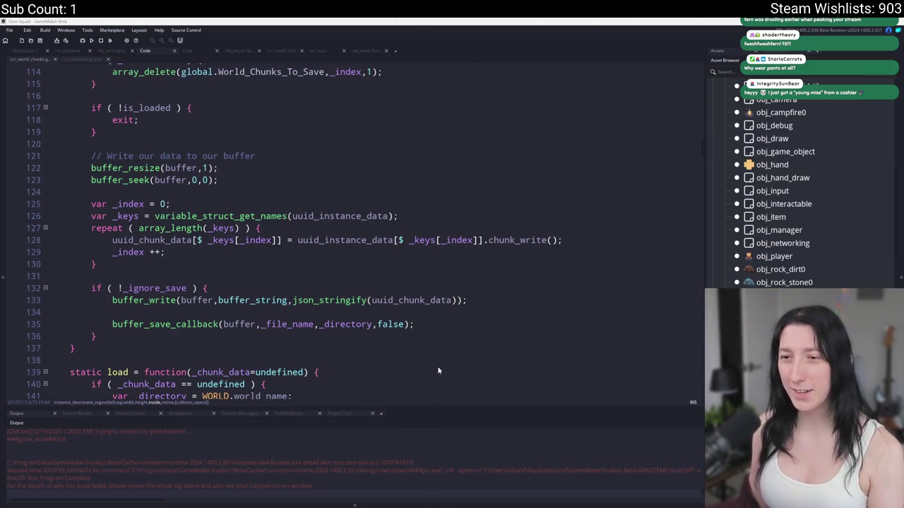
Browse the script code around lines 171 and 136
{"action": "scroll", "coordinate": [438, 371], "scroll_direction": "down", "scroll_amount": 13}
{"action": "left_click", "coordinate": [420, 277]}
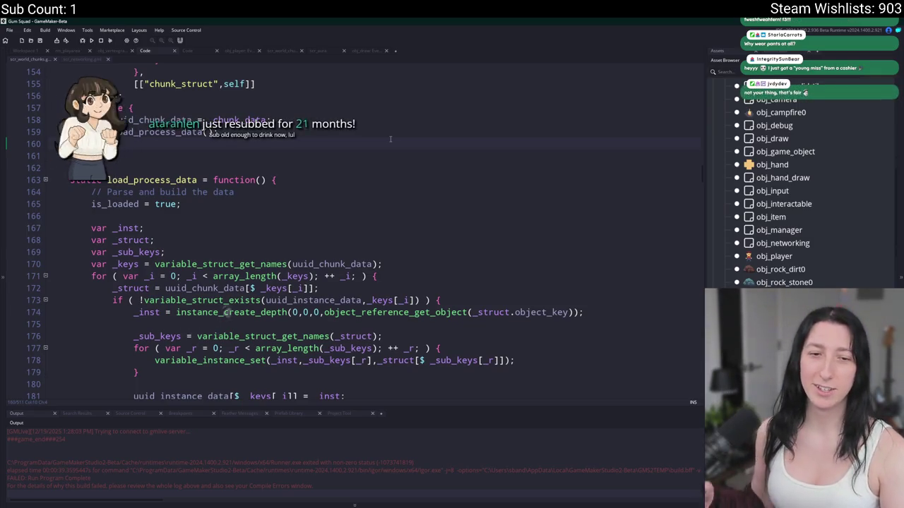
{"action": "scroll", "coordinate": [459, 194], "scroll_direction": "down", "scroll_amount": 3}
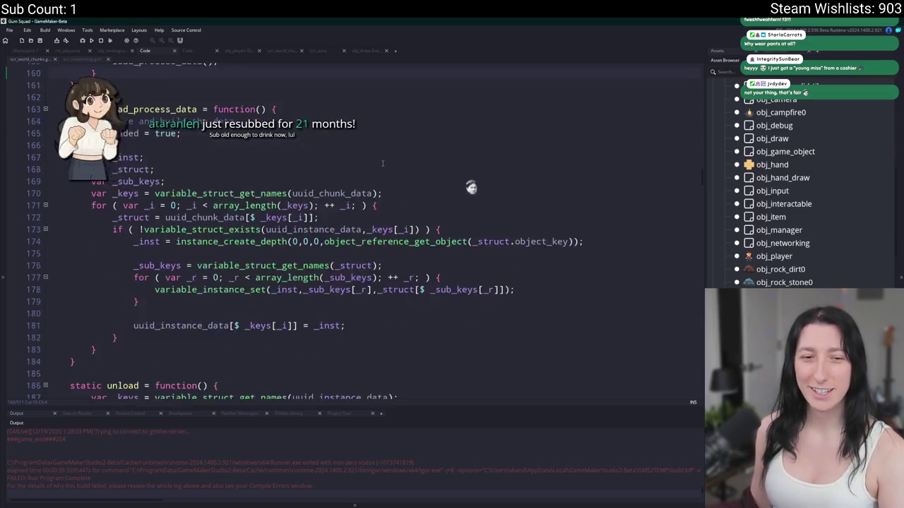
{"action": "scroll", "coordinate": [525, 161], "scroll_direction": "down", "scroll_amount": 1}
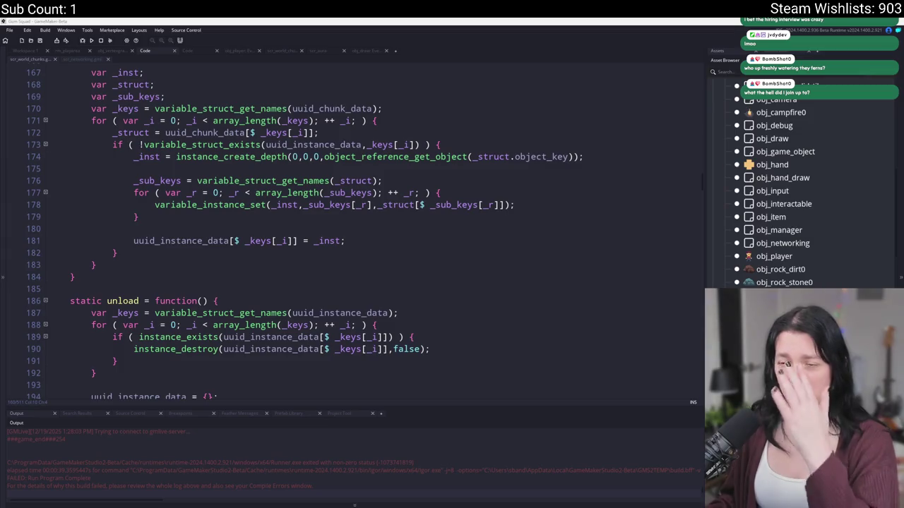
{"action": "scroll", "coordinate": [427, 144], "scroll_direction": "up", "scroll_amount": 7}
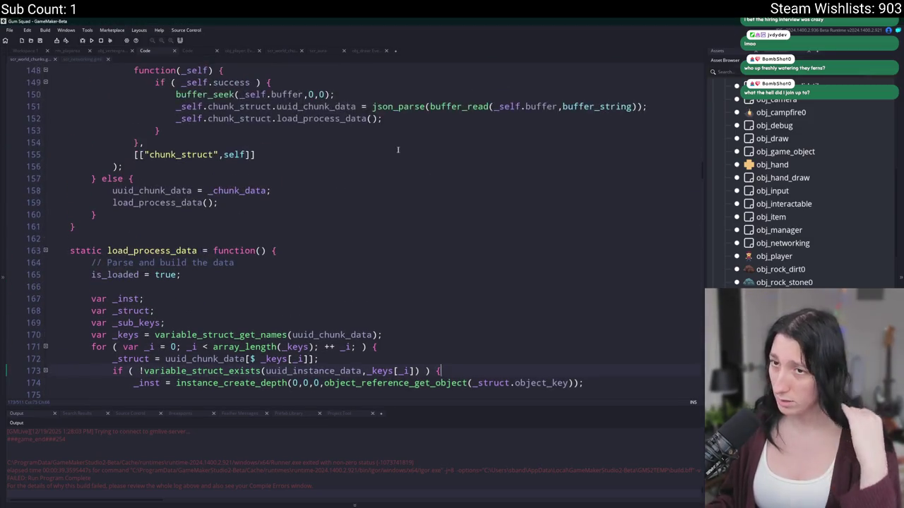
{"action": "scroll", "coordinate": [332, 150], "scroll_direction": "up", "scroll_amount": 7}
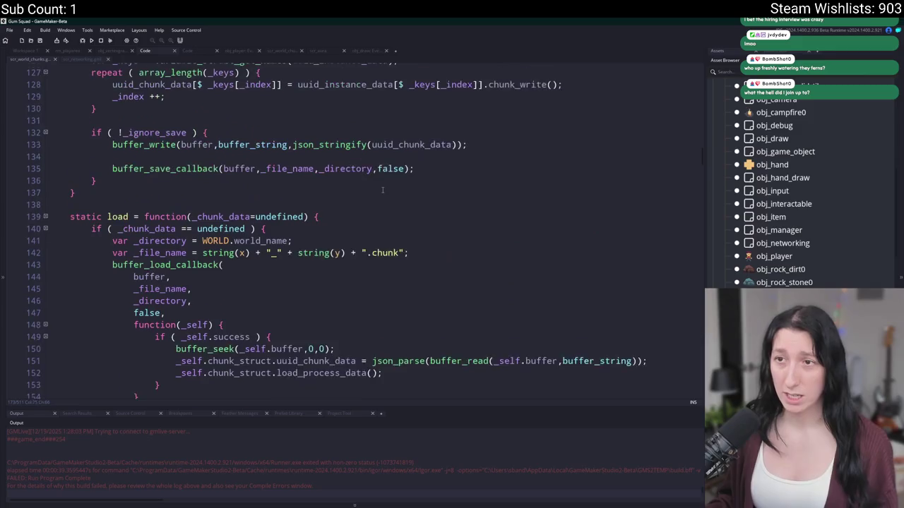
{"action": "scroll", "coordinate": [819, 212], "scroll_direction": "up", "scroll_amount": 4}
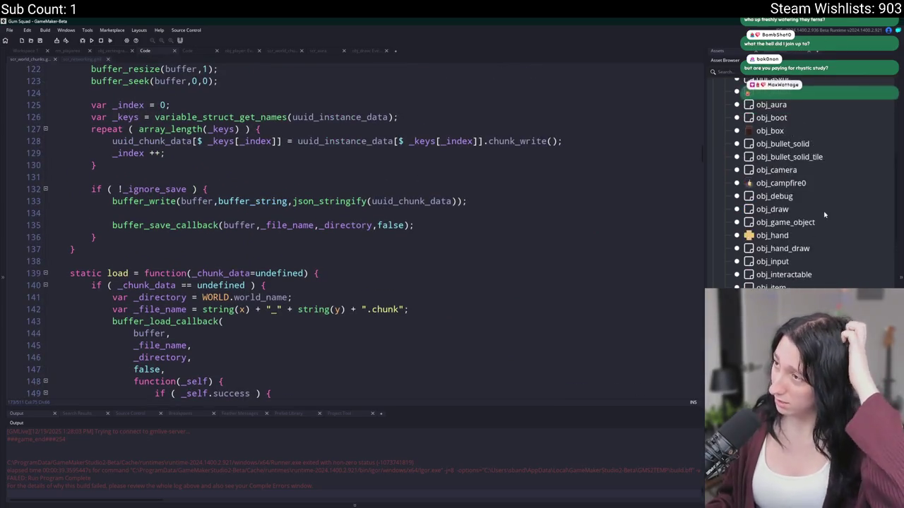
{"action": "scroll", "coordinate": [819, 213], "scroll_direction": "up", "scroll_amount": 3}
{"action": "left_click", "coordinate": [339, 233]}
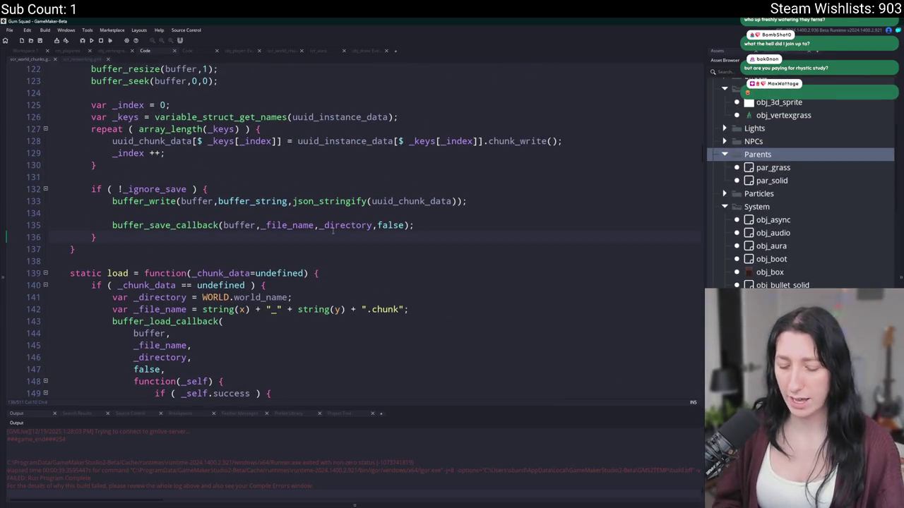
Search for 'grass', first among project assets, then within the current script
{"action": "key", "text": "ctrl+t"}
{"action": "type", "text": "grass"}
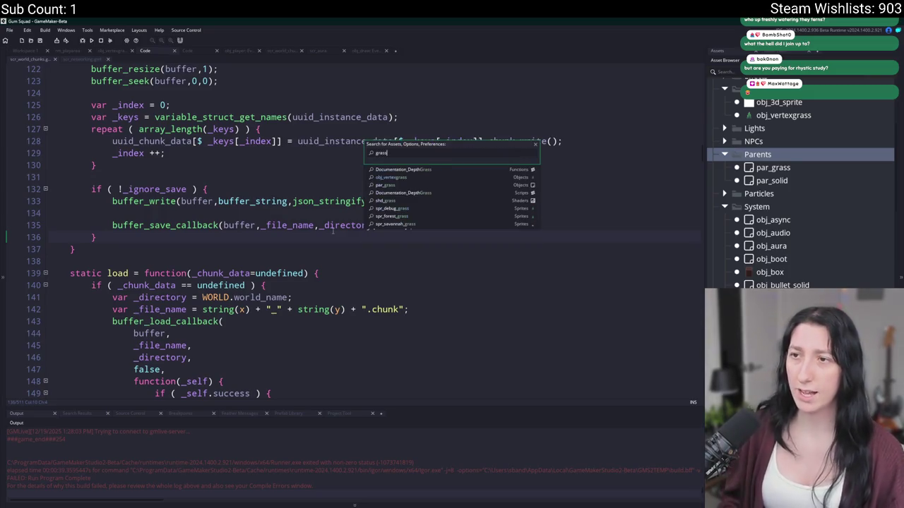
{"action": "key", "text": "BackSpace"}
{"action": "key", "text": "Escape"}
{"action": "scroll", "coordinate": [306, 248], "scroll_direction": "up", "scroll_amount": 3}
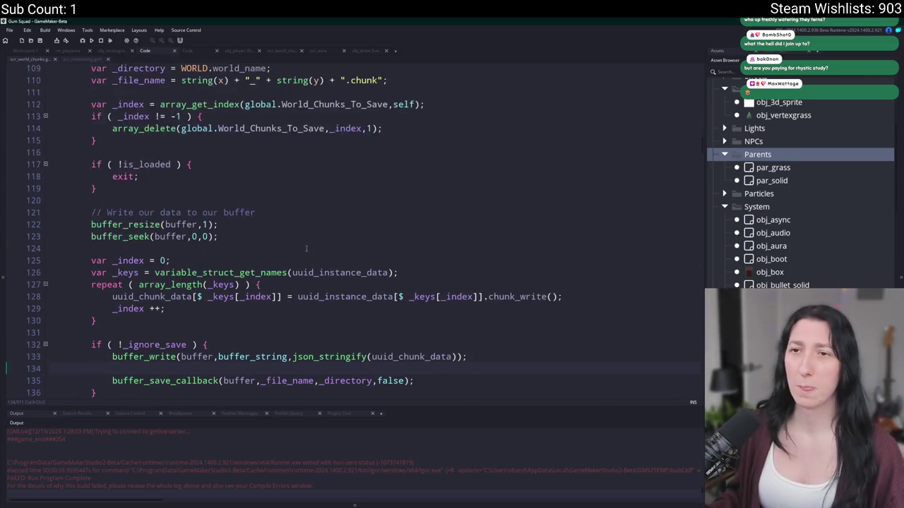
{"action": "key", "text": "ctrl+f"}
{"action": "type", "text": "grass"}
Search the project for every use of unload_grass and open its call at line 478
{"action": "double_click", "coordinate": [110, 93]}
{"action": "right_click", "coordinate": [163, 93]}
{"action": "left_click", "coordinate": [198, 113]}
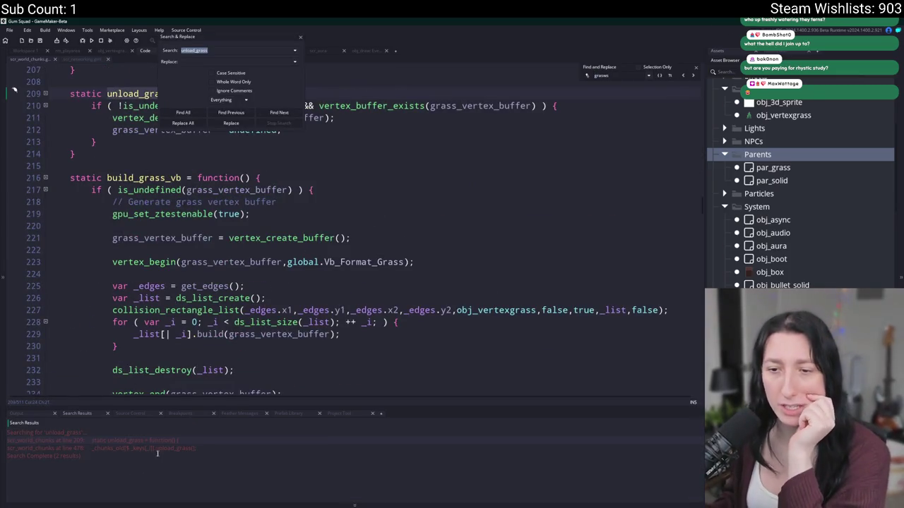
{"action": "double_click", "coordinate": [157, 449]}
{"action": "scroll", "coordinate": [204, 191], "scroll_direction": "up", "scroll_amount": 7}
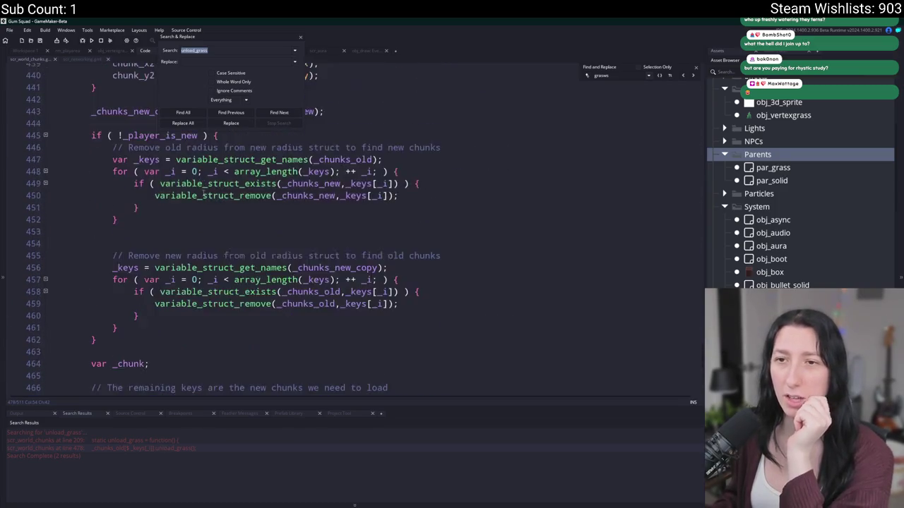
{"action": "scroll", "coordinate": [203, 191], "scroll_direction": "up", "scroll_amount": 12}
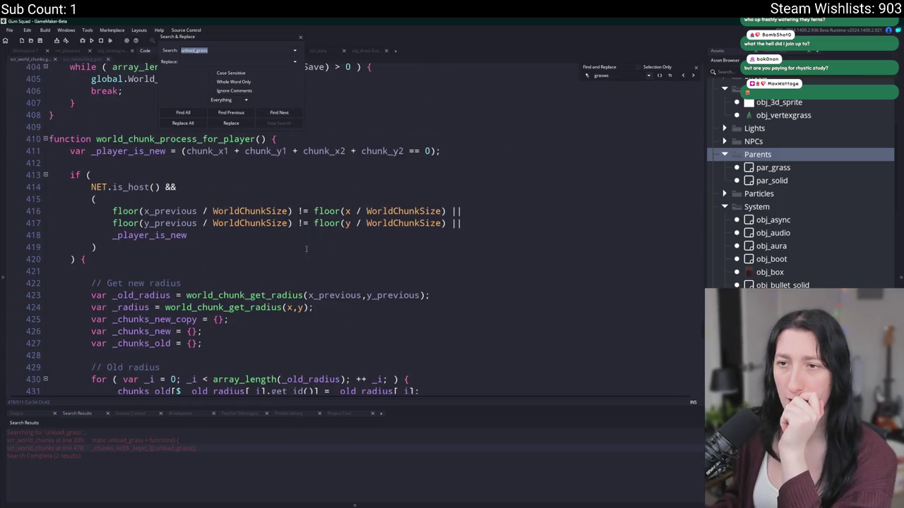
{"action": "scroll", "coordinate": [306, 248], "scroll_direction": "down", "scroll_amount": 11}
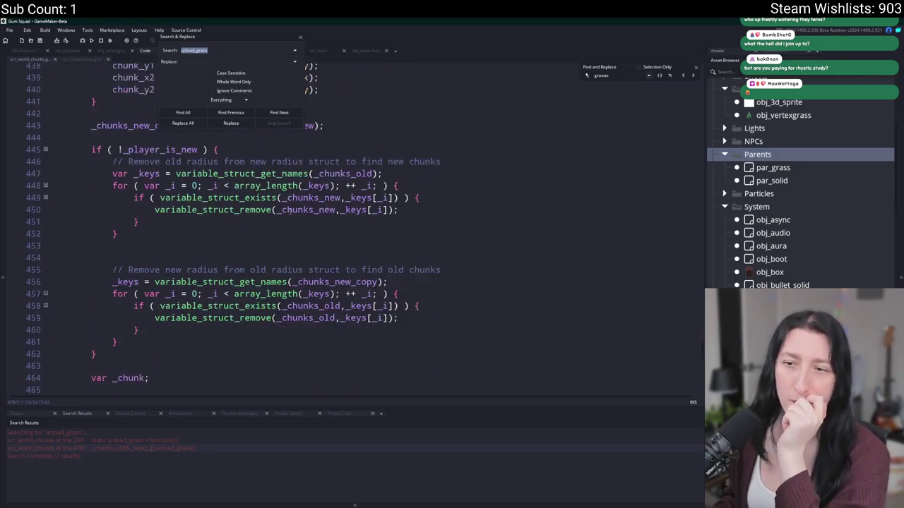
{"action": "scroll", "coordinate": [289, 211], "scroll_direction": "down", "scroll_amount": 7}
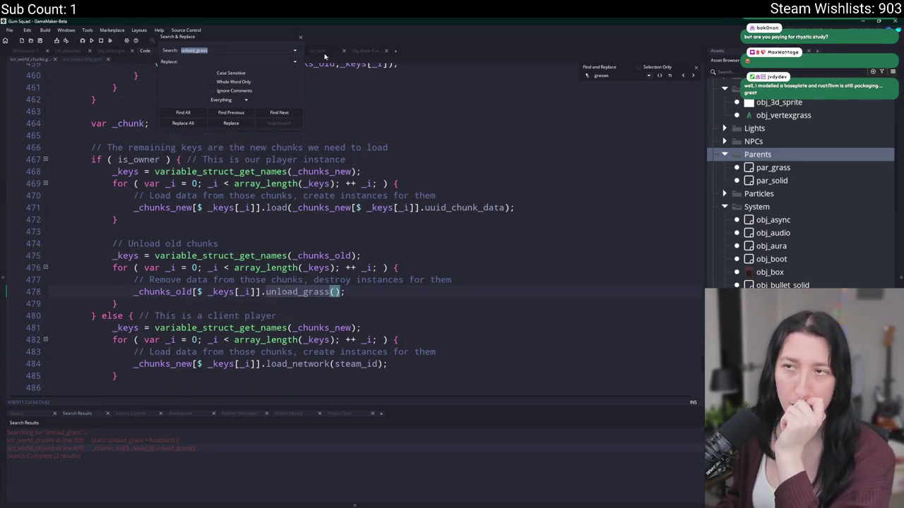
Close Search & Replace, check unload_grass's definition, and return to the line 478 call
{"action": "left_click", "coordinate": [301, 37]}
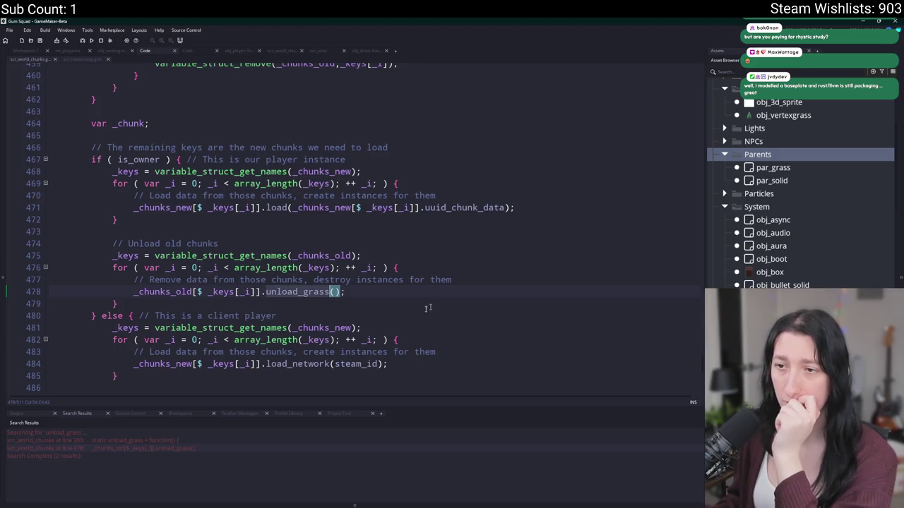
{"action": "left_click", "coordinate": [184, 439]}
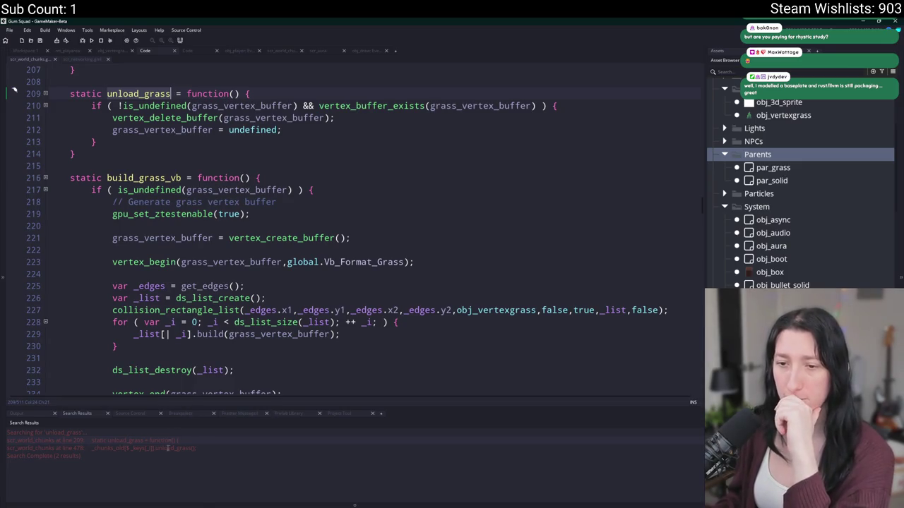
{"action": "left_click", "coordinate": [168, 449]}
{"action": "scroll", "coordinate": [318, 206], "scroll_direction": "up", "scroll_amount": 4}
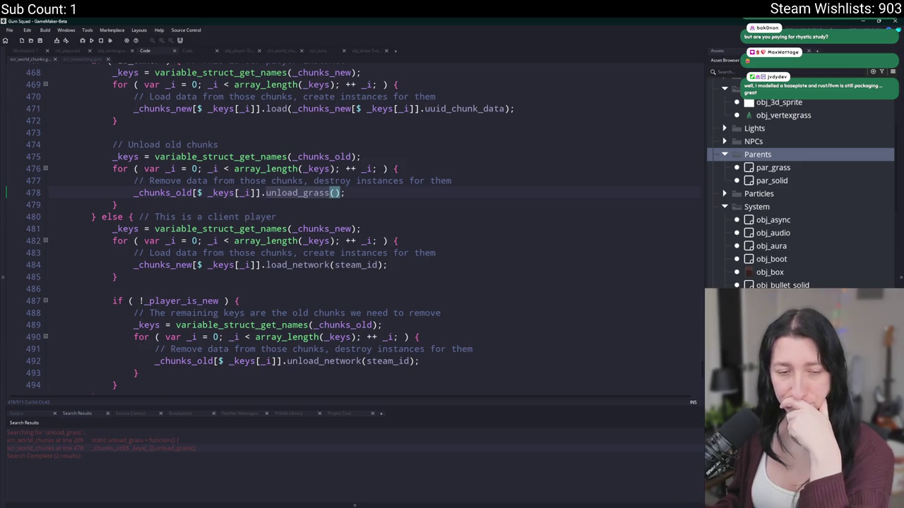
{"action": "left_click", "coordinate": [361, 265]}
Search the project for collision_rectangle_list and open its use at line 227 in the grass code
{"action": "key", "text": "ctrl+f"}
{"action": "type", "text": "collisionre"}
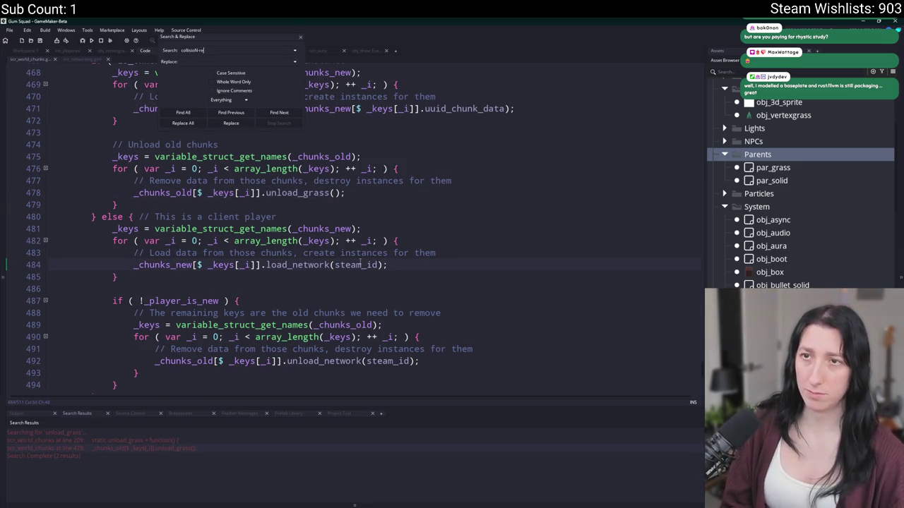
{"action": "key", "text": "BackSpace"}
{"action": "key", "text": "BackSpace"}
{"action": "key", "text": "BackSpace"}
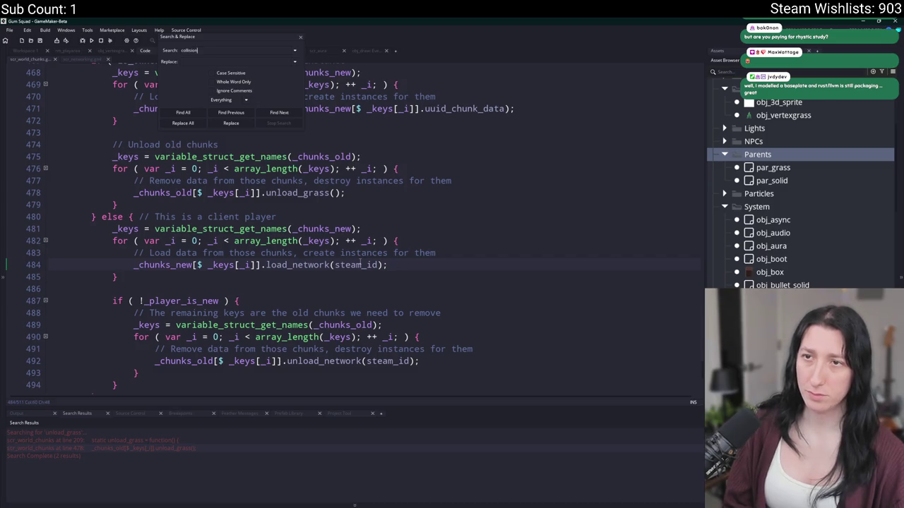
{"action": "type", "text": "_rectangle_list"}
{"action": "key", "text": "Return"}
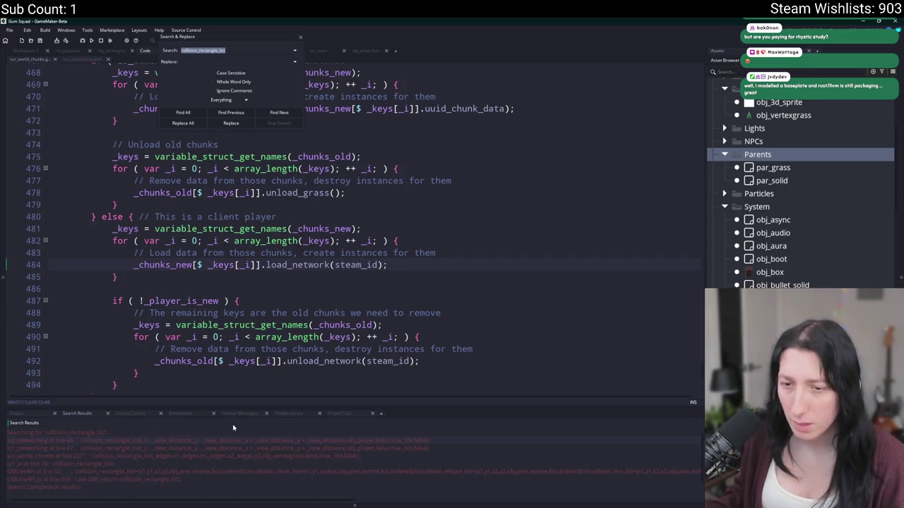
{"action": "double_click", "coordinate": [92, 456]}
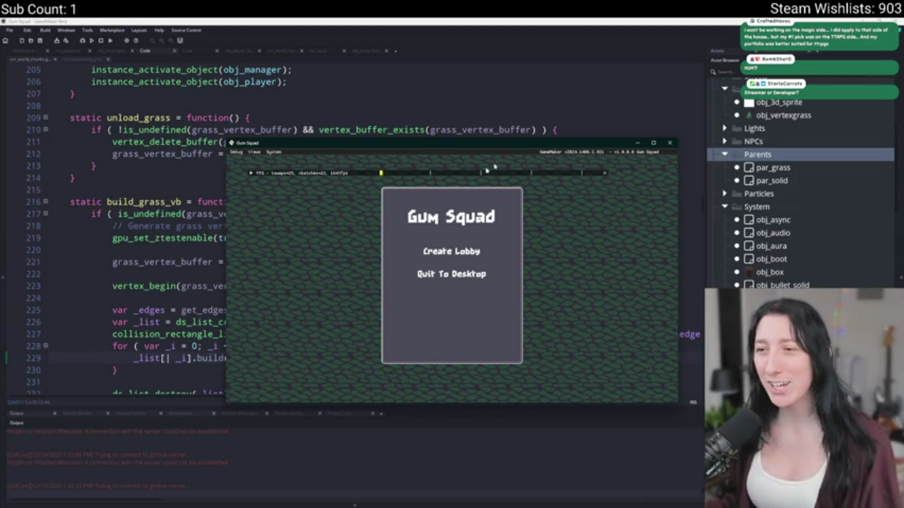
Create a lobby, maximize and zoom out, walk the player across the red chunk boundary, then close the game
{"action": "left_click", "coordinate": [451, 251]}
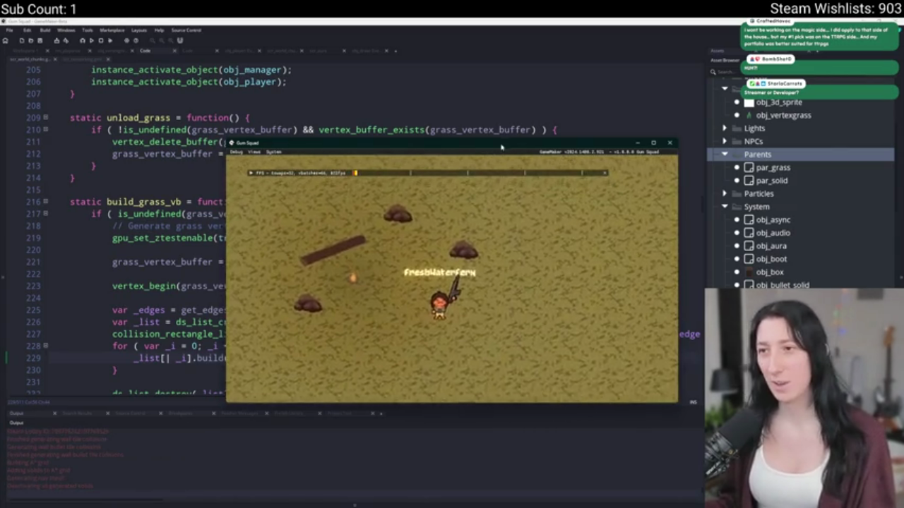
{"action": "double_click", "coordinate": [500, 149]}
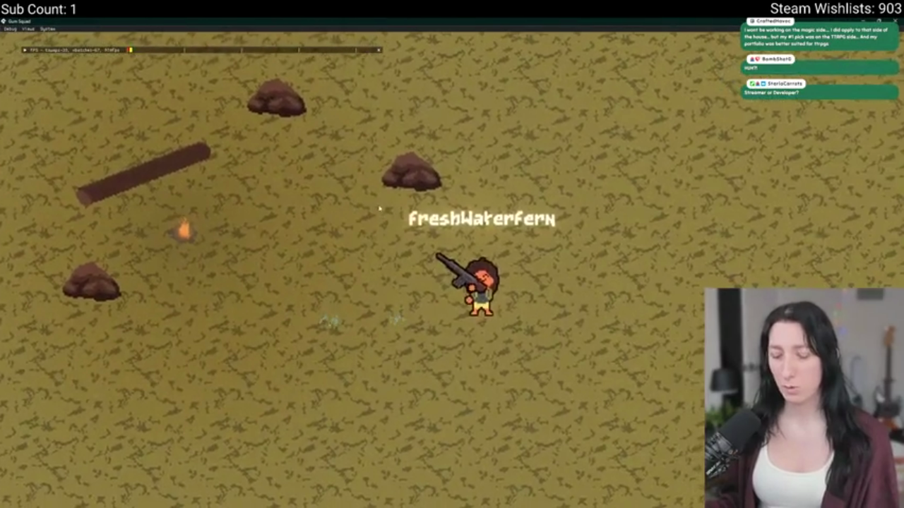
{"action": "scroll", "coordinate": [379, 210], "scroll_direction": "down", "scroll_amount": 5}
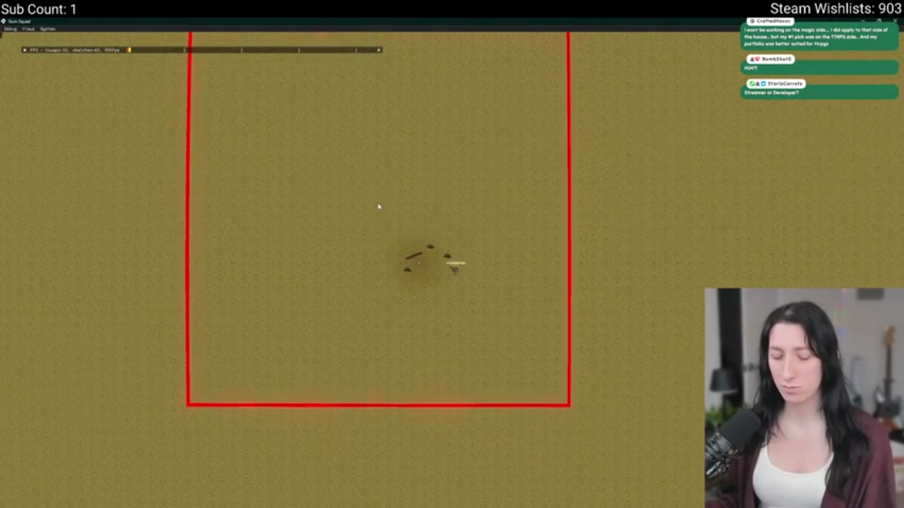
{"action": "key", "text": "s"}
{"action": "key", "text": "a"}
{"action": "key", "text": "d"}
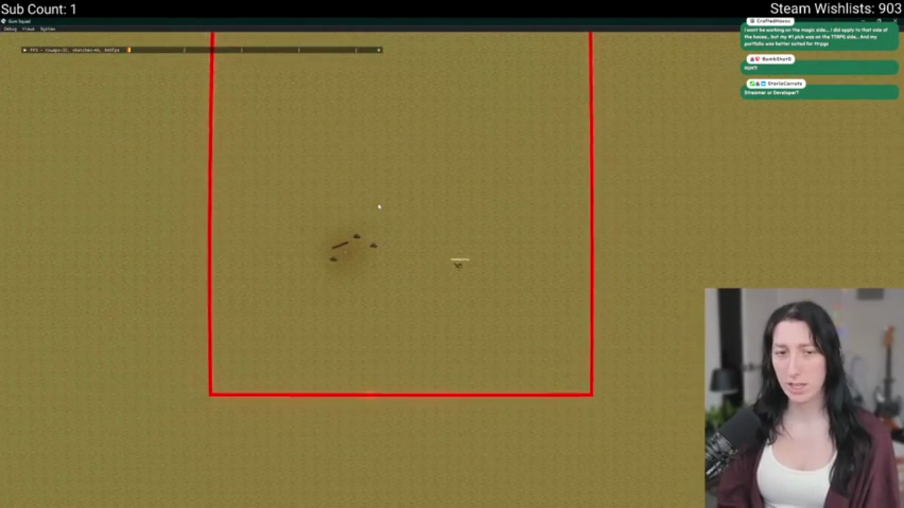
{"action": "key", "text": "a"}
{"action": "key", "text": "d"}
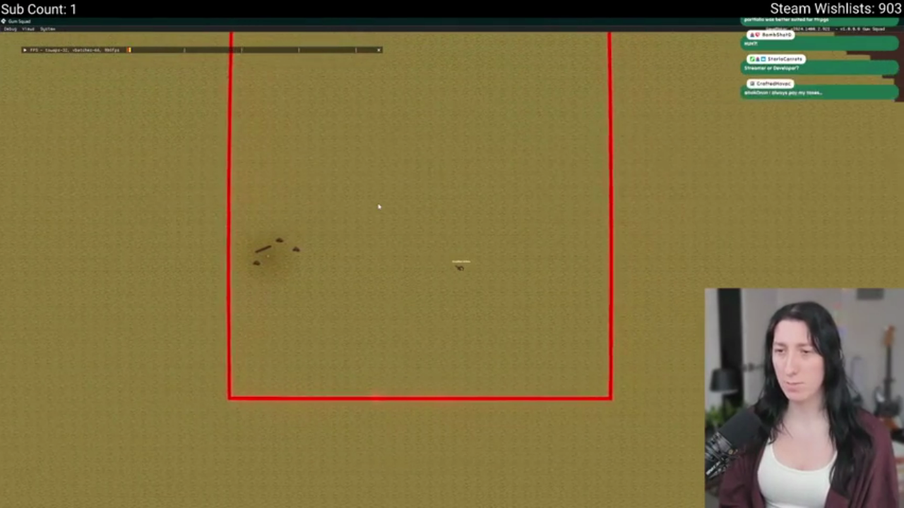
{"action": "key", "text": "a"}
{"action": "key", "text": "w"}
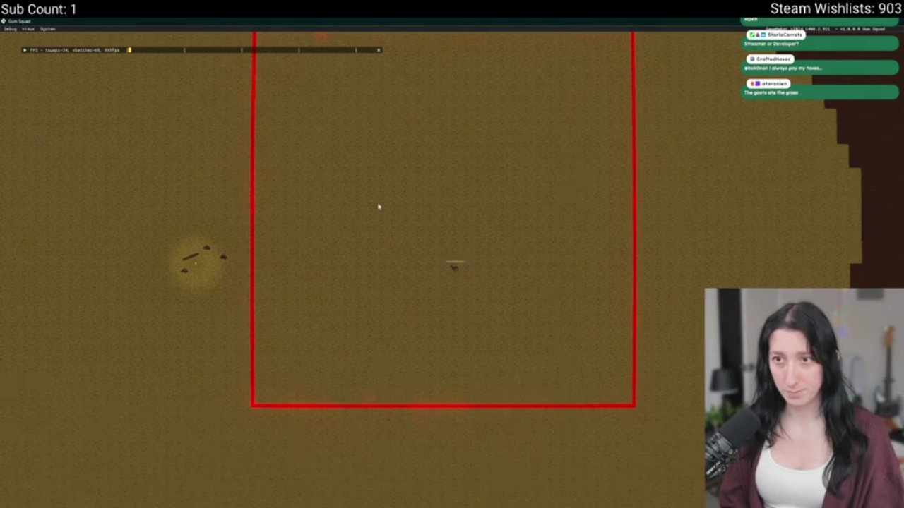
{"action": "key", "text": "d"}
{"action": "scroll", "coordinate": [378, 207], "scroll_direction": "up", "scroll_amount": 3}
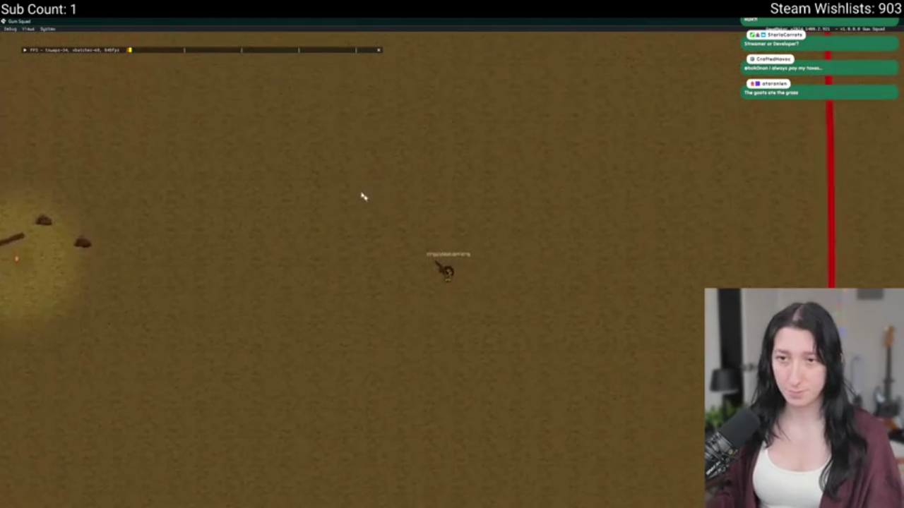
{"action": "key", "text": "Escape"}
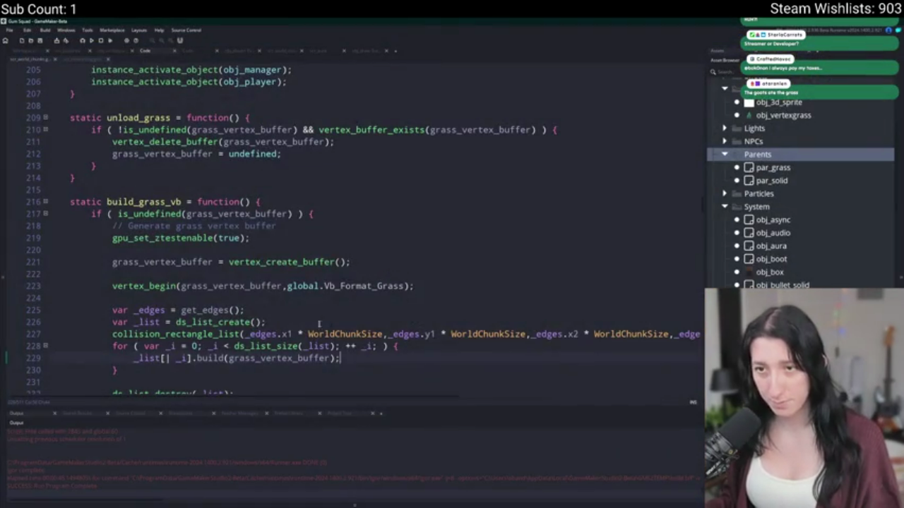
Inspect the collision_rectangle_list arguments on line 227
{"action": "left_click", "coordinate": [347, 321]}
{"action": "scroll", "coordinate": [347, 319], "scroll_direction": "down", "scroll_amount": 2}
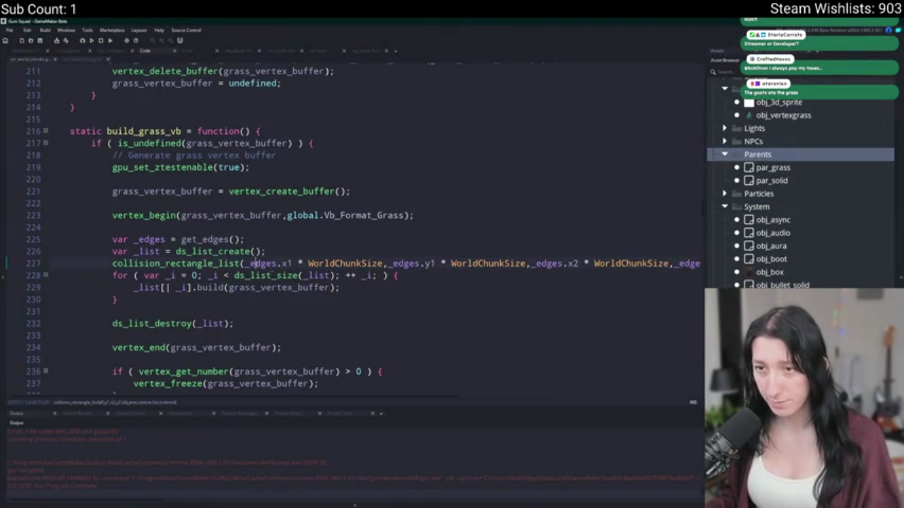
{"action": "key", "text": "Down"}
{"action": "key", "text": "End"}
{"action": "key", "text": "Down"}
{"action": "key", "text": "Down"}
{"action": "key", "text": "Down"}
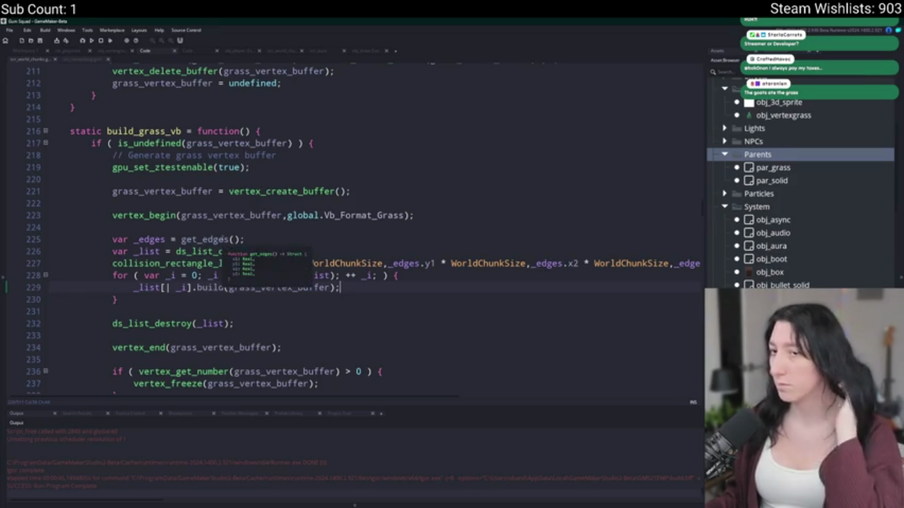
Find get_edges occurrences and check the WorldChunkSize multiplication in its line 32 definition
{"action": "left_click", "coordinate": [225, 239]}
{"action": "double_click", "coordinate": [226, 239]}
{"action": "key", "text": "ctrl+f"}
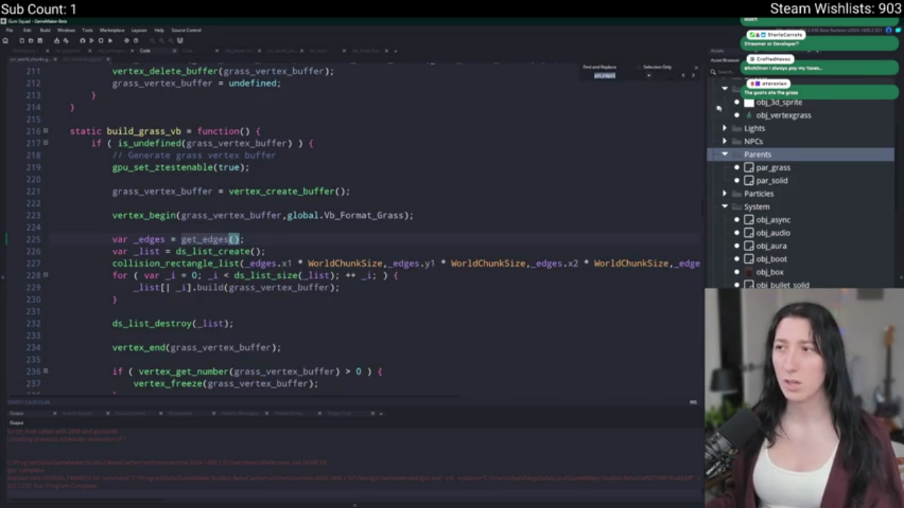
{"action": "left_click", "coordinate": [682, 77]}
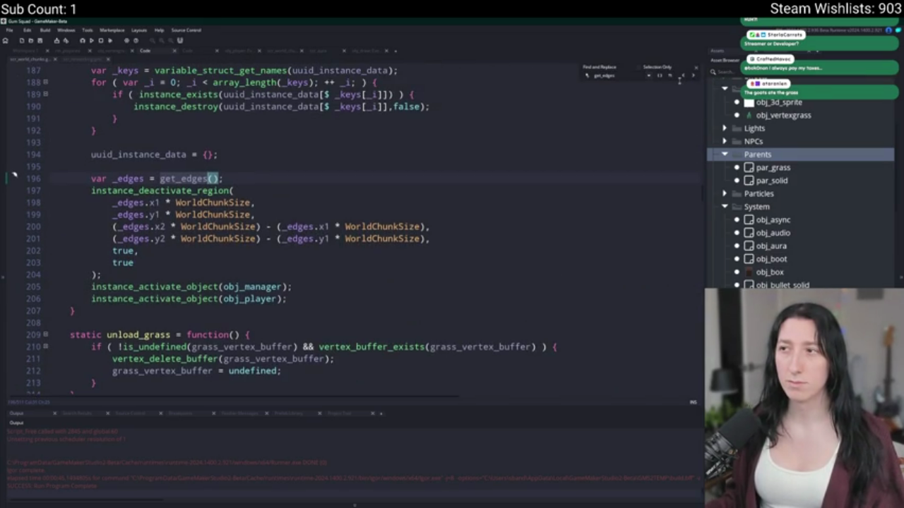
{"action": "left_click", "coordinate": [683, 76]}
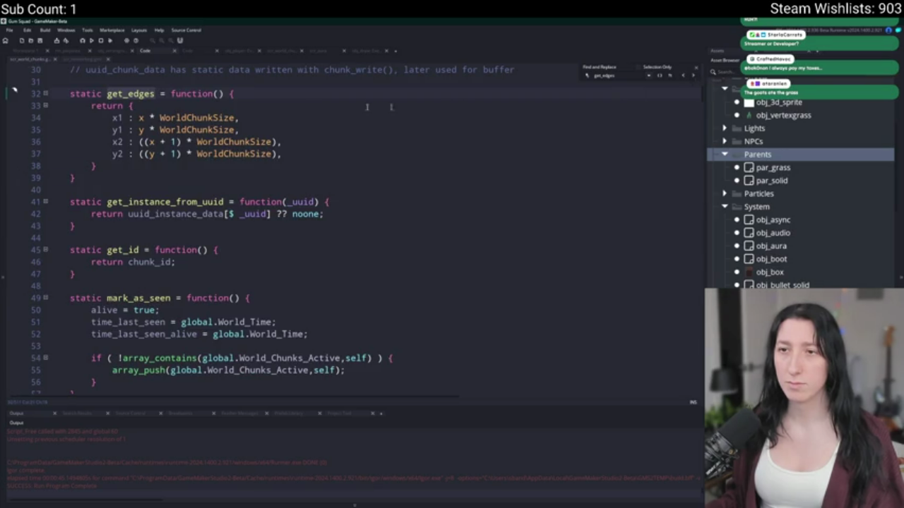
{"action": "left_click_drag", "start_coordinate": [237, 117], "coordinate": [138, 118]}
{"action": "left_click", "coordinate": [309, 128]}
{"action": "key", "text": "F3"}
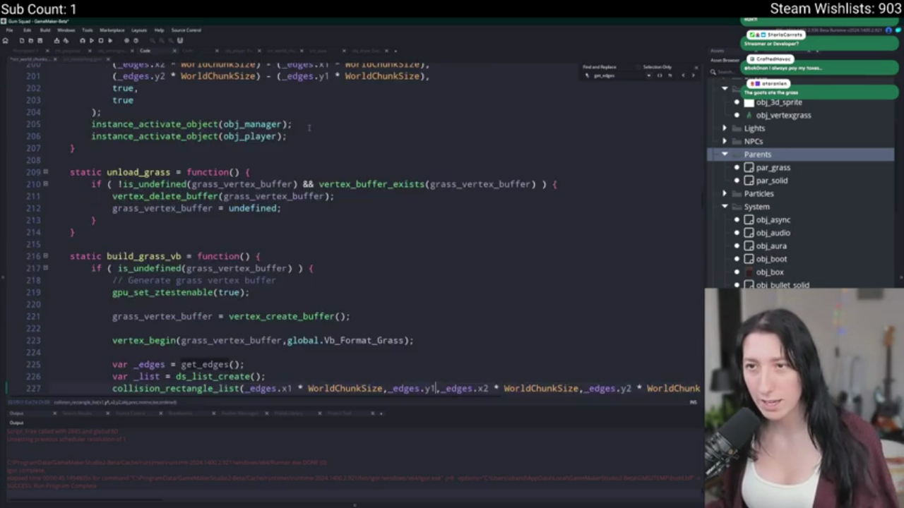
Delete the * WorldChunkSize factors from the collision_rectangle_list arguments on line 227
{"action": "scroll", "coordinate": [309, 128], "scroll_direction": "up", "scroll_amount": 2}
{"action": "scroll", "coordinate": [309, 128], "scroll_direction": "up", "scroll_amount": 2}
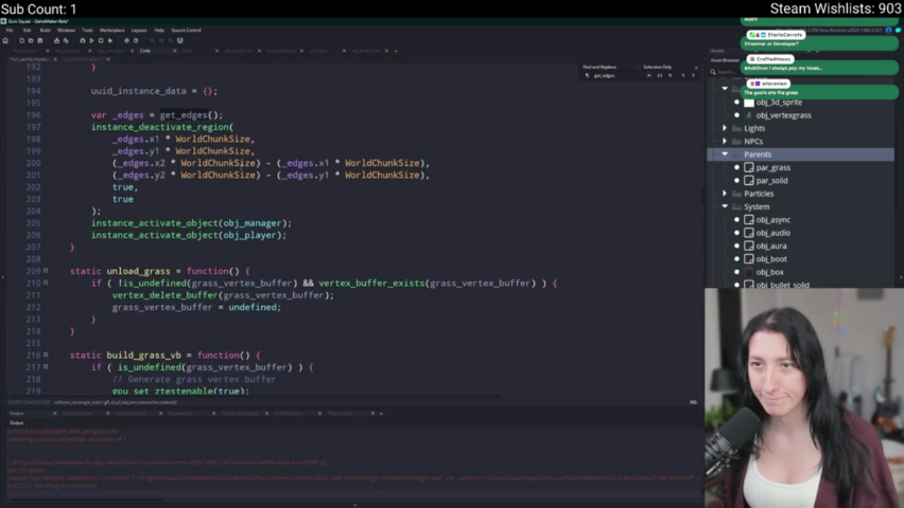
{"action": "scroll", "coordinate": [257, 173], "scroll_direction": "down", "scroll_amount": 5}
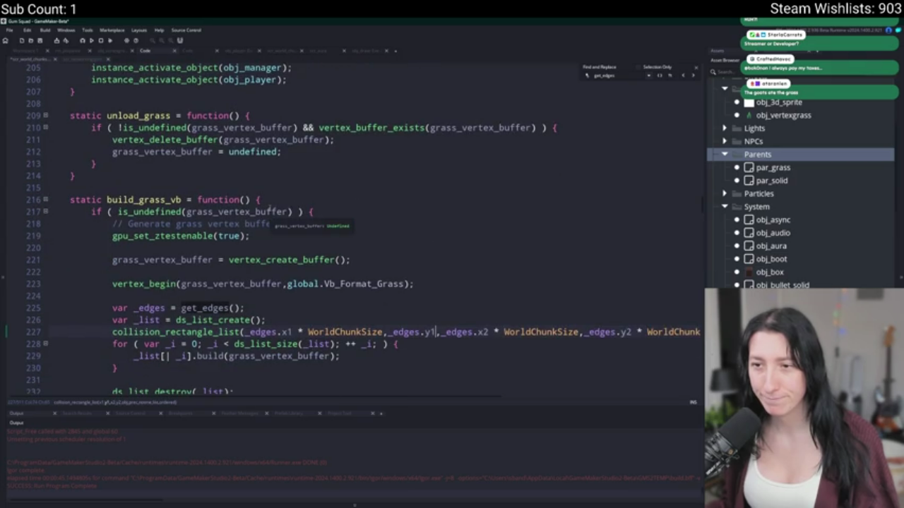
{"action": "key", "text": "ctrl+BackSpace"}
{"action": "key", "text": "ctrl+BackSpace"}
{"action": "left_click", "coordinate": [388, 332]}
{"action": "key", "text": "BackSpace"}
{"action": "key", "text": "BackSpace"}
{"action": "key", "text": "BackSpace"}
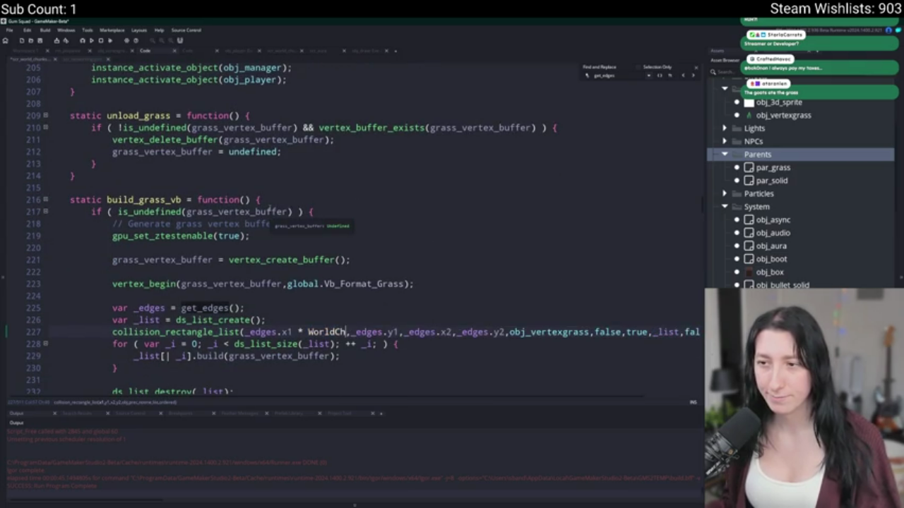
{"action": "type", "text": "CHUNK"}
{"action": "key", "text": "ctrl+BackSpace"}
{"action": "type", "text": "C"}
{"action": "key", "text": "BackSpace"}
{"action": "key", "text": "BackSpace"}
{"action": "key", "text": "BackSpace"}
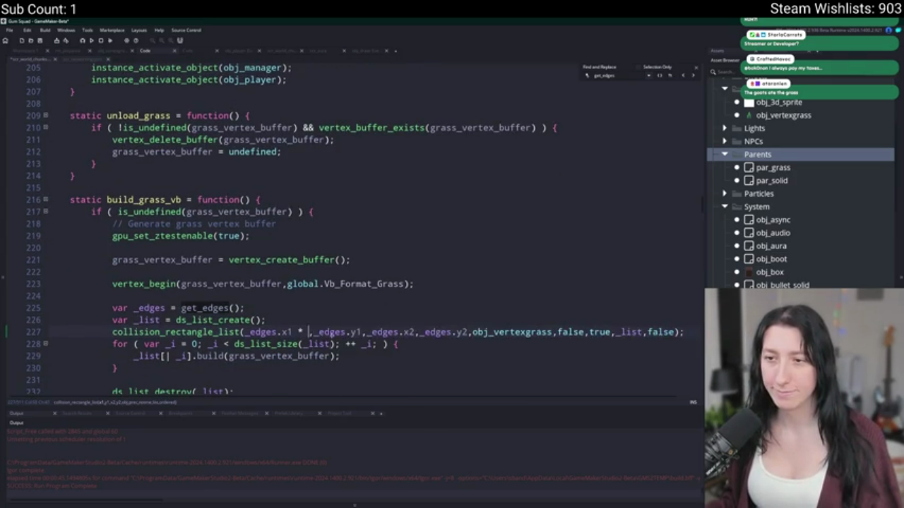
{"action": "scroll", "coordinate": [331, 336], "scroll_direction": "up", "scroll_amount": 1}
{"action": "scroll", "coordinate": [315, 295], "scroll_direction": "up", "scroll_amount": 4}
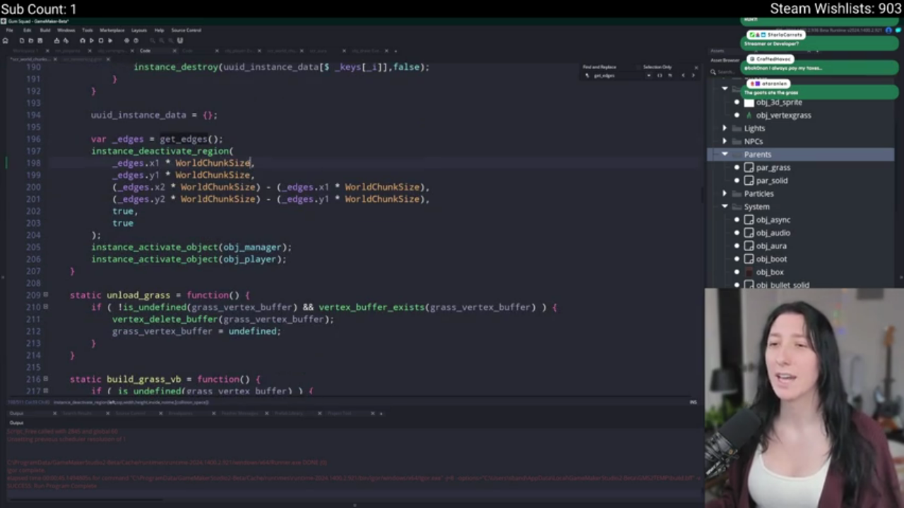
Delete the * WorldChunkSize factors and extra opening parentheses from lines 198–201
{"action": "left_click_drag", "start_coordinate": [174, 162], "coordinate": [161, 176]}
{"action": "key", "text": "Delete"}
{"action": "left_click", "coordinate": [260, 187]}
{"action": "left_click_drag", "start_coordinate": [260, 188], "coordinate": [169, 199]}
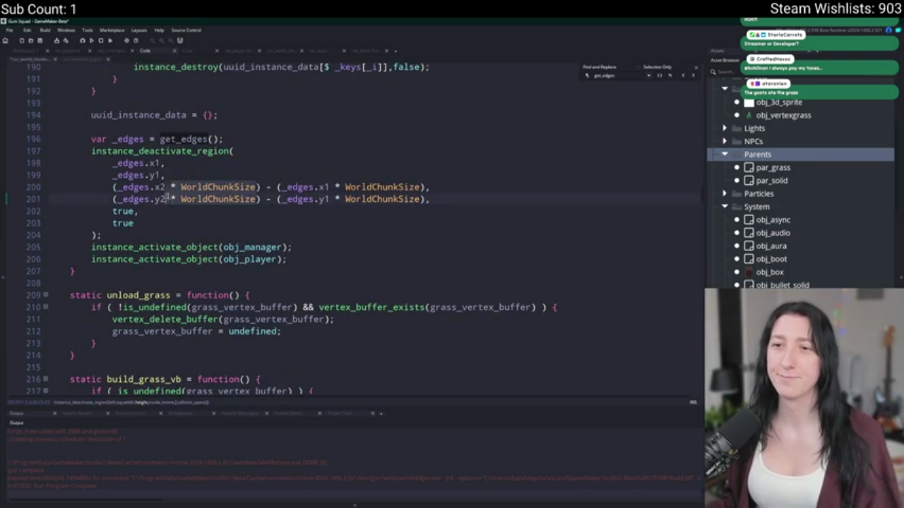
{"action": "key", "text": "Delete"}
{"action": "left_click_drag", "start_coordinate": [115, 187], "coordinate": [114, 199]}
{"action": "key", "text": "BackSpace"}
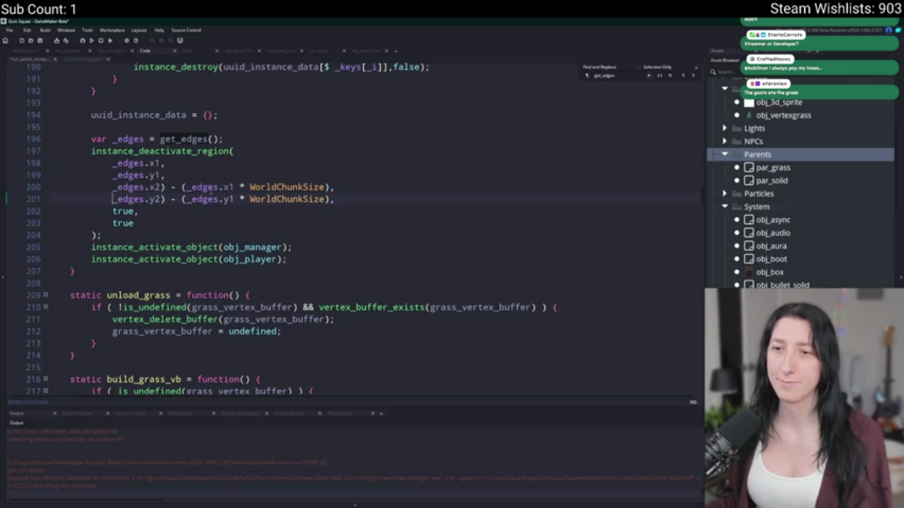
{"action": "key", "text": "BackSpace"}
{"action": "key", "text": "Down"}
{"action": "key", "text": "Delete"}
{"action": "left_click_drag", "start_coordinate": [230, 185], "coordinate": [326, 199]}
{"action": "key", "text": "Delete"}
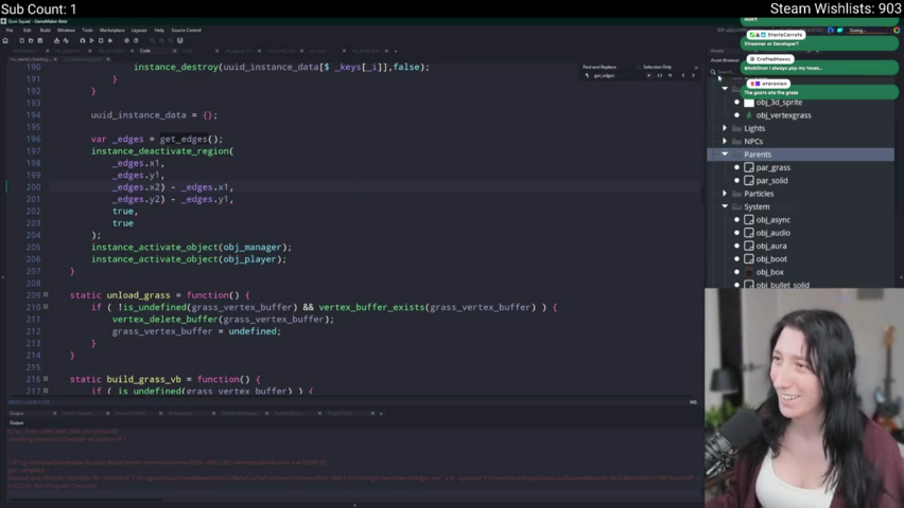
Close the Find bar and search the whole project for get_edges
{"action": "left_click", "coordinate": [697, 69]}
{"action": "scroll", "coordinate": [402, 175], "scroll_direction": "up", "scroll_amount": 5}
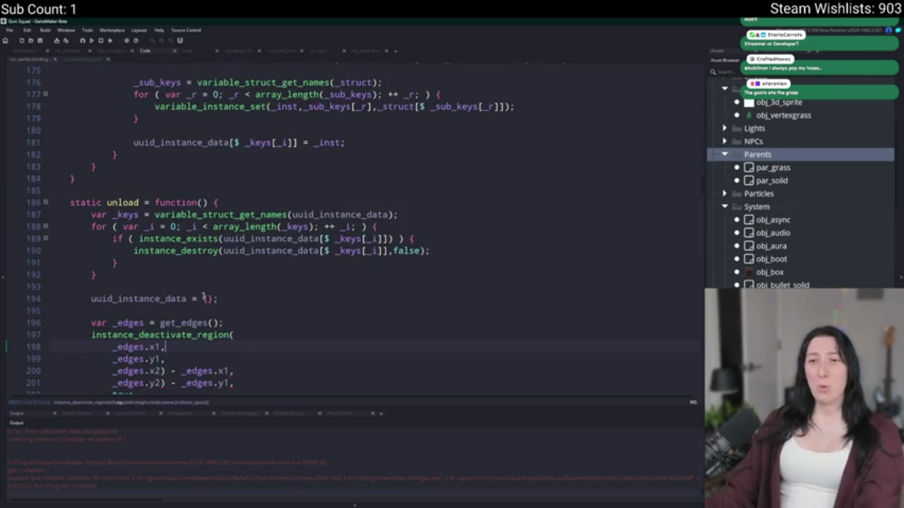
{"action": "double_click", "coordinate": [187, 323]}
{"action": "key", "text": "ctrl+shift+f"}
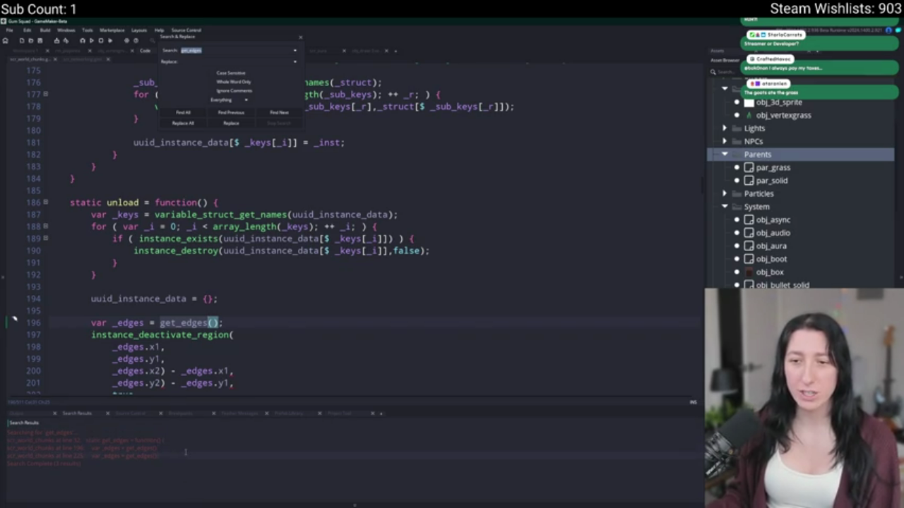
Check the get_edges use at line 225 and its definition, then switch to obj_player's Draw event
{"action": "double_click", "coordinate": [185, 457]}
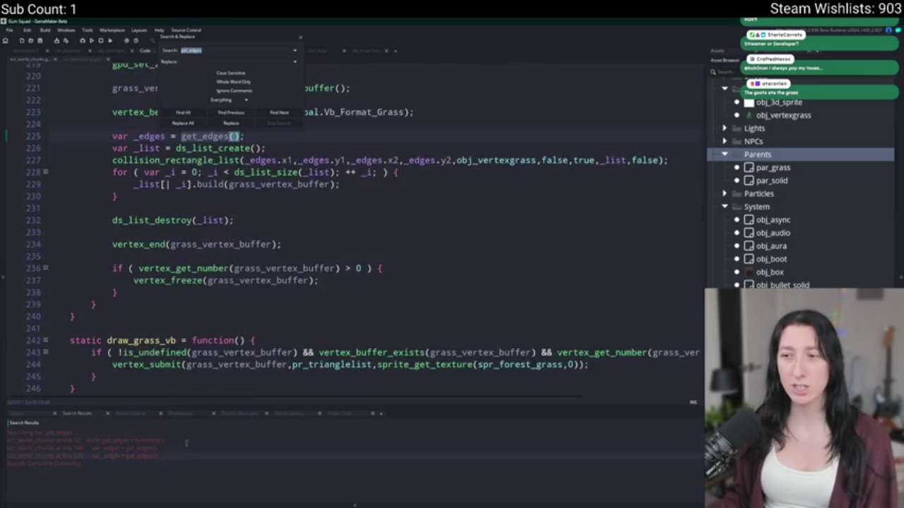
{"action": "double_click", "coordinate": [161, 440]}
{"action": "scroll", "coordinate": [197, 226], "scroll_direction": "up", "scroll_amount": 2}
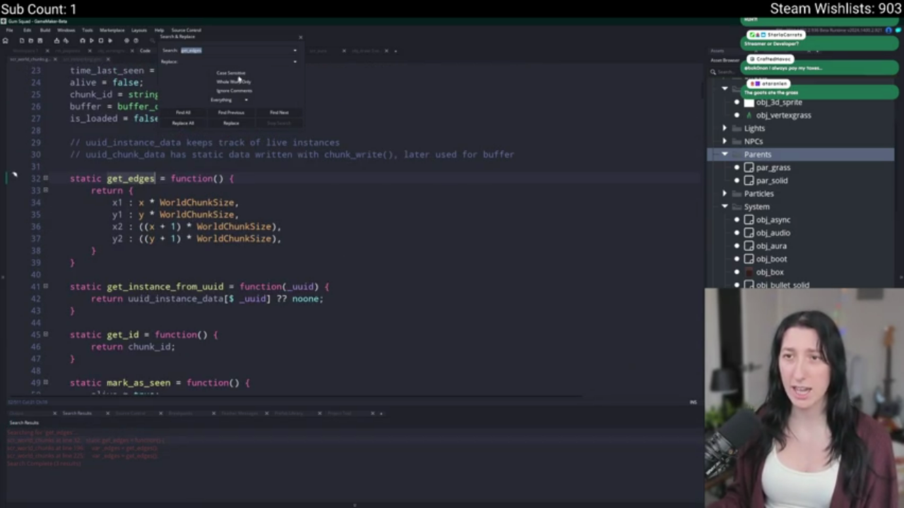
{"action": "left_click", "coordinate": [299, 36]}
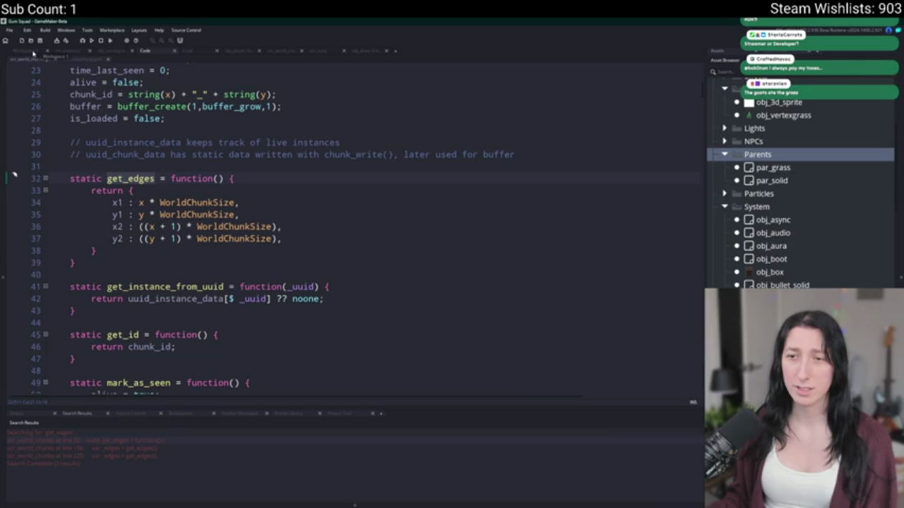
{"action": "left_click", "coordinate": [33, 53]}
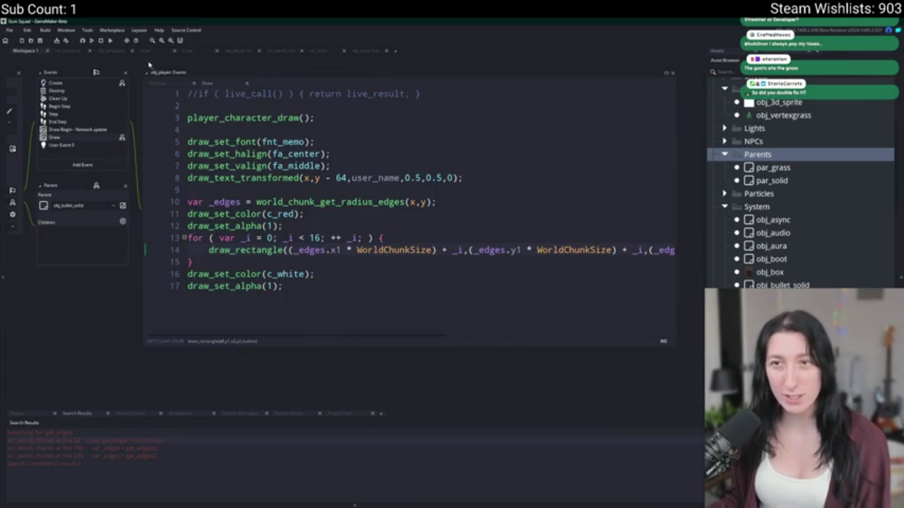
Remove the stray ')' after _edges.x2 and _edges.y2 on lines 200–201, then run the game
{"action": "left_click", "coordinate": [92, 41]}
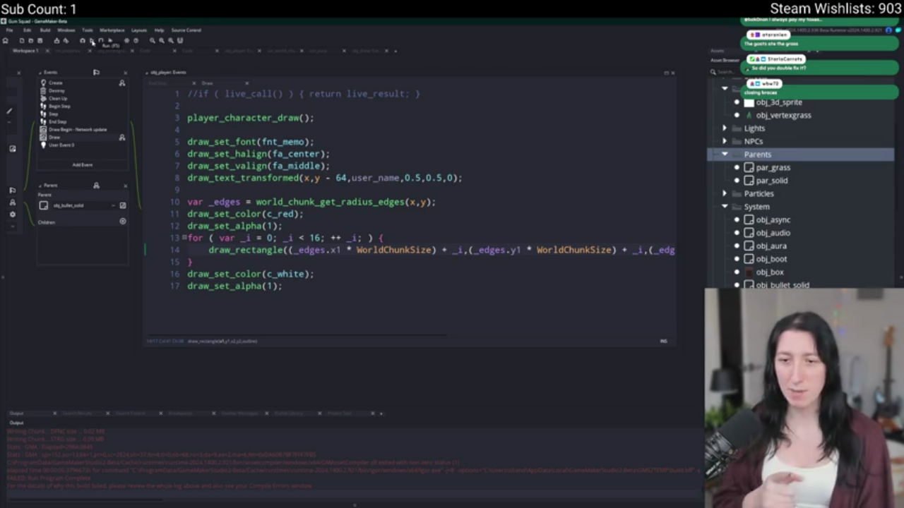
{"action": "left_click", "coordinate": [421, 118]}
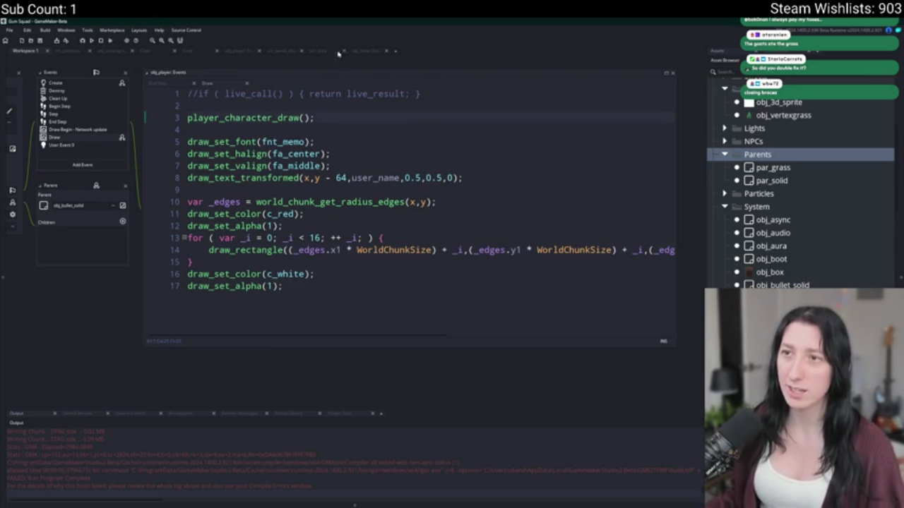
{"action": "key", "text": "ctrl+Tab"}
{"action": "key", "text": "ctrl+Tab"}
{"action": "key", "text": "ctrl+Tab"}
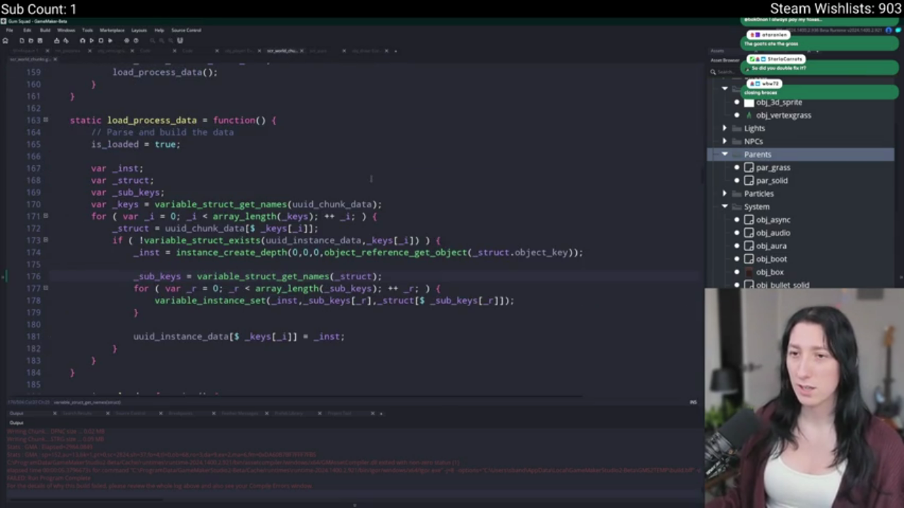
{"action": "key", "text": "ctrl+z"}
{"action": "key", "text": "ctrl+z"}
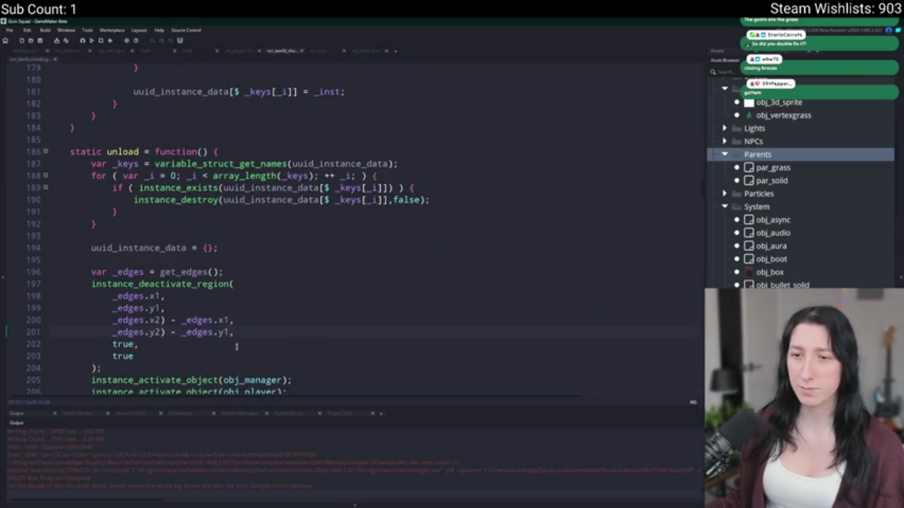
{"action": "key", "text": "ctrl+z"}
{"action": "key", "text": "ctrl+z"}
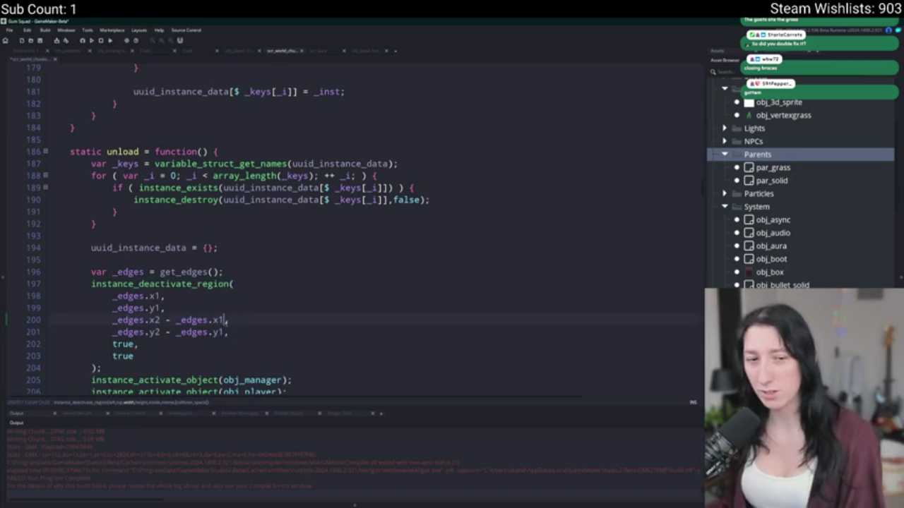
{"action": "key", "text": "F5"}
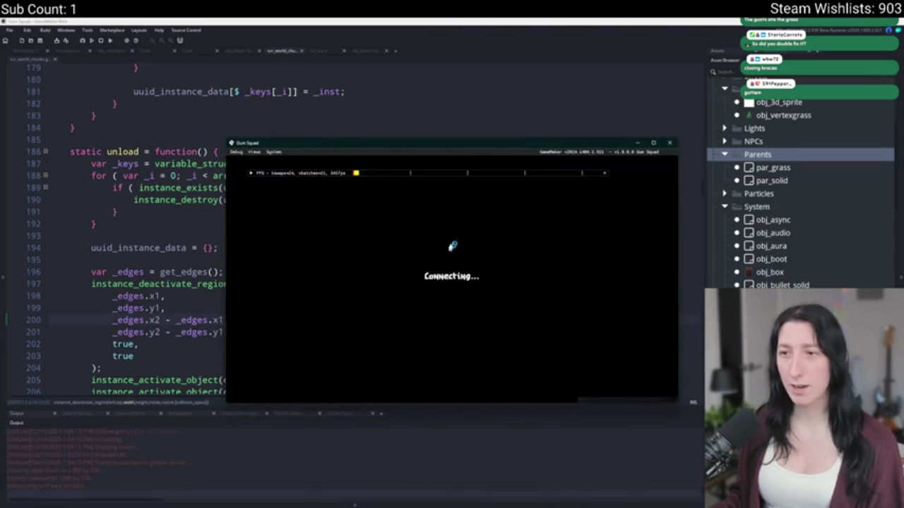
{"action": "left_click_drag", "start_coordinate": [483, 150], "coordinate": [474, 2]}
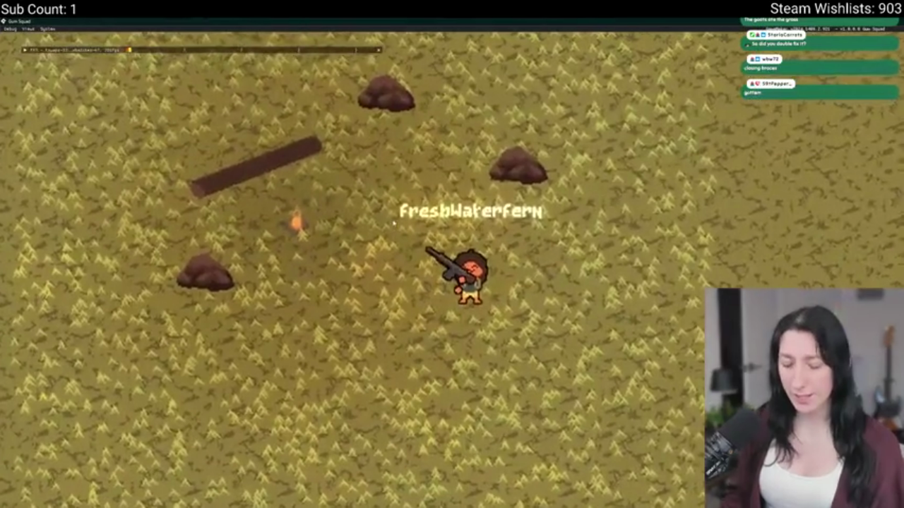
Zoom the game view, walk the player right across several chunks, then leave the game
{"action": "scroll", "coordinate": [394, 224], "scroll_direction": "down", "scroll_amount": 5}
{"action": "scroll", "coordinate": [394, 223], "scroll_direction": "up", "scroll_amount": 3}
{"action": "scroll", "coordinate": [393, 224], "scroll_direction": "down", "scroll_amount": 3}
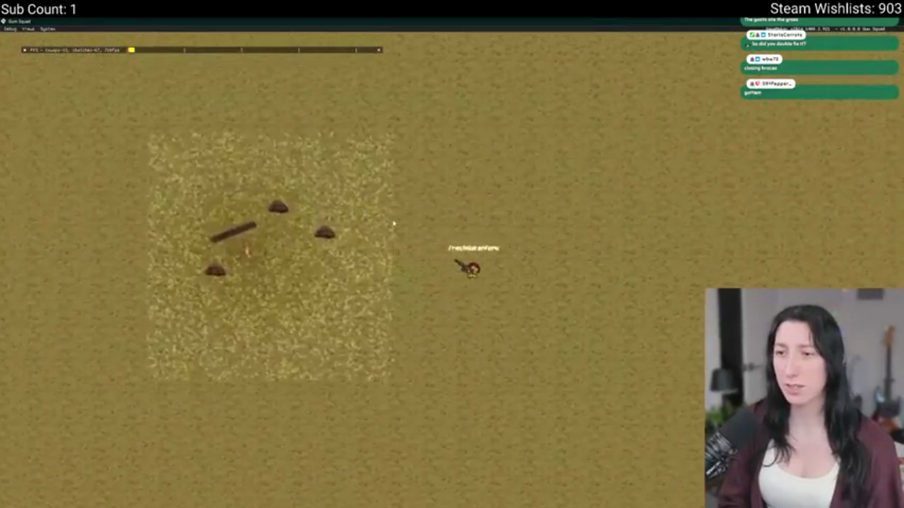
{"action": "key", "text": "d"}
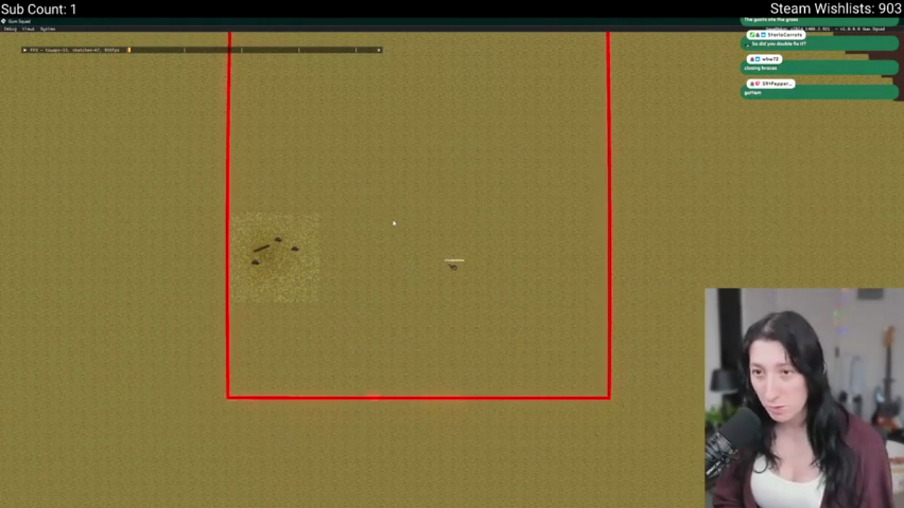
{"action": "key", "text": "d"}
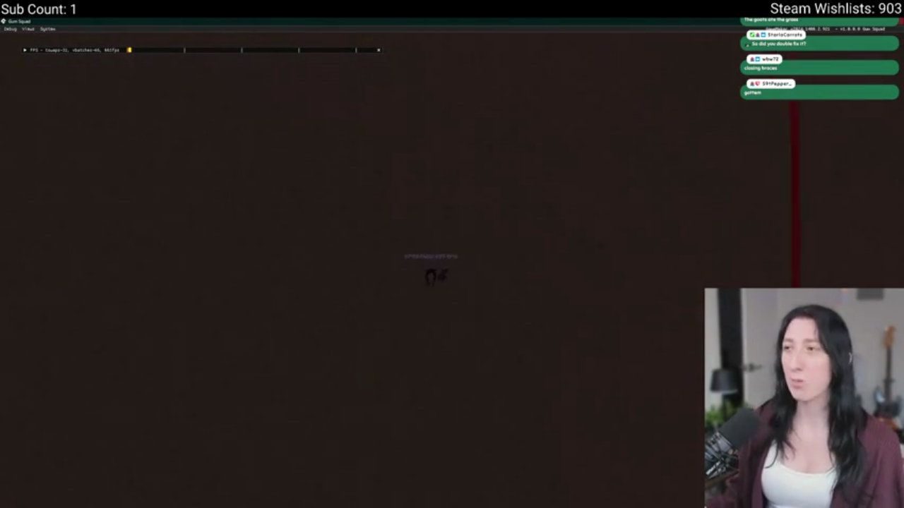
{"action": "key", "text": "alt+Tab"}
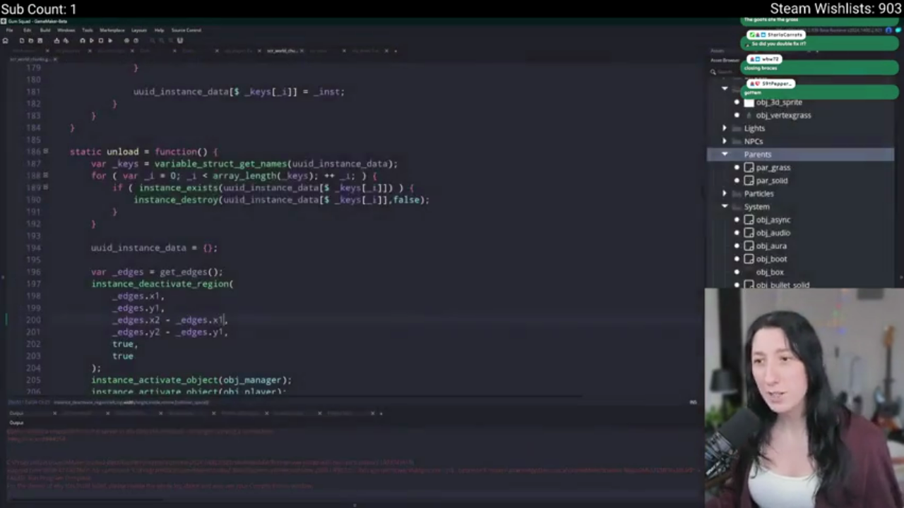
{"action": "scroll", "coordinate": [348, 241], "scroll_direction": "down", "scroll_amount": 3}
{"action": "left_click", "coordinate": [373, 256]}
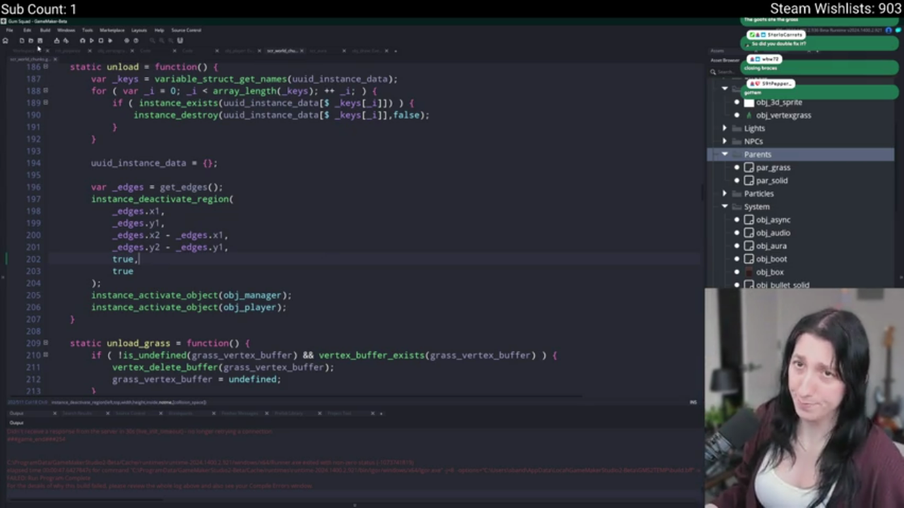
{"action": "left_click", "coordinate": [31, 52]}
{"action": "left_click", "coordinate": [268, 191]}
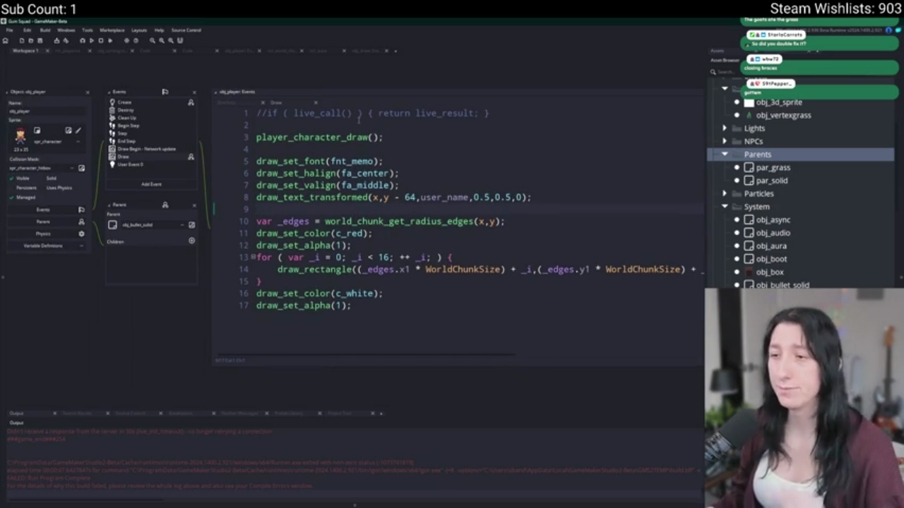
{"action": "left_click", "coordinate": [360, 51]}
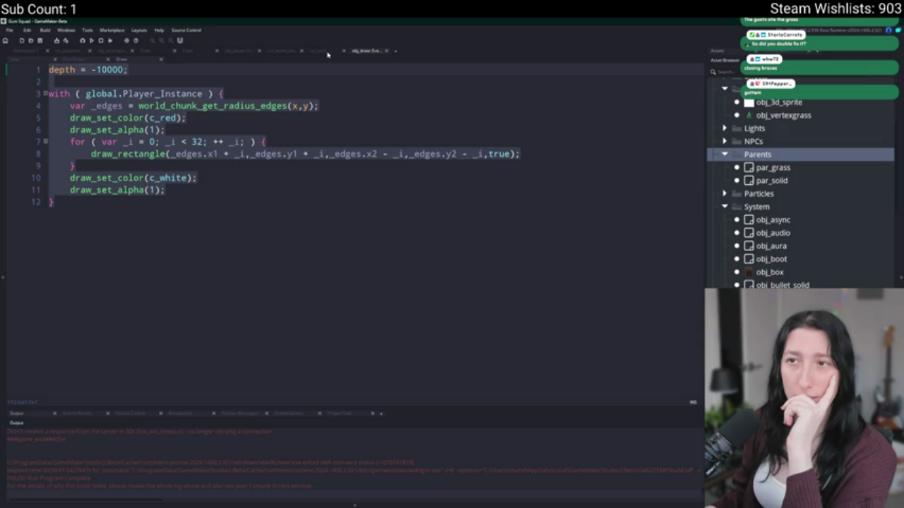
{"action": "left_click", "coordinate": [320, 51]}
{"action": "left_click", "coordinate": [267, 51]}
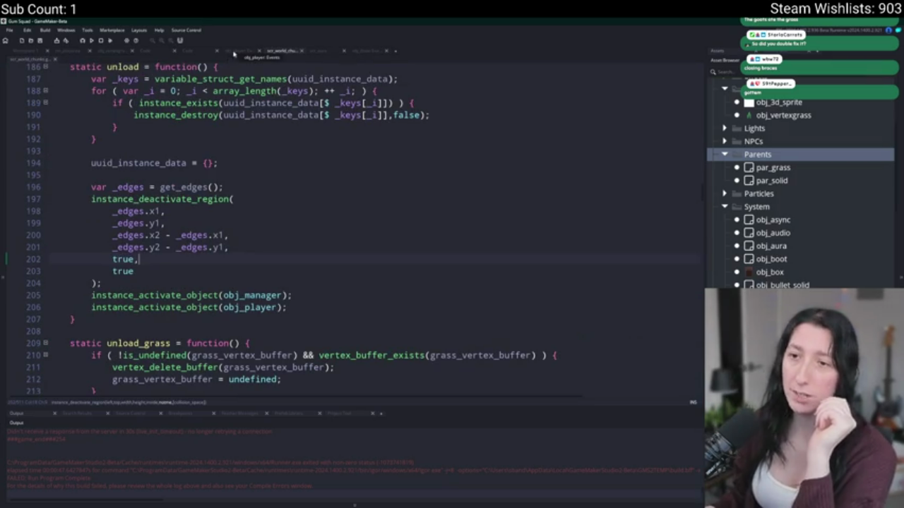
Add show_message("OH YEAH BABY") as line 213 of unload_grass, then search assets for obj_pla
{"action": "scroll", "coordinate": [336, 269], "scroll_direction": "down", "scroll_amount": 1}
{"action": "left_click", "coordinate": [154, 339]}
{"action": "left_click", "coordinate": [151, 349]}
{"action": "scroll", "coordinate": [233, 325], "scroll_direction": "down", "scroll_amount": 2}
{"action": "left_click", "coordinate": [309, 296]}
{"action": "key", "text": "Return"}
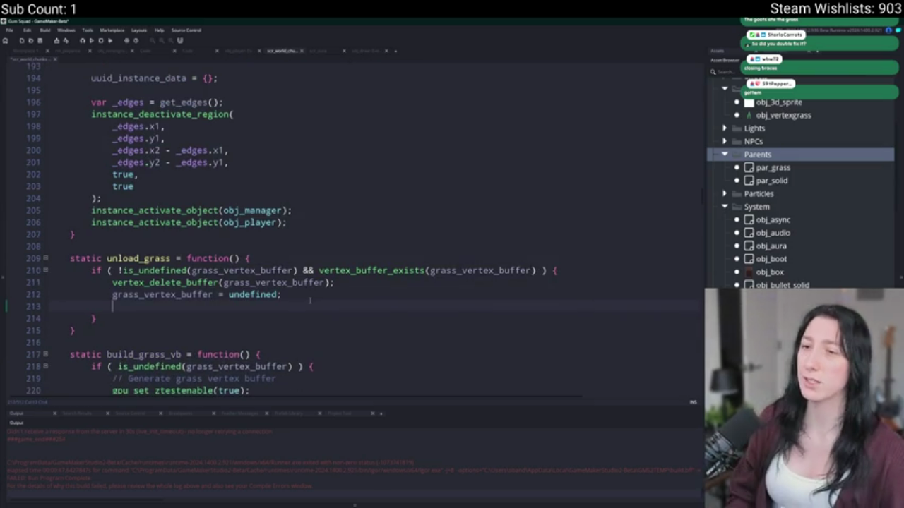
{"action": "type", "text": "show_message(\"OH YEAH BABY\""}
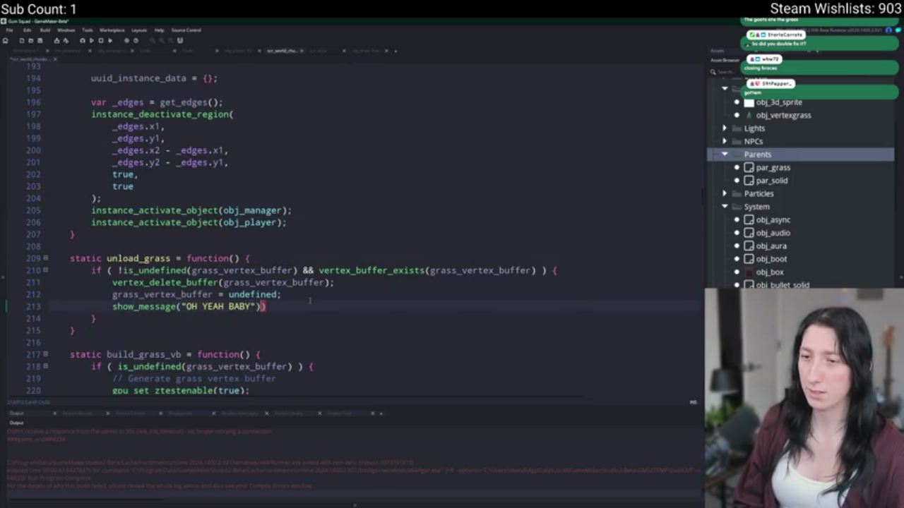
{"action": "key", "text": "ctrl+t"}
{"action": "type", "text": "obj_pla"}
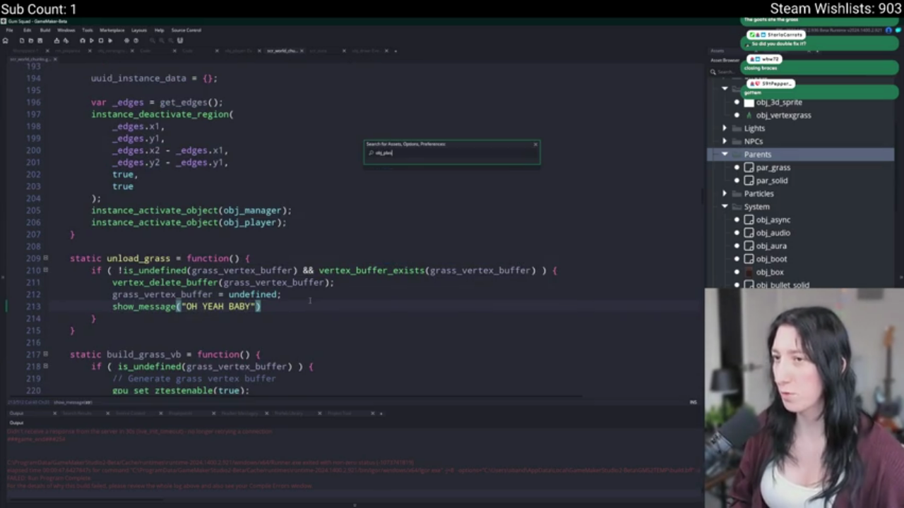
Open obj_player's Create event code and find the move_speed_max line
{"action": "key", "text": "Return"}
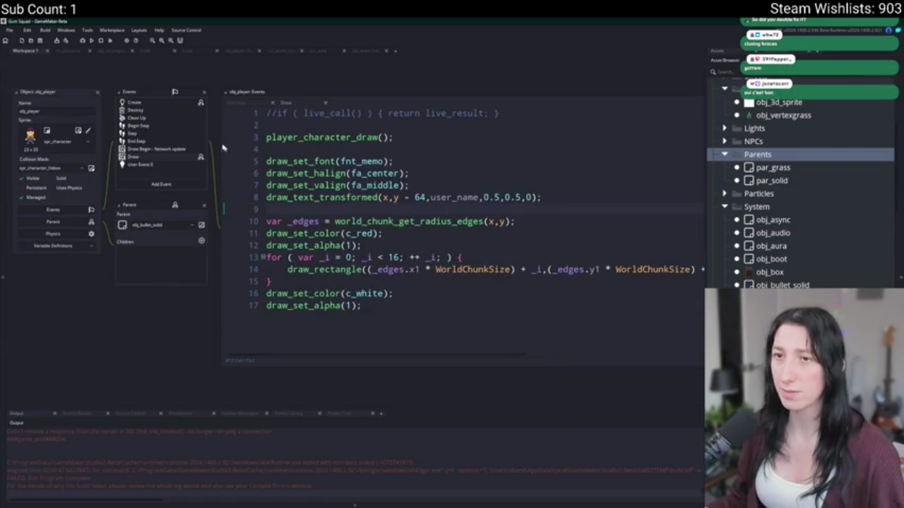
{"action": "left_click", "coordinate": [151, 104]}
{"action": "scroll", "coordinate": [204, 108], "scroll_direction": "up", "scroll_amount": 15}
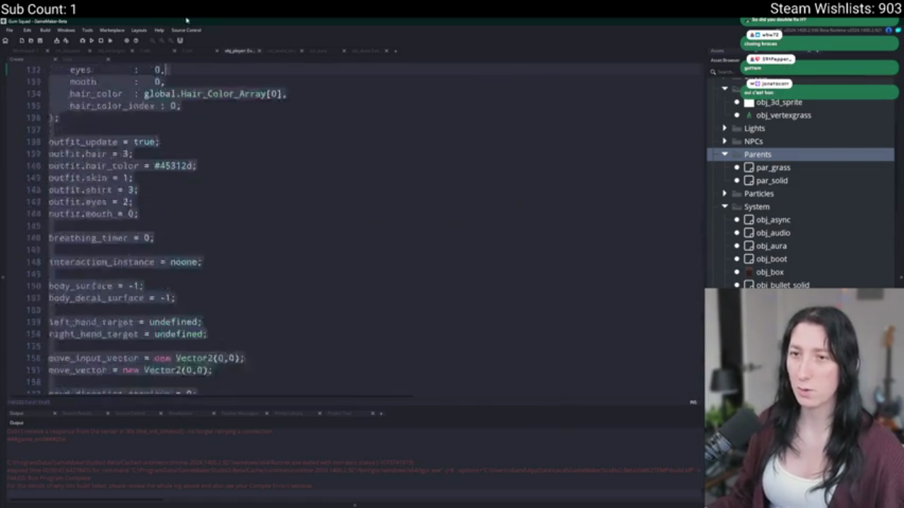
{"action": "scroll", "coordinate": [204, 107], "scroll_direction": "down", "scroll_amount": 3}
{"action": "scroll", "coordinate": [141, 211], "scroll_direction": "up", "scroll_amount": 12}
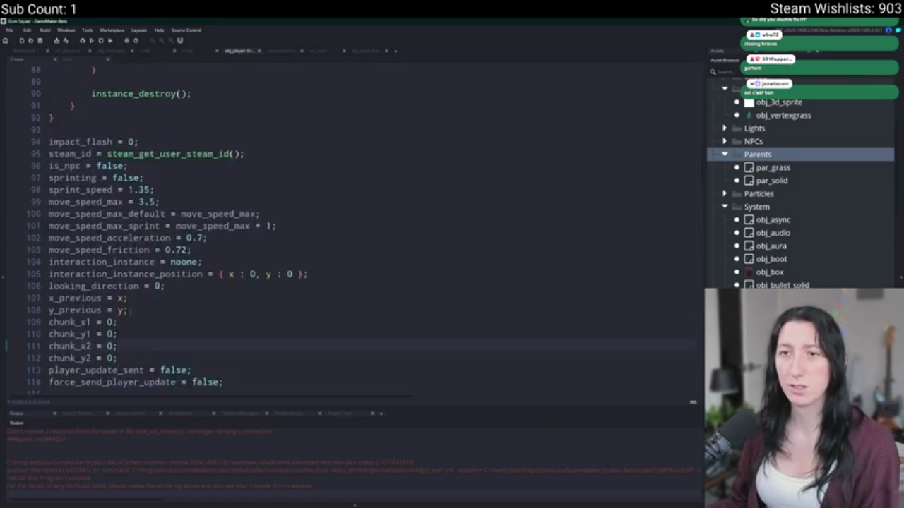
Comment out move_speed_max = 3.5, add an uncommented copy set to 12, and run the game
{"action": "left_click_drag", "start_coordinate": [48, 300], "coordinate": [162, 300]}
{"action": "key", "text": "ctrl+k"}
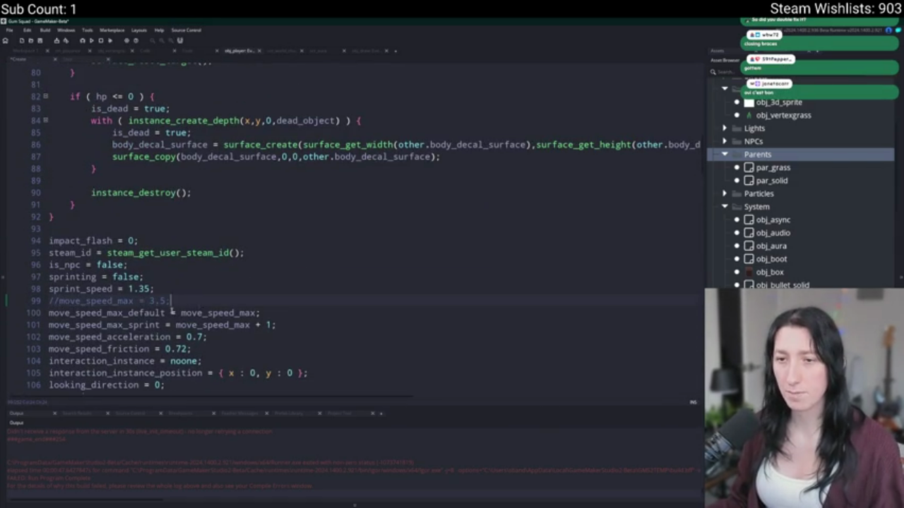
{"action": "key", "text": "ctrl+d"}
{"action": "key", "text": "ctrl+shift+k"}
{"action": "left_click_drag", "start_coordinate": [139, 313], "coordinate": [154, 314]}
{"action": "type", "text": "12"}
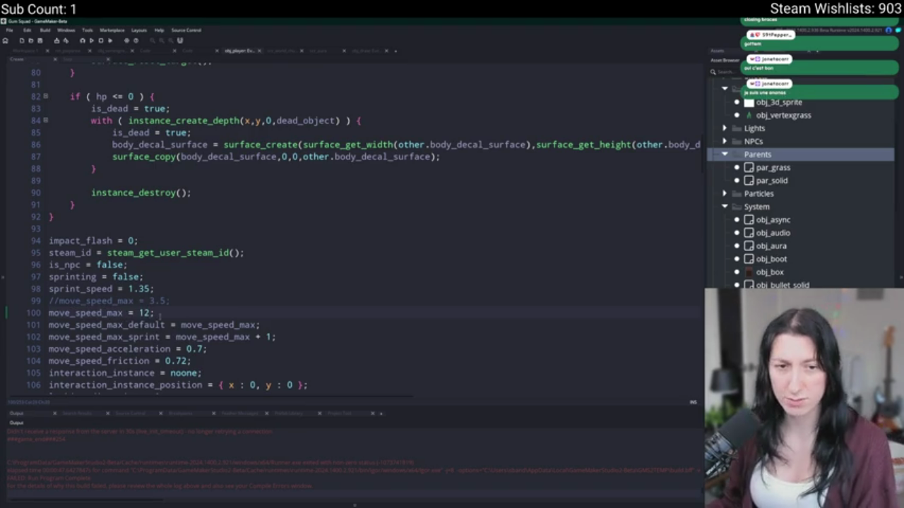
{"action": "key", "text": "F5"}
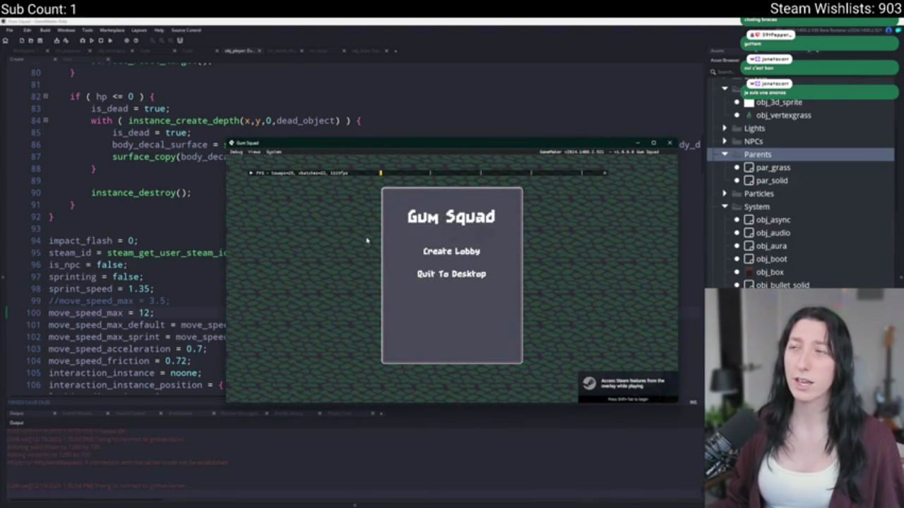
Create a lobby, dismiss both unload message boxes, and close the game
{"action": "left_click", "coordinate": [451, 251]}
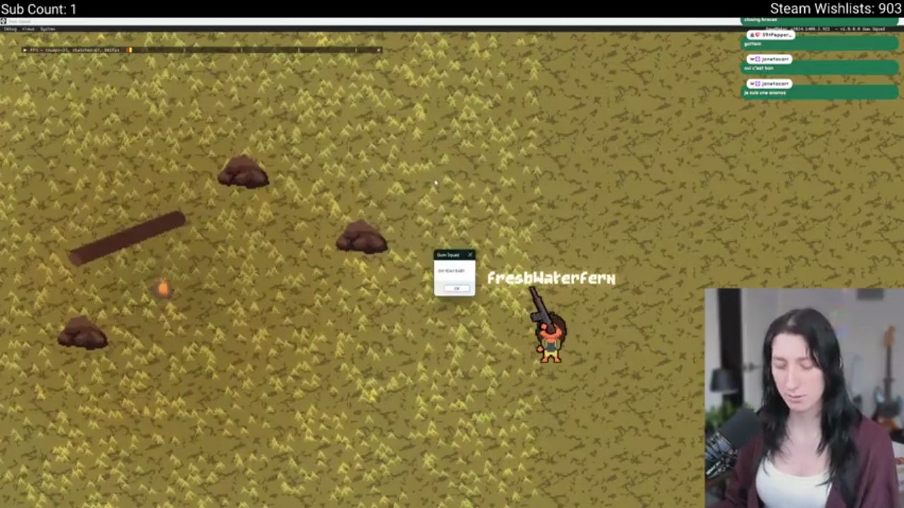
{"action": "left_click", "coordinate": [457, 288]}
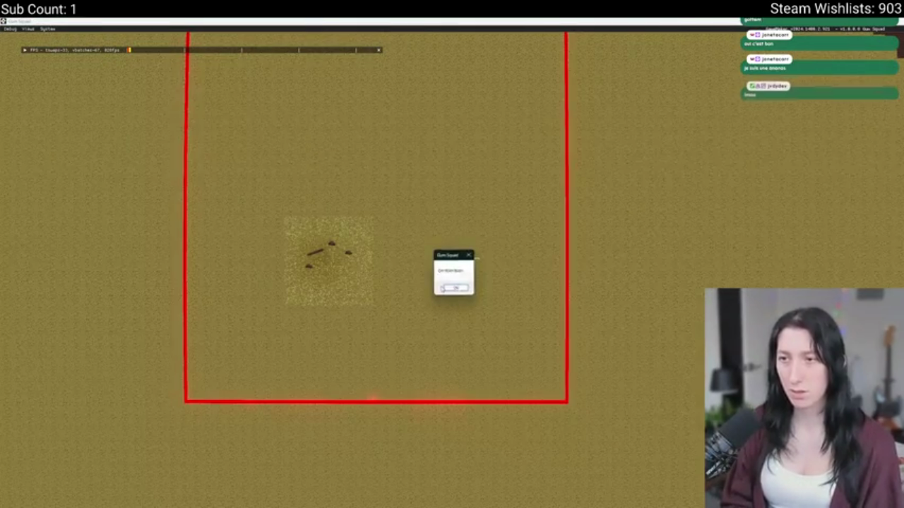
{"action": "left_click", "coordinate": [471, 255]}
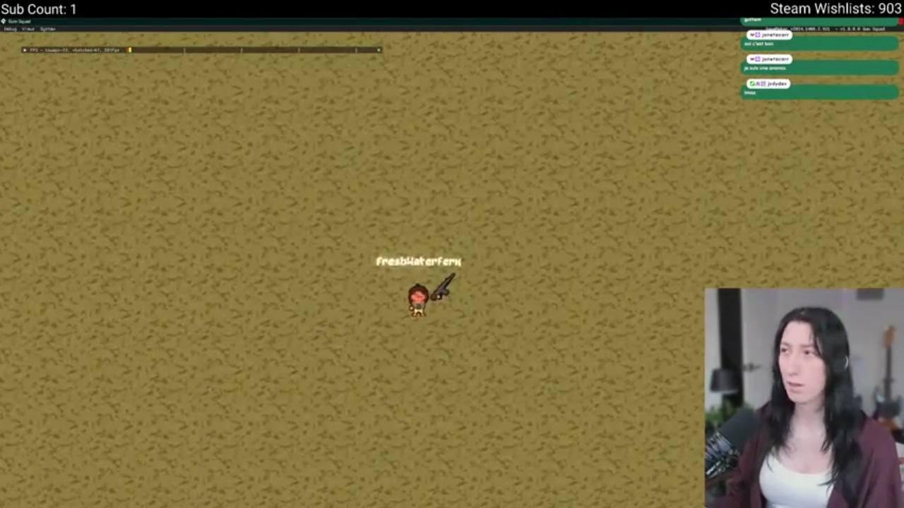
{"action": "key", "text": "Escape"}
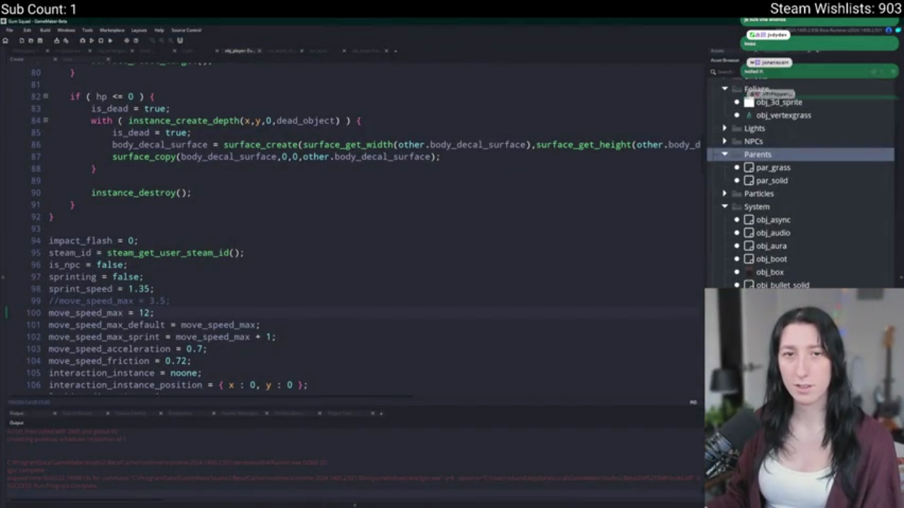
Change move_speed_max on line 100 from 12 back to 3.5
{"action": "left_click", "coordinate": [304, 265]}
{"action": "double_click", "coordinate": [144, 313]}
{"action": "type", "text": "3.5"}
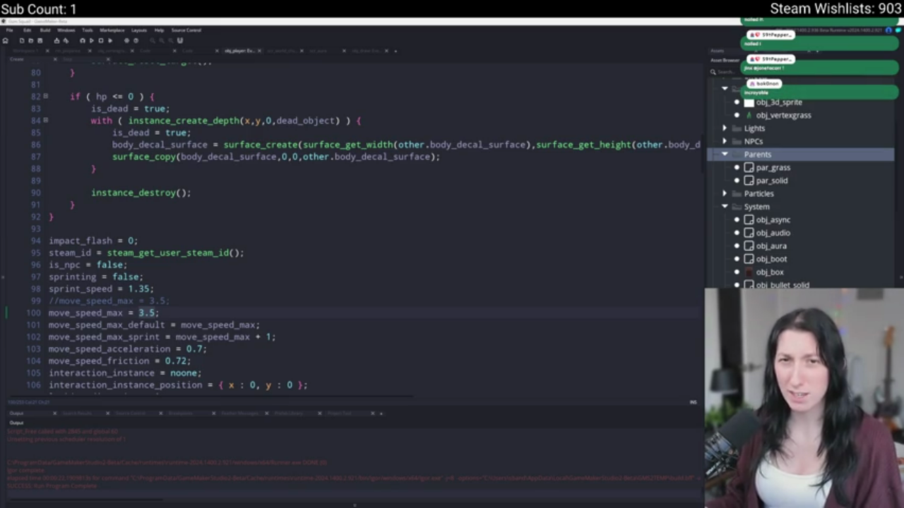
Paste the French chat message into Google Translate in the browser
{"action": "key", "text": "alt+Tab"}
{"action": "left_click", "coordinate": [231, 188]}
{"action": "key", "text": "ctrl+v"}
{"action": "key", "text": "BackSpace"}
Strip the username and ': ' prefix so only the French phrases are translated, then return to GameMaker
{"action": "double_click", "coordinate": [186, 187]}
{"action": "key", "text": "BackSpace"}
{"action": "key", "text": "BackSpace"}
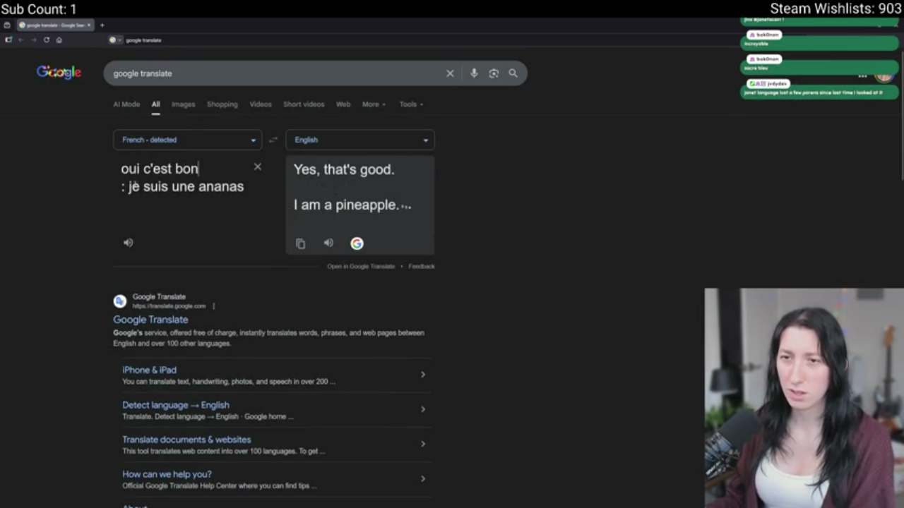
{"action": "key", "text": "Right"}
{"action": "key", "text": "Delete"}
{"action": "key", "text": "Delete"}
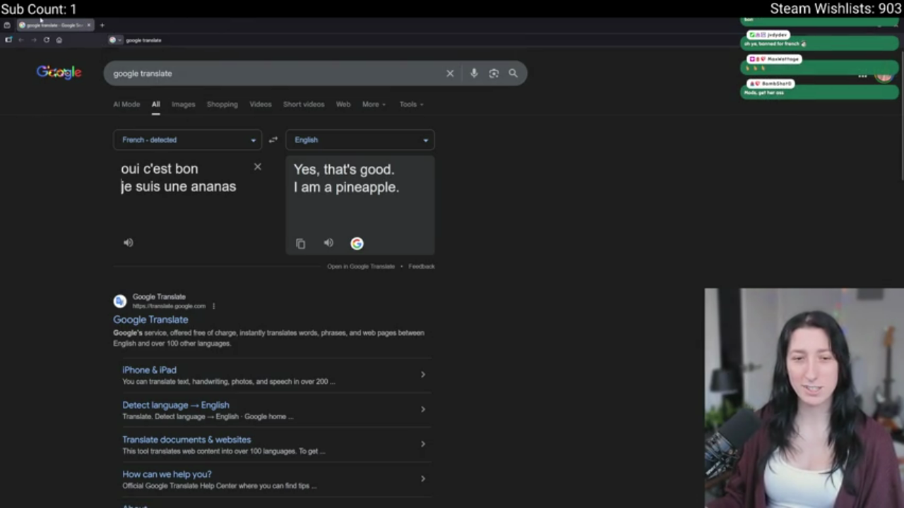
{"action": "key", "text": "alt+Tab"}
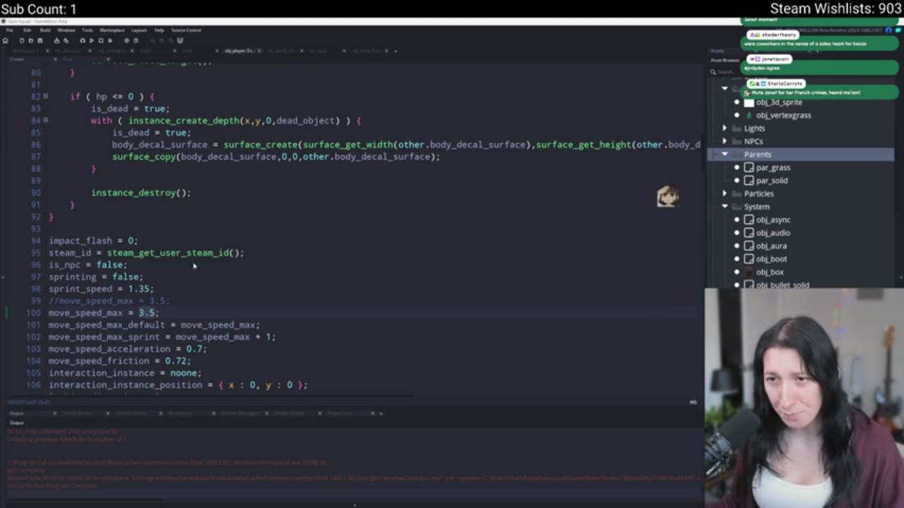
Comment out the 3.5 speed line and restore move_speed_max = 12 on line 100
{"action": "key", "text": "ctrl+k"}
{"action": "key", "text": "ctrl+shift+k"}
{"action": "type", "text": "12"}
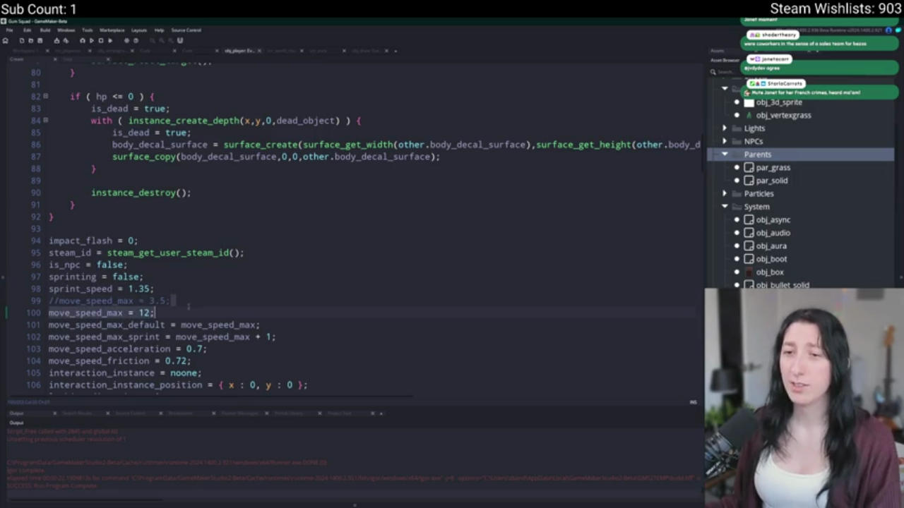
{"action": "left_click", "coordinate": [192, 298]}
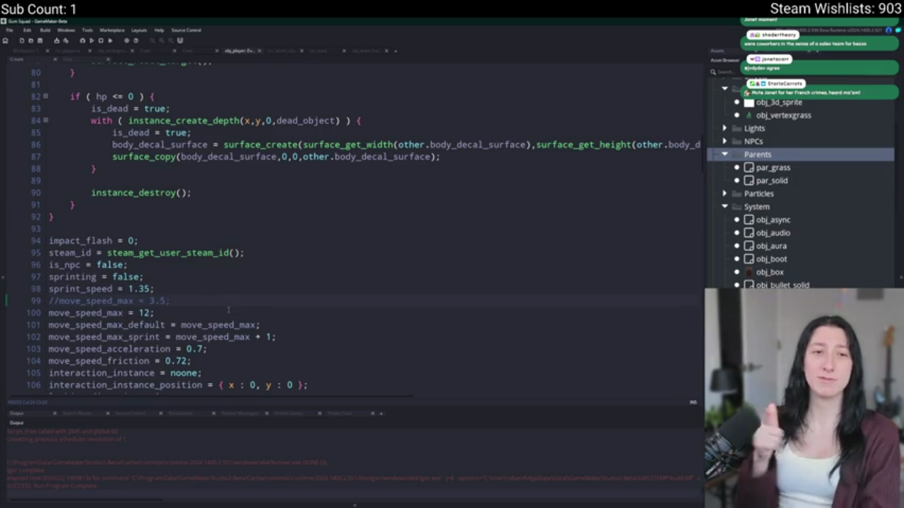
Search the whole project for show_message and list all matches
{"action": "key", "text": "ctrl+shift+f"}
{"action": "type", "text": "show_message"}
{"action": "key", "text": "Return"}
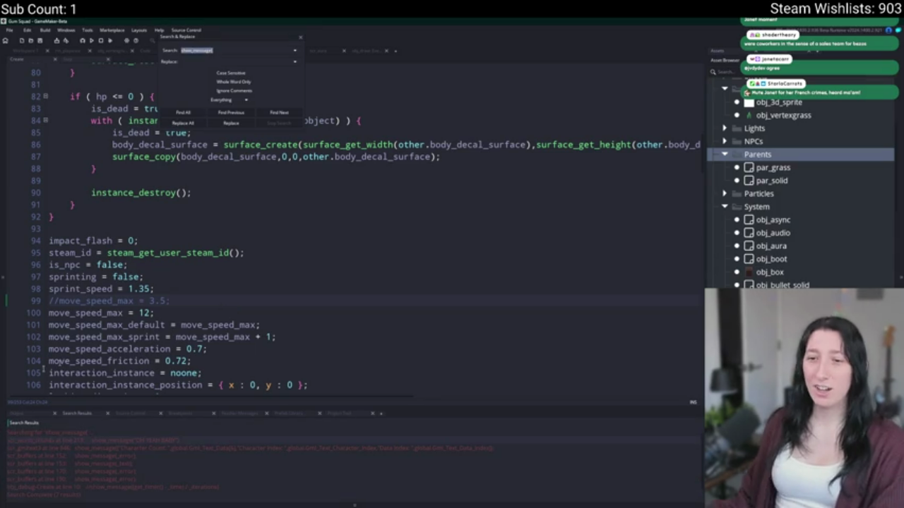
Delete the OH YEAH BABY show_message line from unload_grass and close the project search
{"action": "double_click", "coordinate": [259, 442]}
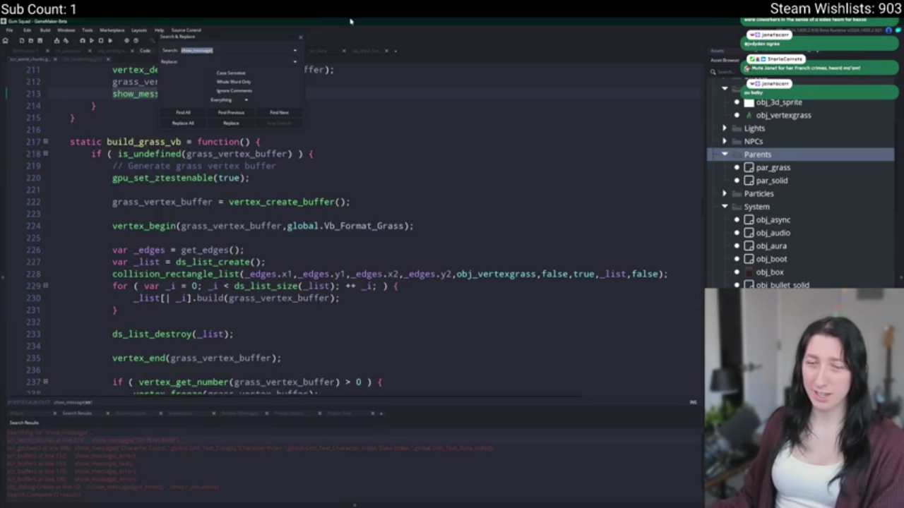
{"action": "scroll", "coordinate": [308, 191], "scroll_direction": "up", "scroll_amount": 3}
{"action": "left_click", "coordinate": [309, 192], "text": "shift"}
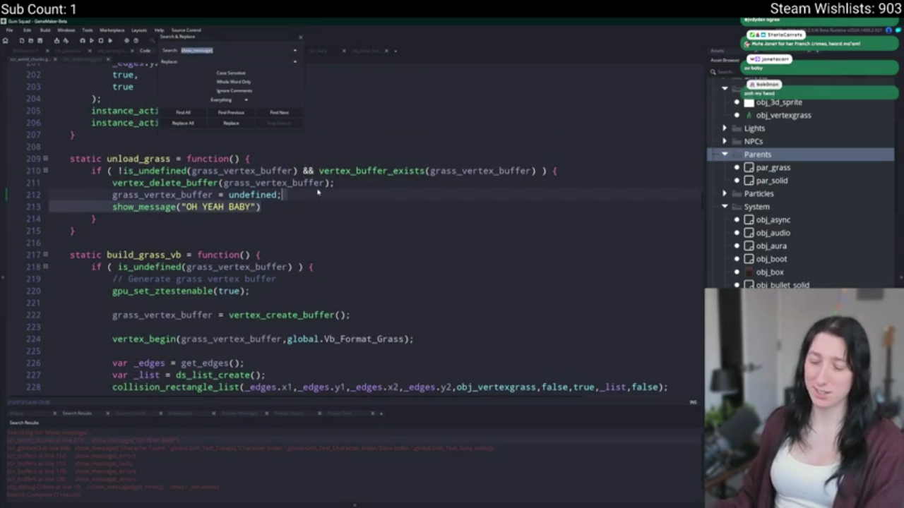
{"action": "key", "text": "BackSpace"}
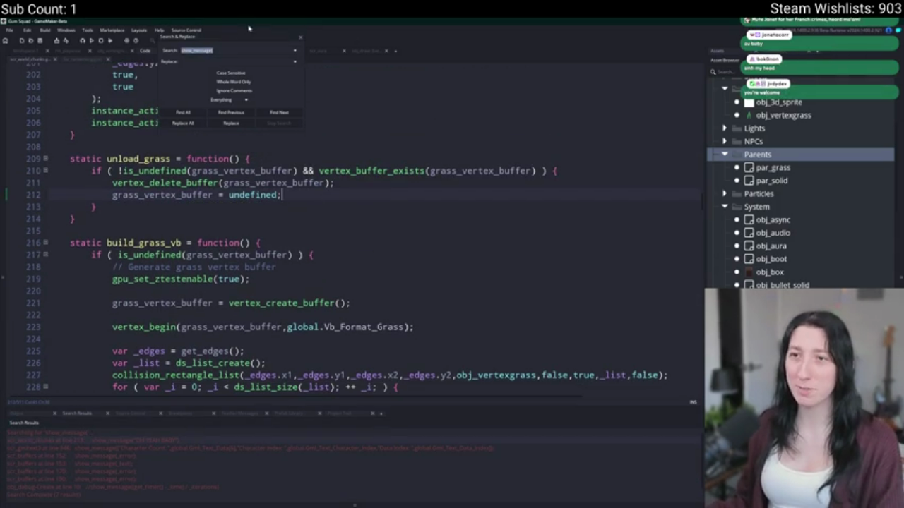
{"action": "left_click", "coordinate": [301, 38]}
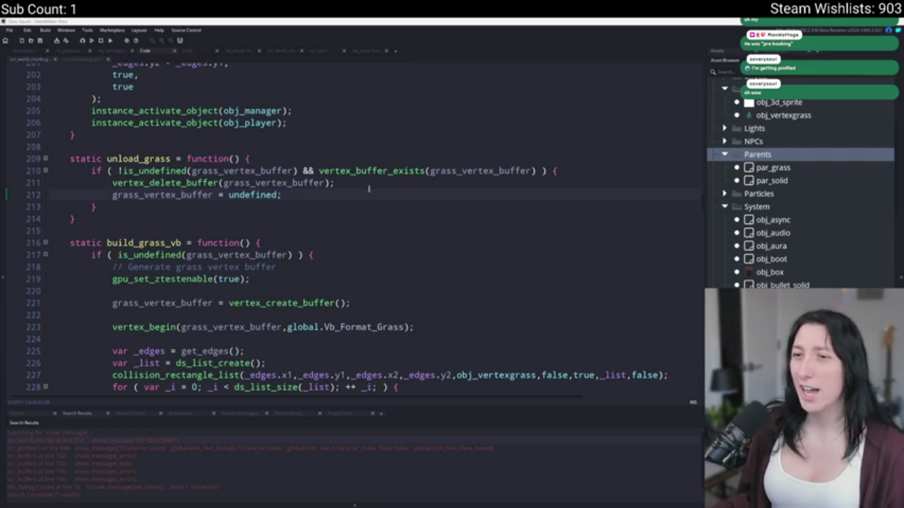
Scroll through the grass chunk code to review it
{"action": "scroll", "coordinate": [348, 197], "scroll_direction": "up", "scroll_amount": 3}
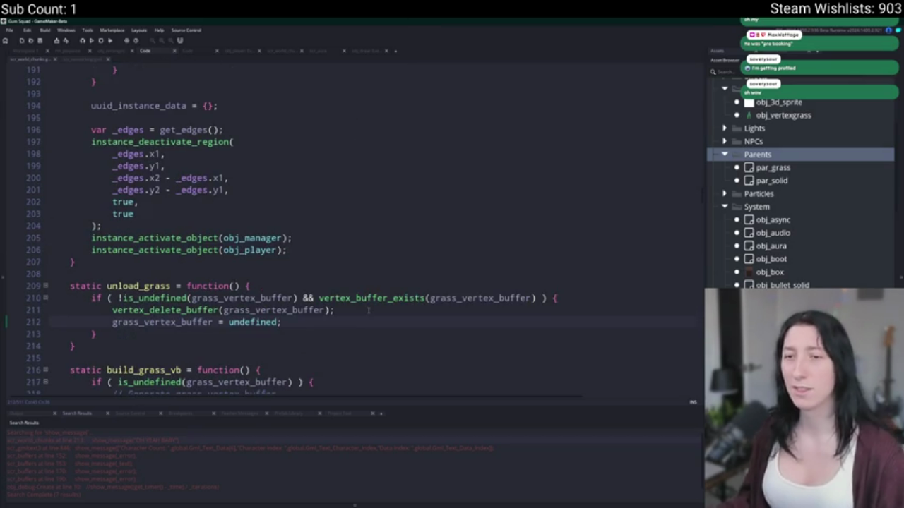
{"action": "scroll", "coordinate": [353, 297], "scroll_direction": "up", "scroll_amount": 4}
{"action": "scroll", "coordinate": [282, 257], "scroll_direction": "down", "scroll_amount": 5}
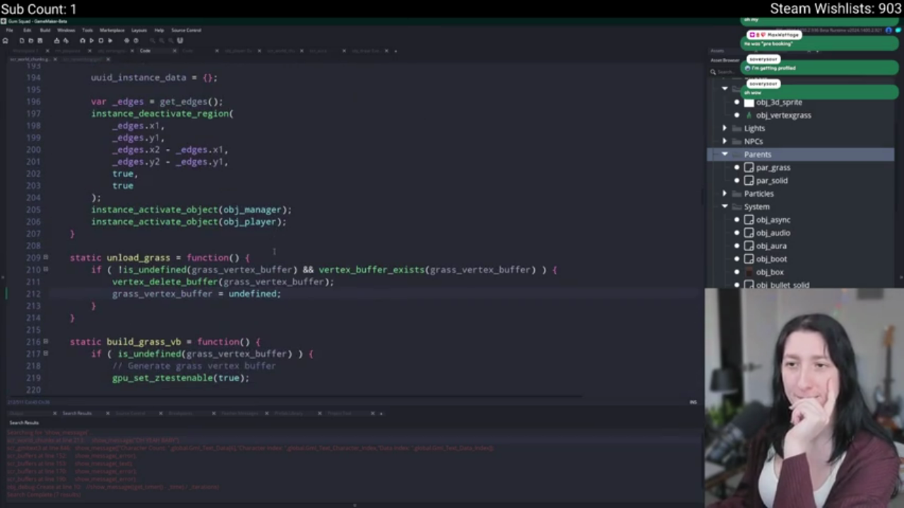
{"action": "scroll", "coordinate": [239, 309], "scroll_direction": "down", "scroll_amount": 5}
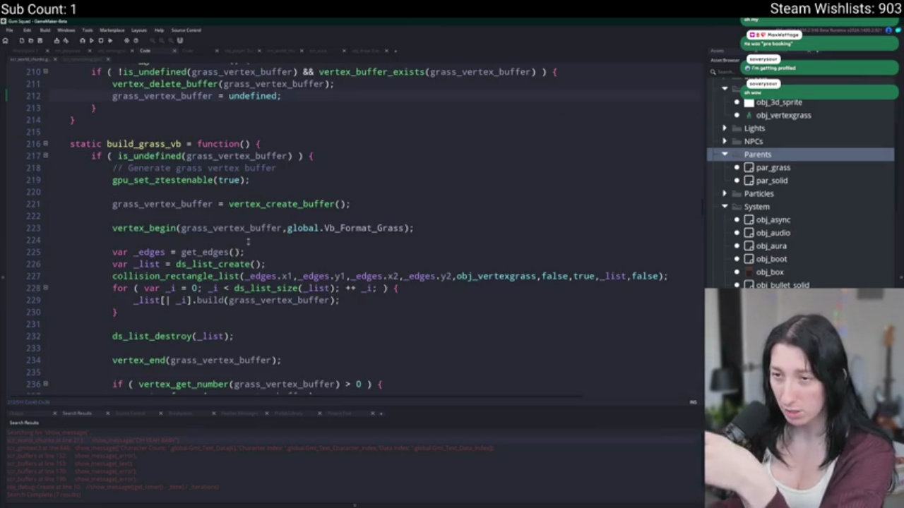
{"action": "scroll", "coordinate": [306, 192], "scroll_direction": "up", "scroll_amount": 2}
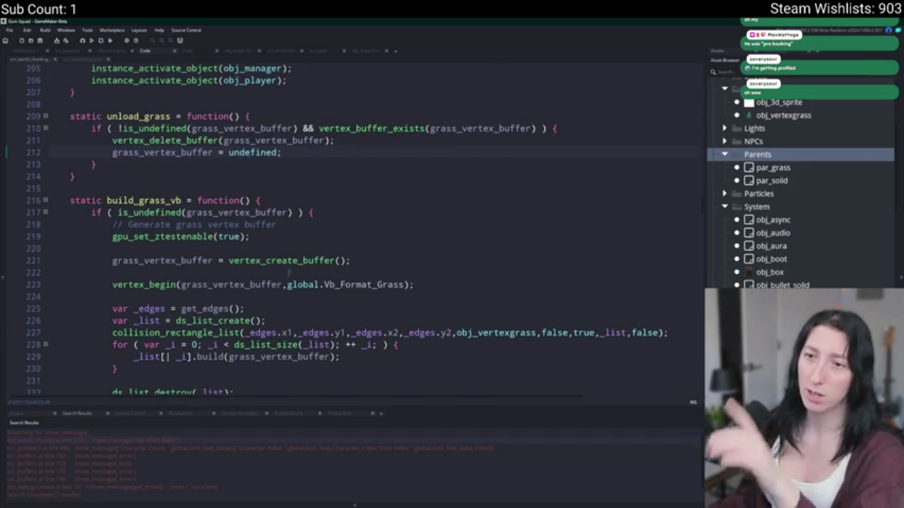
Add log(["GRASS GENEREATED",[x,y]]); after vertex_create_buffer() in build_grass_vb and run the game
{"action": "left_click", "coordinate": [277, 248]}
{"action": "scroll", "coordinate": [360, 212], "scroll_direction": "down", "scroll_amount": 2}
{"action": "key", "text": "Return"}
{"action": "key", "text": "Return"}
{"action": "type", "text": "("}
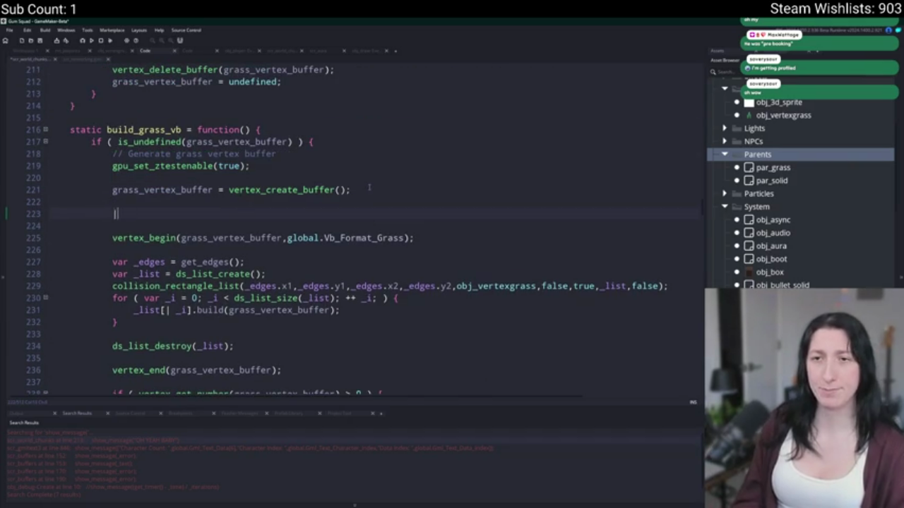
{"action": "type", "text": "log("}
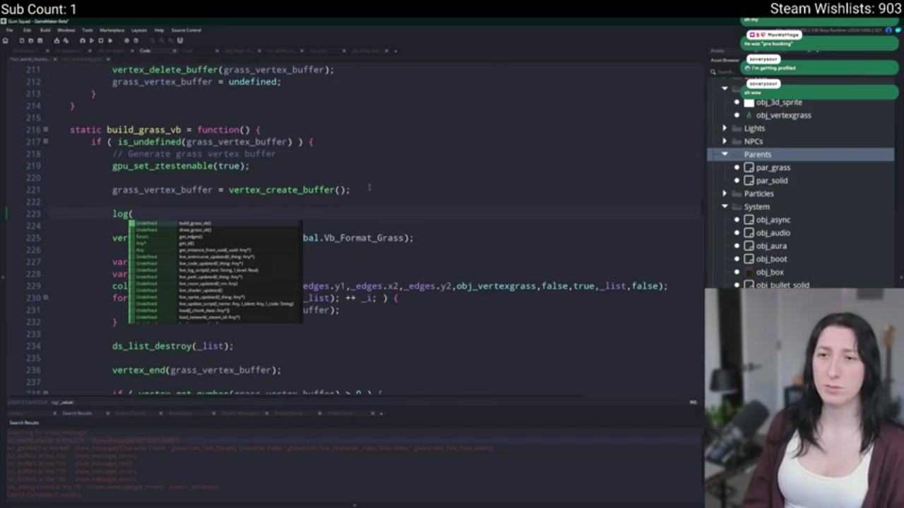
{"action": "type", "text": "\"GRASS GENEREATED AT "}
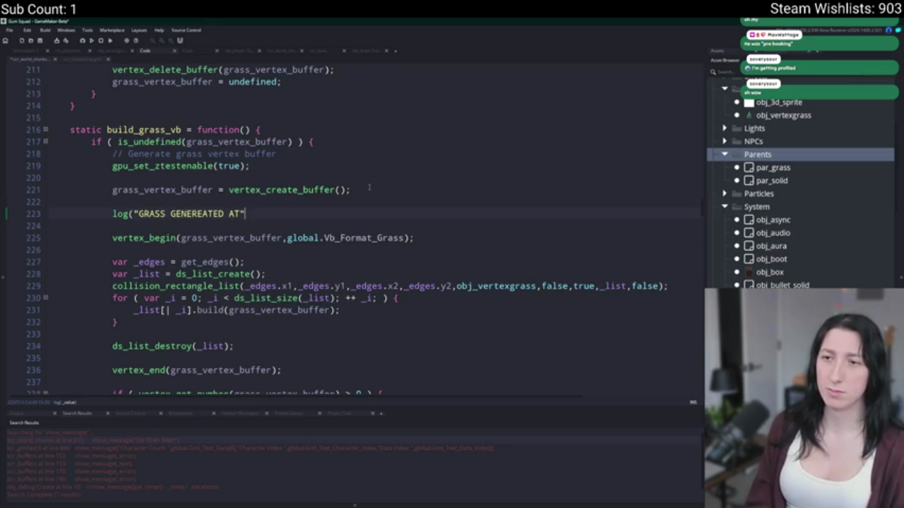
{"action": "type", "text": ",[x,y]"}
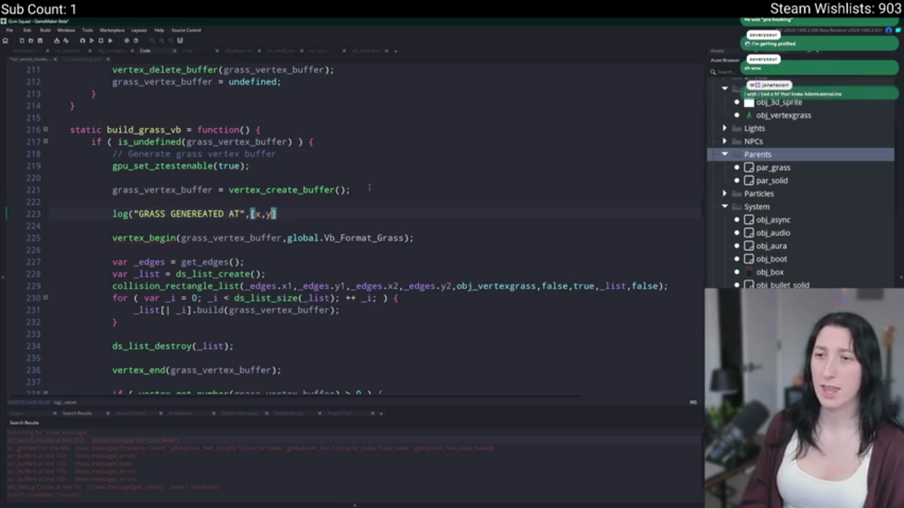
{"action": "type", "text": ");"}
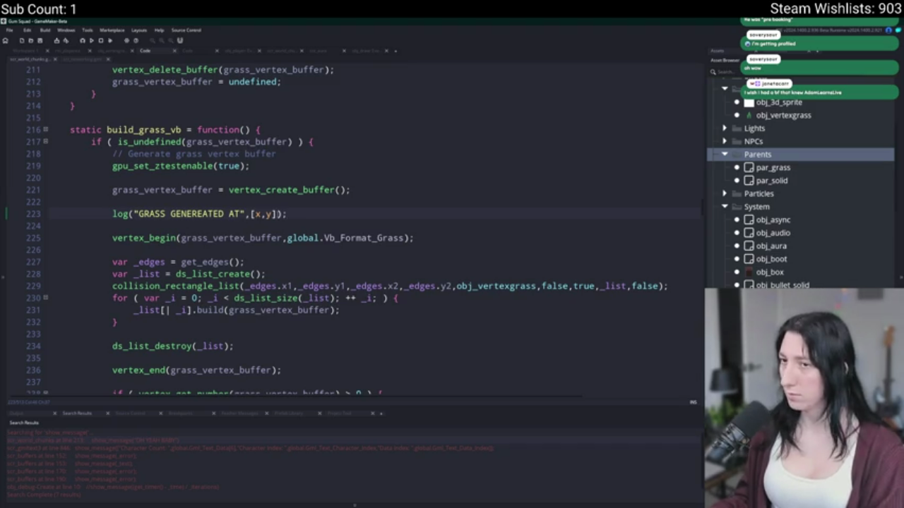
{"action": "type", "text": "]"}
{"action": "left_click", "coordinate": [136, 213]}
{"action": "type", "text": "["}
{"action": "left_click", "coordinate": [244, 214]}
{"action": "key", "text": "BackSpace"}
{"action": "key", "text": "BackSpace"}
{"action": "key", "text": "BackSpace"}
{"action": "key", "text": "F5"}
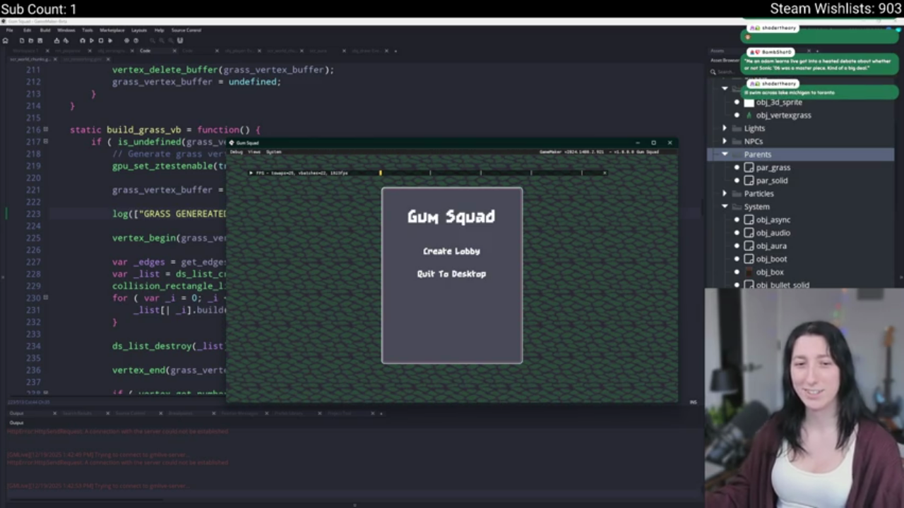
Create a lobby, maximize the game window, and walk left and right across the grass
{"action": "left_click", "coordinate": [455, 240]}
{"action": "left_click_drag", "start_coordinate": [467, 143], "coordinate": [493, 21]}
{"action": "double_click", "coordinate": [493, 21]}
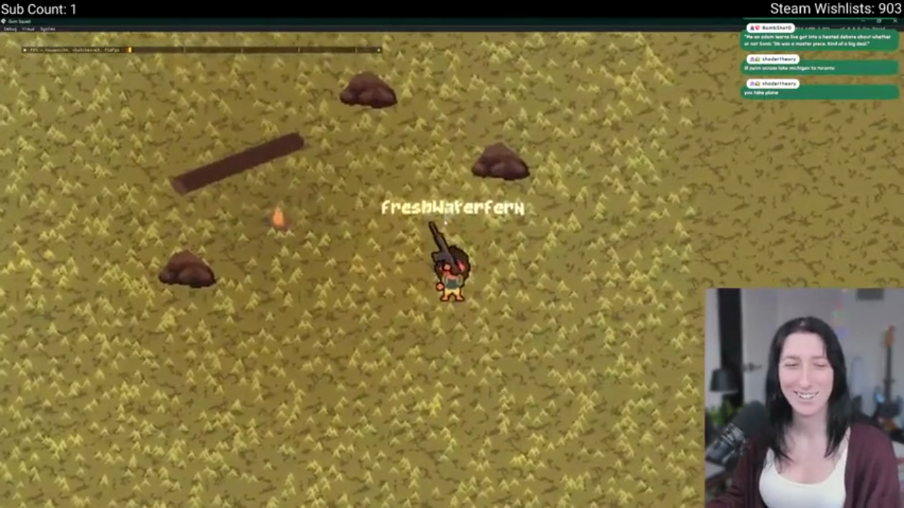
{"action": "key", "text": "a"}
{"action": "scroll", "coordinate": [473, 216], "scroll_direction": "down", "scroll_amount": 5}
{"action": "key", "text": "d"}
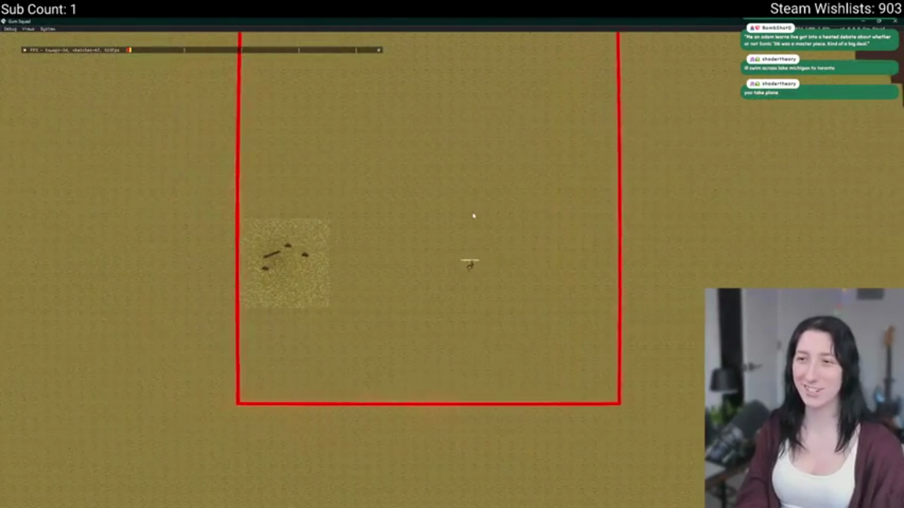
{"action": "key", "text": "a"}
{"action": "key", "text": "d"}
Shrink the game window, walk in all directions to load new chunks while GRASS GENEREATED logs, then quit
{"action": "double_click", "coordinate": [516, 21]}
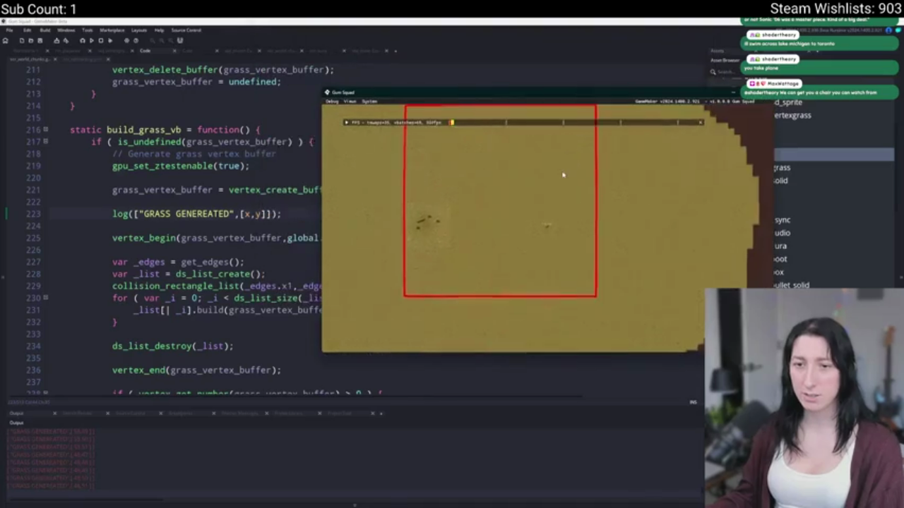
{"action": "key", "text": "a"}
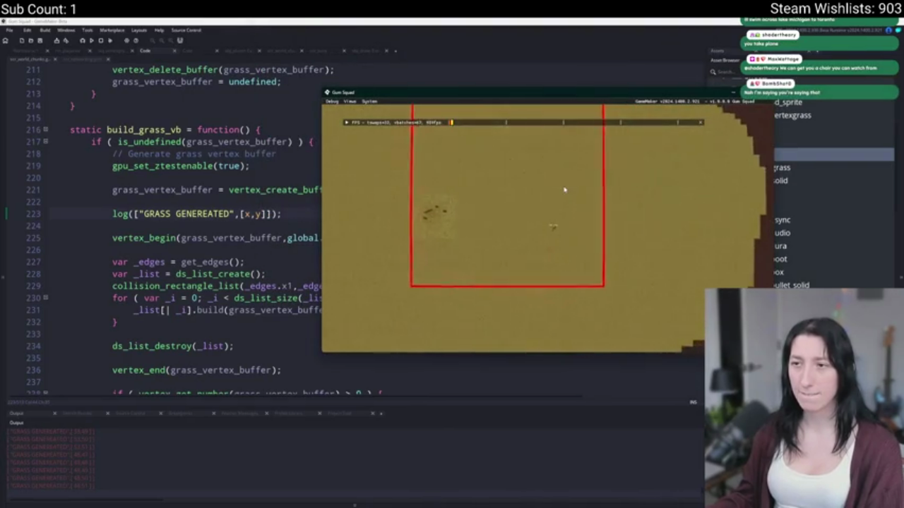
{"action": "key", "text": "s"}
{"action": "key", "text": "d"}
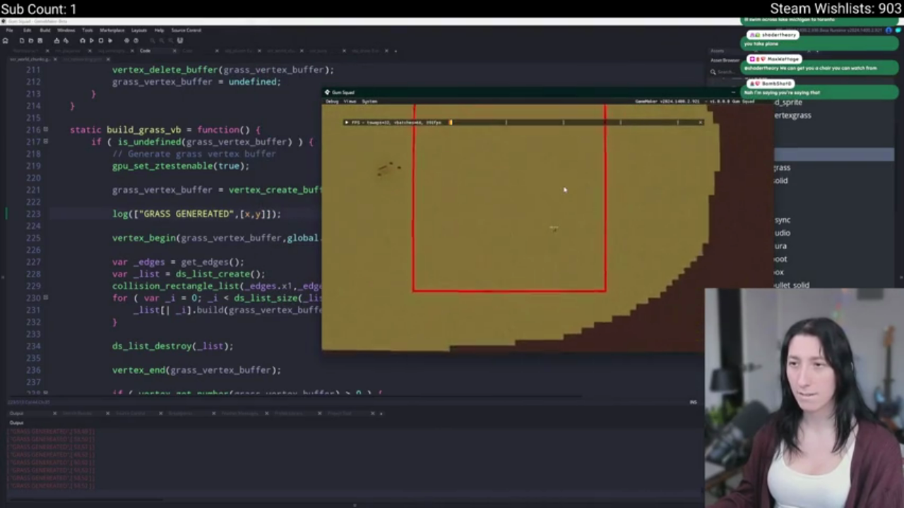
{"action": "key", "text": "a"}
{"action": "key", "text": "s"}
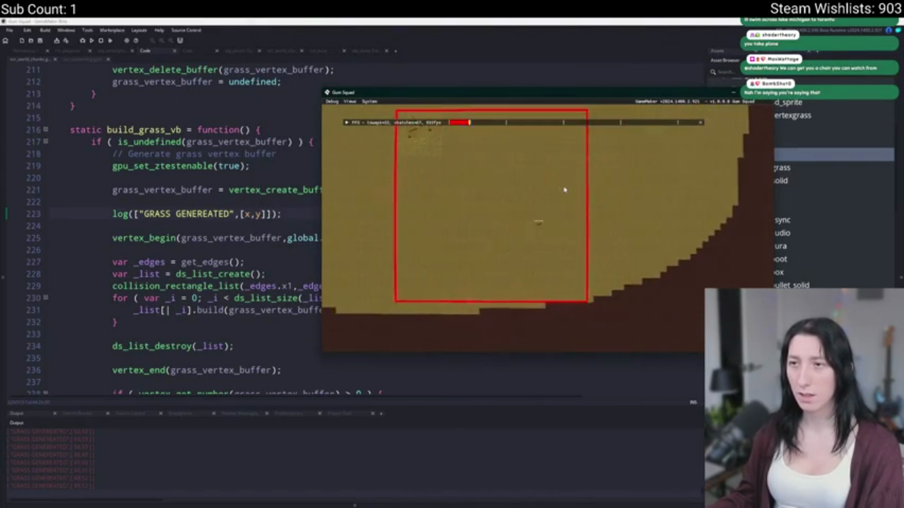
{"action": "key", "text": "w"}
{"action": "key", "text": "a"}
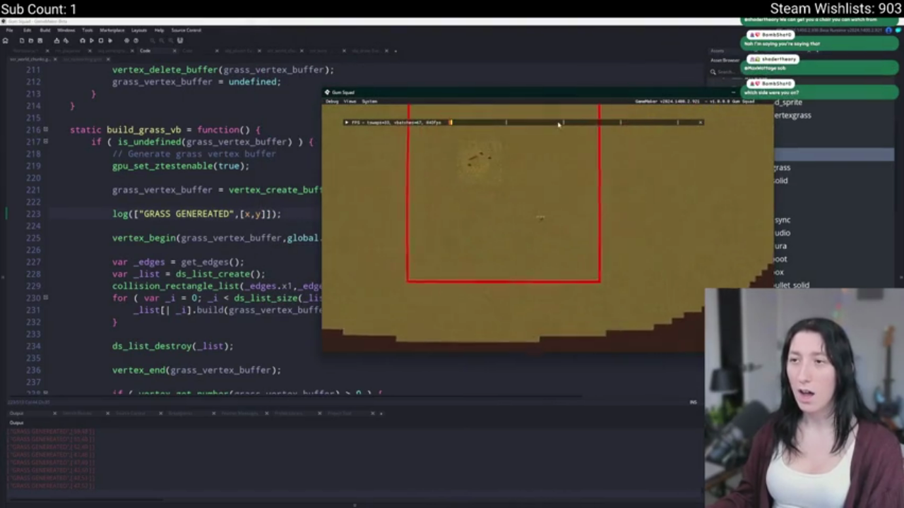
{"action": "key", "text": "a"}
{"action": "key", "text": "d"}
{"action": "key", "text": "w"}
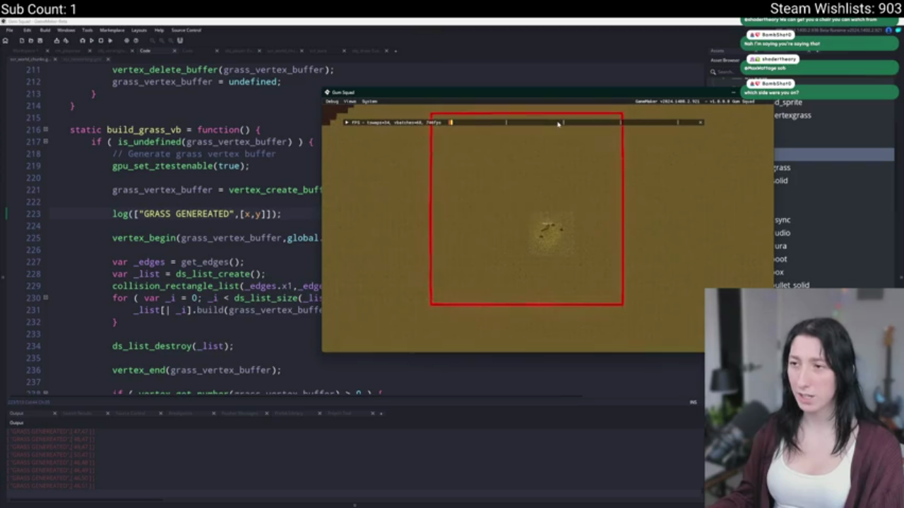
{"action": "key", "text": "a"}
{"action": "key", "text": "w"}
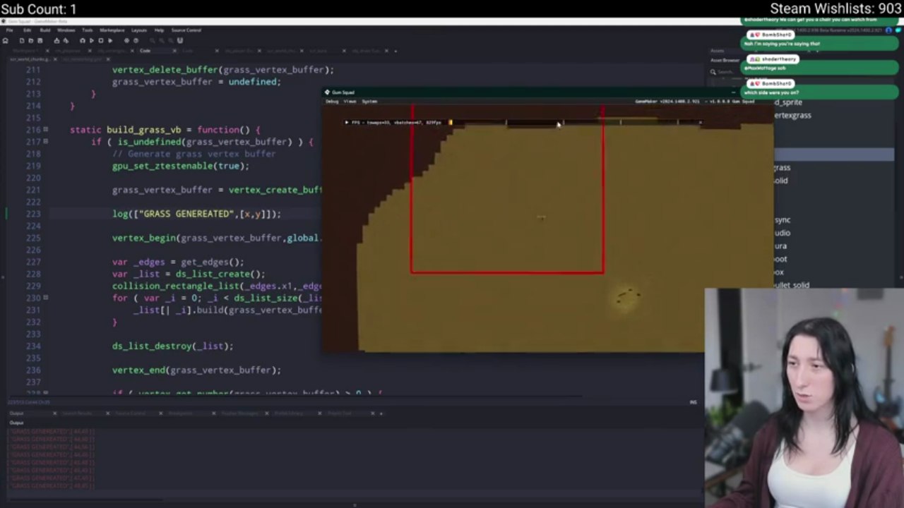
{"action": "key", "text": "a"}
{"action": "key", "text": "s"}
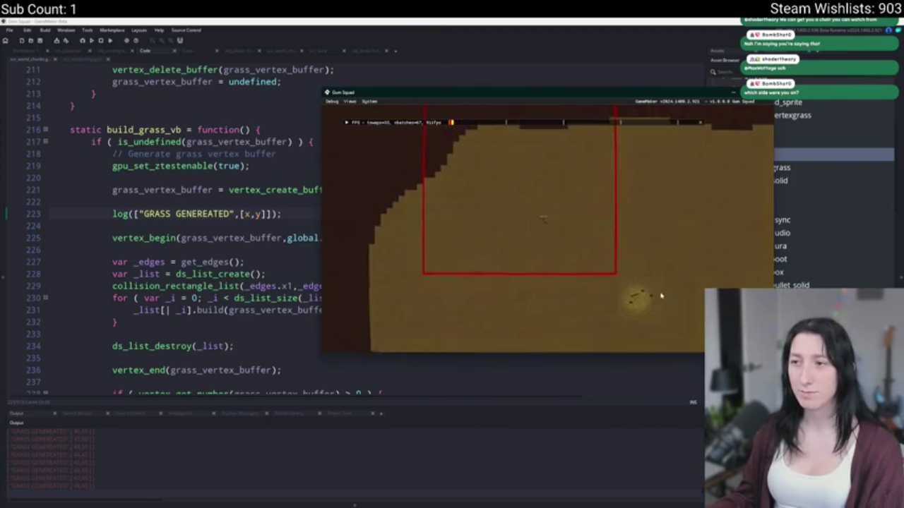
{"action": "key", "text": "w"}
{"action": "key", "text": "a"}
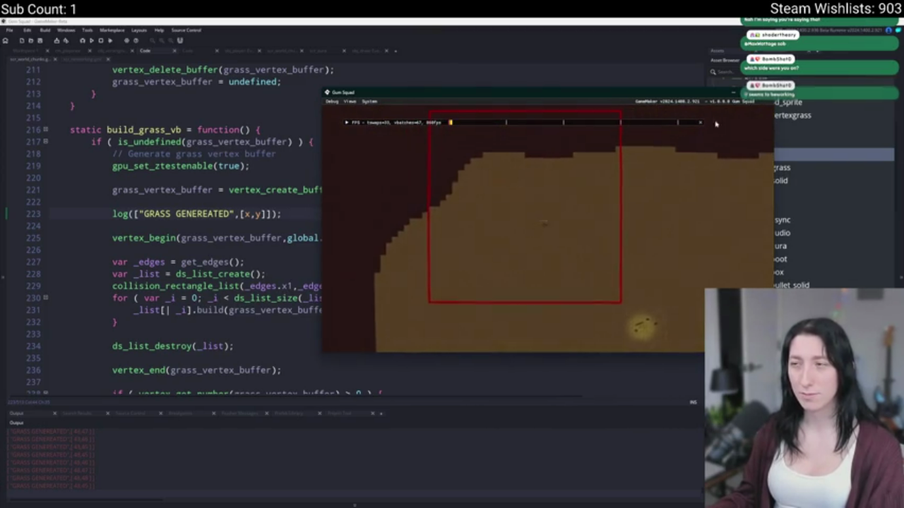
{"action": "key", "text": "s"}
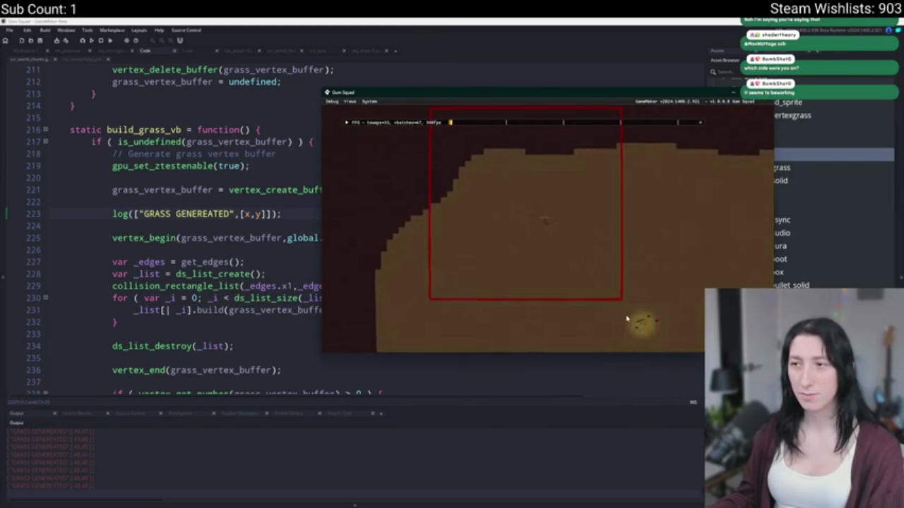
{"action": "key", "text": "d"}
{"action": "key", "text": "s"}
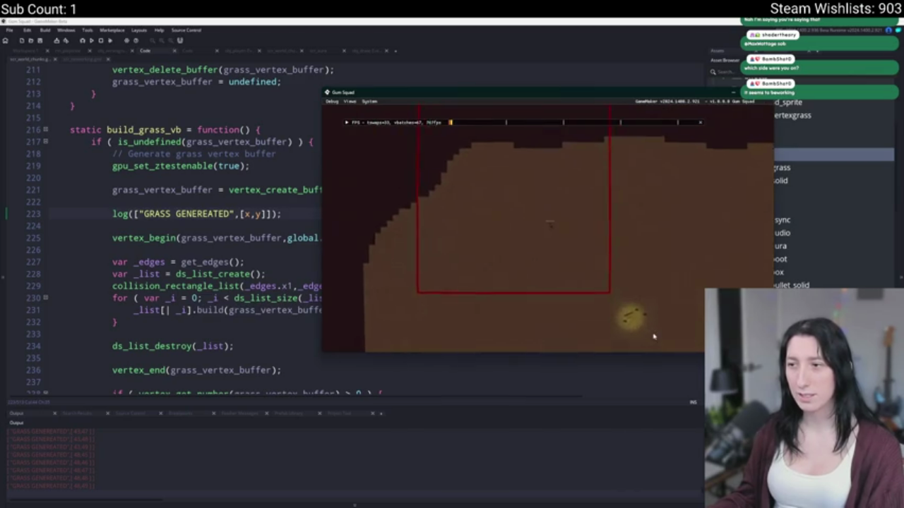
{"action": "key", "text": "Escape"}
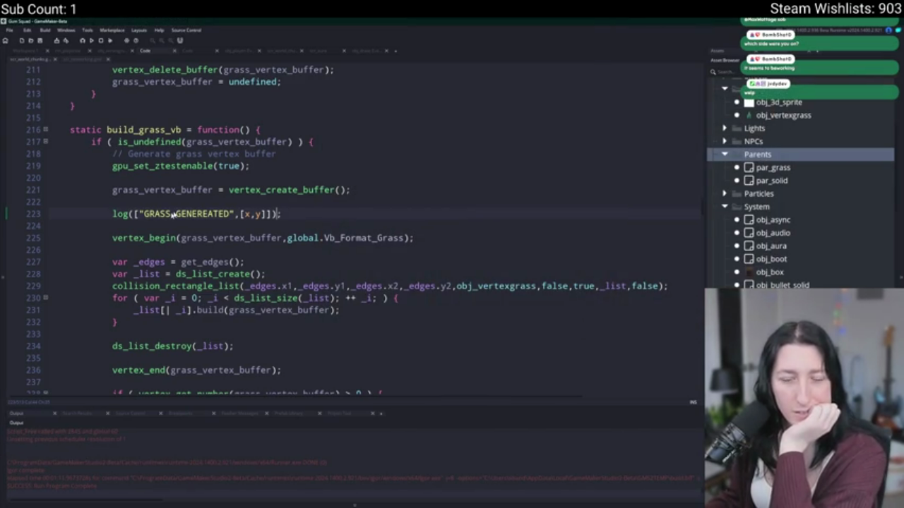
{"action": "mouse_move", "coordinate": [289, 213]}
{"action": "left_mouse_down"}
{"action": "mouse_move", "coordinate": [42, 189]}
{"action": "mouse_move", "coordinate": [34, 204]}
{"action": "left_mouse_up"}
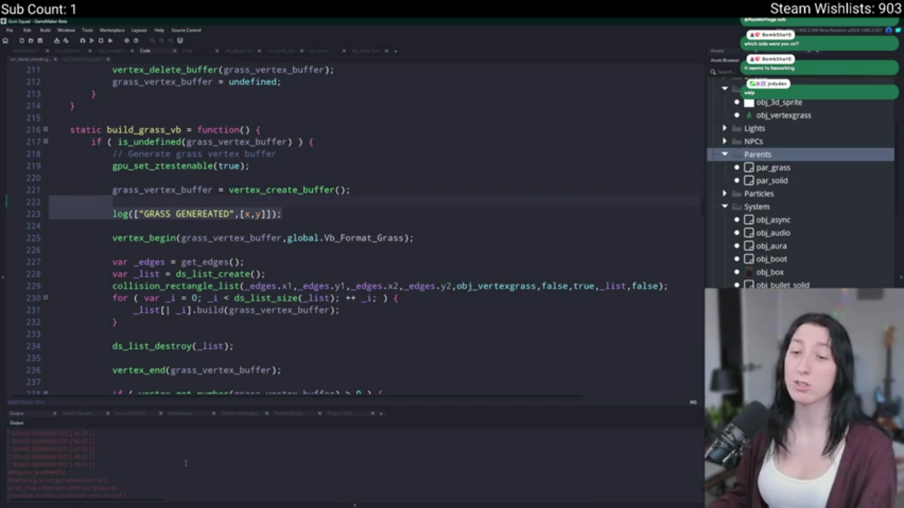
{"action": "key", "text": "BackSpace"}
{"action": "key", "text": "Return"}
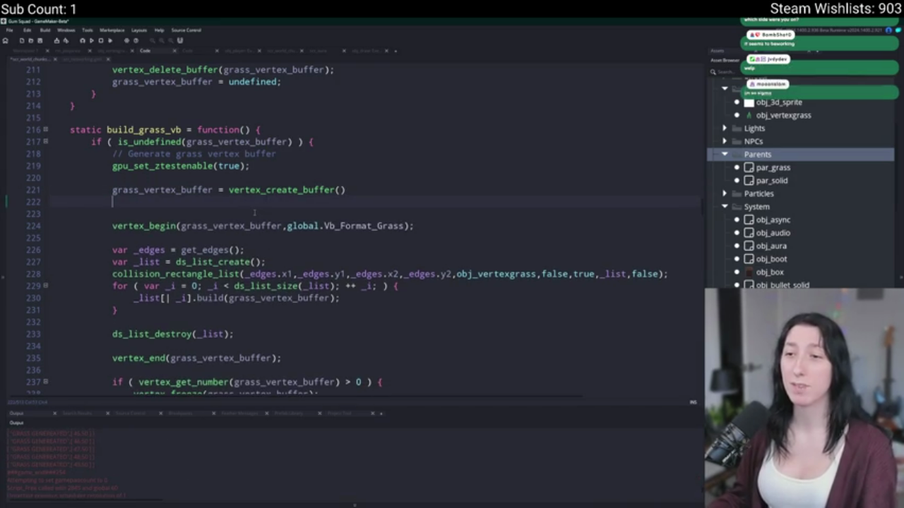
{"action": "key", "text": "BackSpace"}
{"action": "type", "text": ";"}
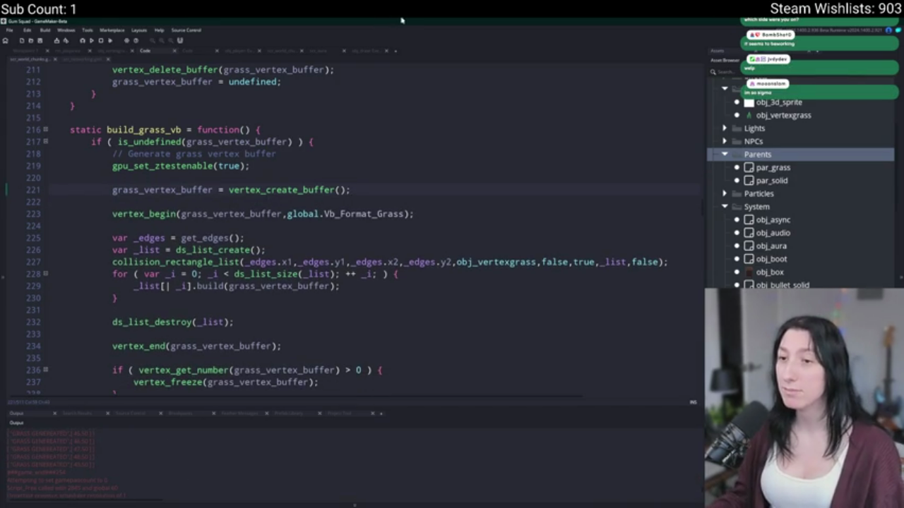
{"action": "left_click", "coordinate": [409, 262]}
{"action": "scroll", "coordinate": [420, 271], "scroll_direction": "down", "scroll_amount": 2}
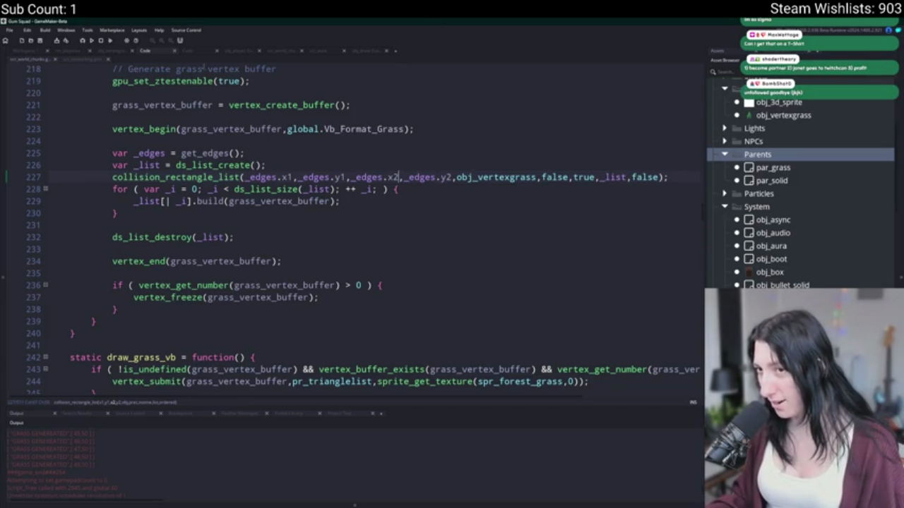
{"action": "scroll", "coordinate": [205, 69], "scroll_direction": "up", "scroll_amount": 1}
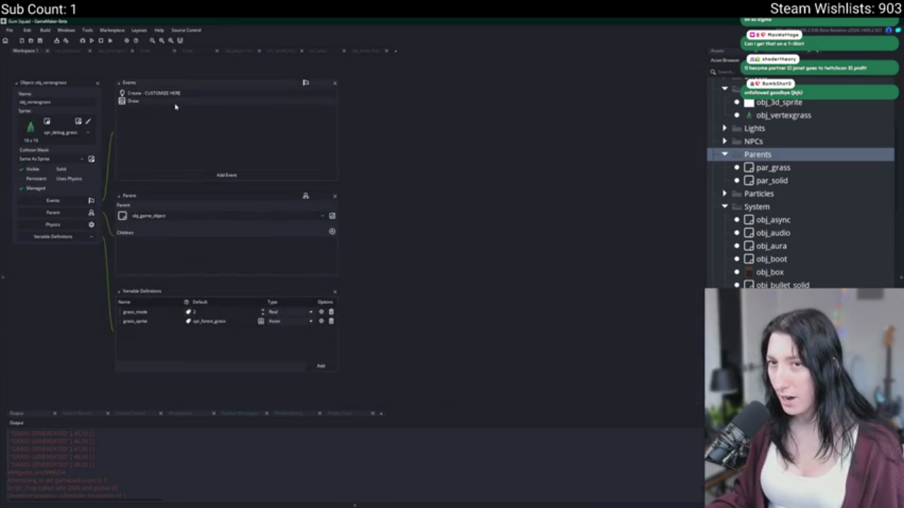
Uncomment debug rectangle lines 4–8 in obj_vertexgrass's Draw event and run the game
{"action": "double_click", "coordinate": [175, 104]}
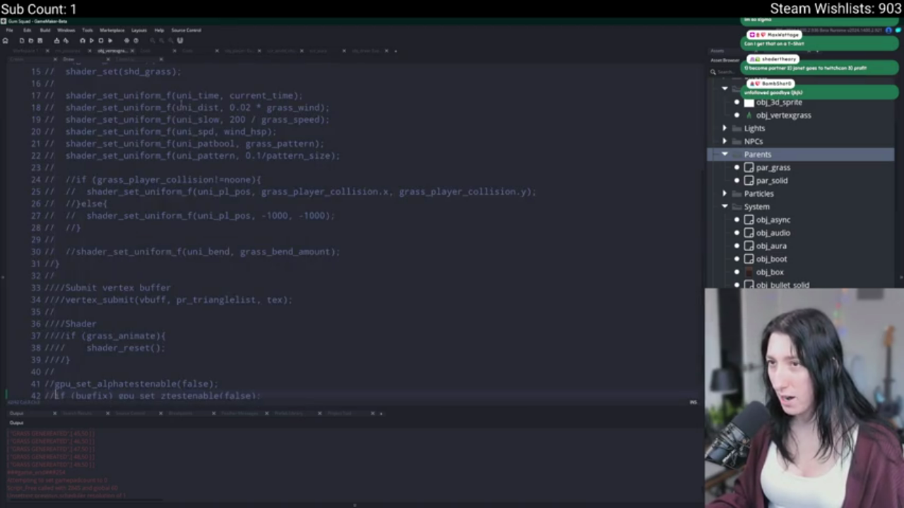
{"action": "scroll", "coordinate": [104, 184], "scroll_direction": "down", "scroll_amount": 1}
{"action": "scroll", "coordinate": [74, 378], "scroll_direction": "up", "scroll_amount": 5}
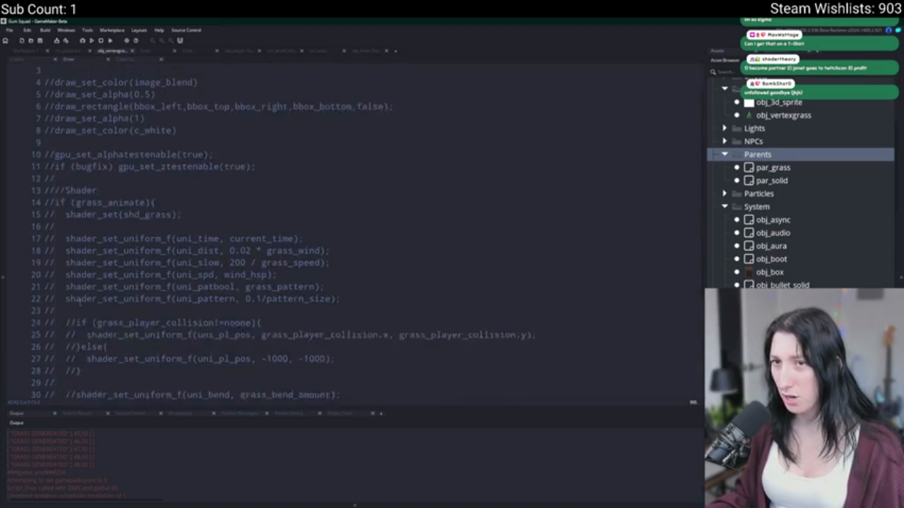
{"action": "left_click_drag", "start_coordinate": [59, 103], "coordinate": [28, 153]}
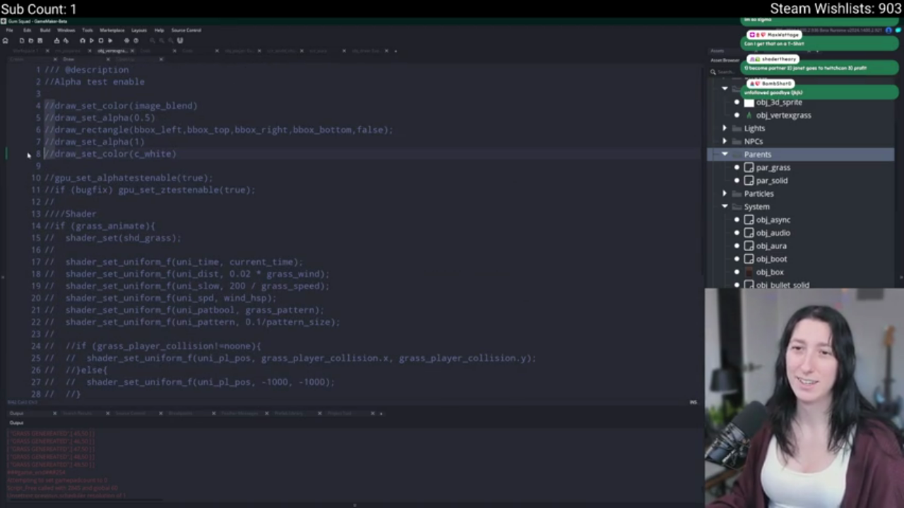
{"action": "key", "text": "ctrl+shift+k"}
{"action": "left_click", "coordinate": [403, 125]}
{"action": "key", "text": "F5"}
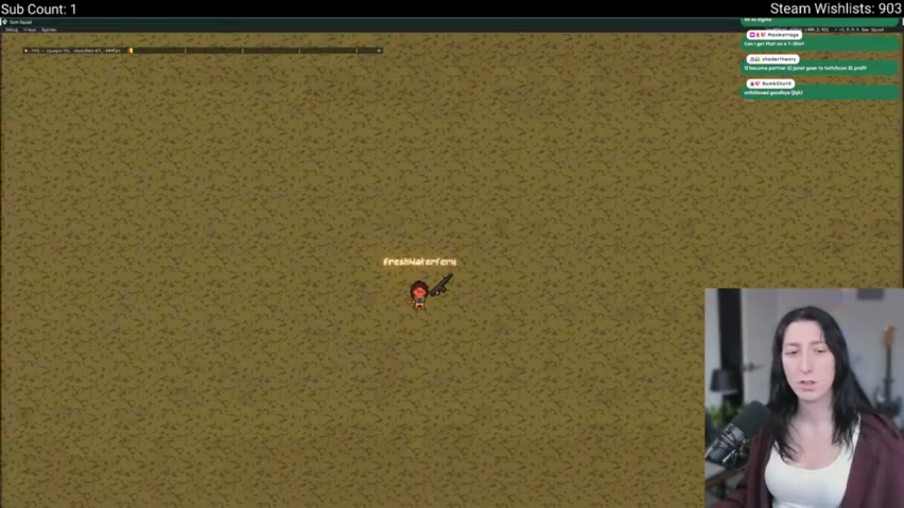
Switch from the running game back to the grass Draw event code
{"action": "key", "text": "alt+Tab"}
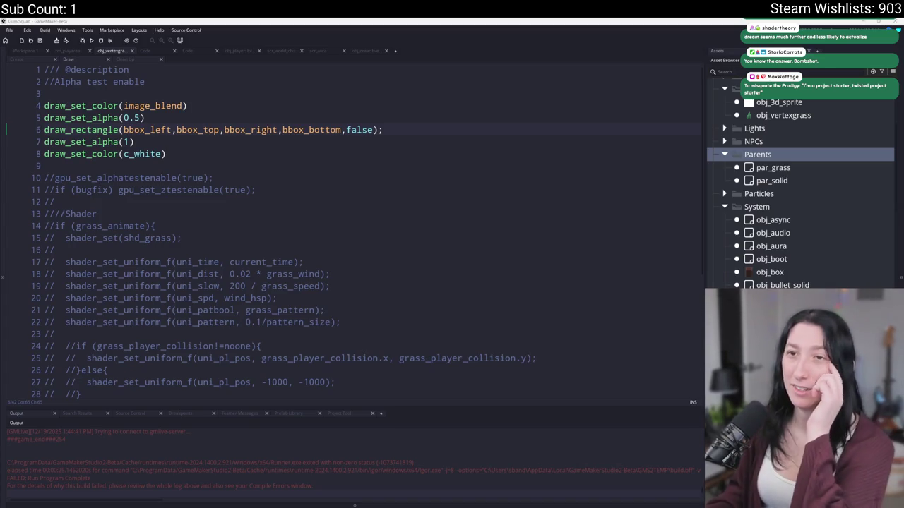
From the grass object's Create event code, search the project for unload_grass
{"action": "left_click", "coordinate": [63, 61]}
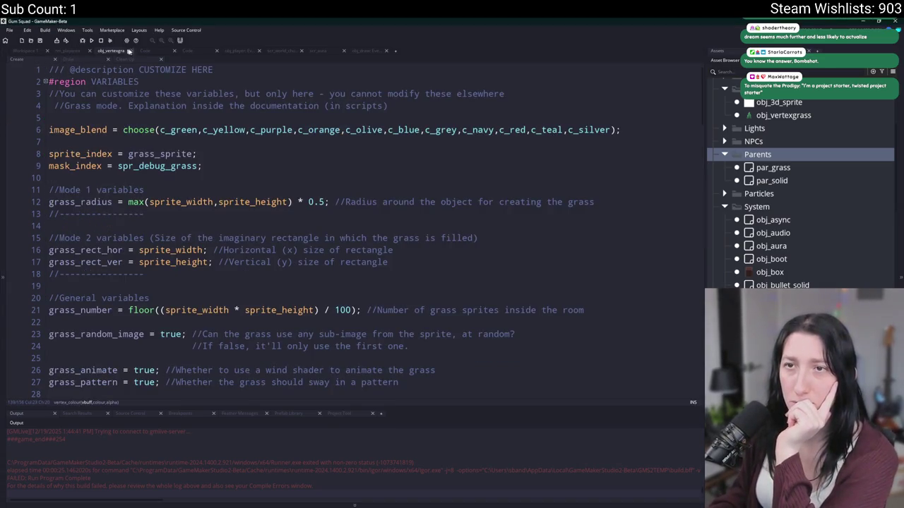
{"action": "left_click", "coordinate": [212, 118]}
{"action": "key", "text": "ctrl+f"}
{"action": "type", "text": "u"}
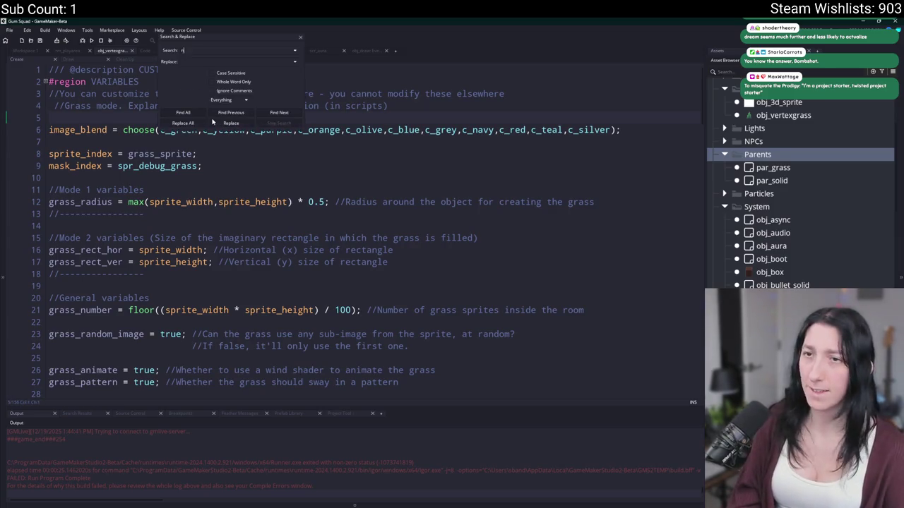
{"action": "type", "text": "nknad_"}
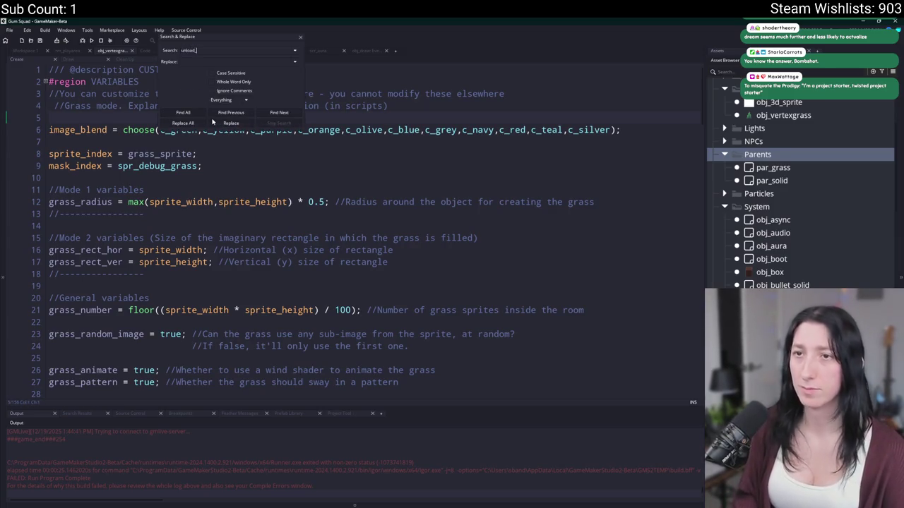
{"action": "type", "text": "grasss"}
{"action": "key", "text": "Return"}
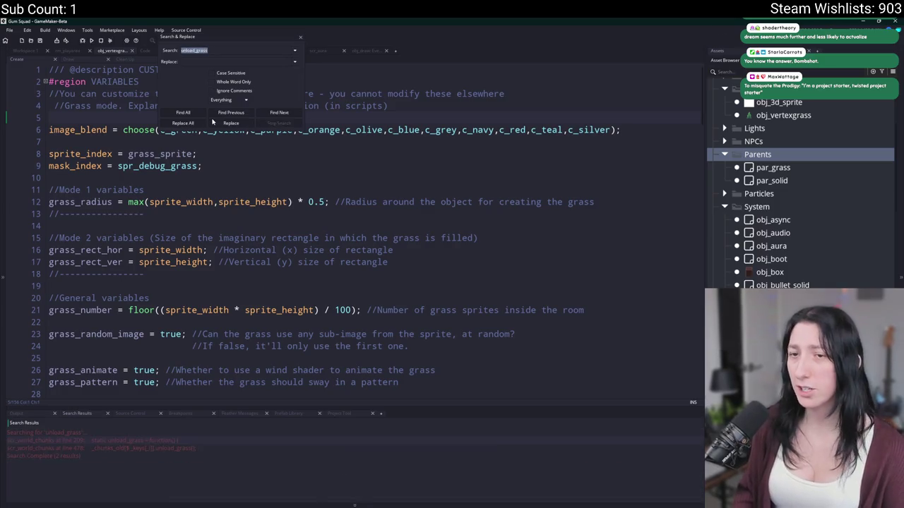
Open the scr_world_chunks match and place the caret at the unload_grass call on line 478
{"action": "double_click", "coordinate": [102, 442]}
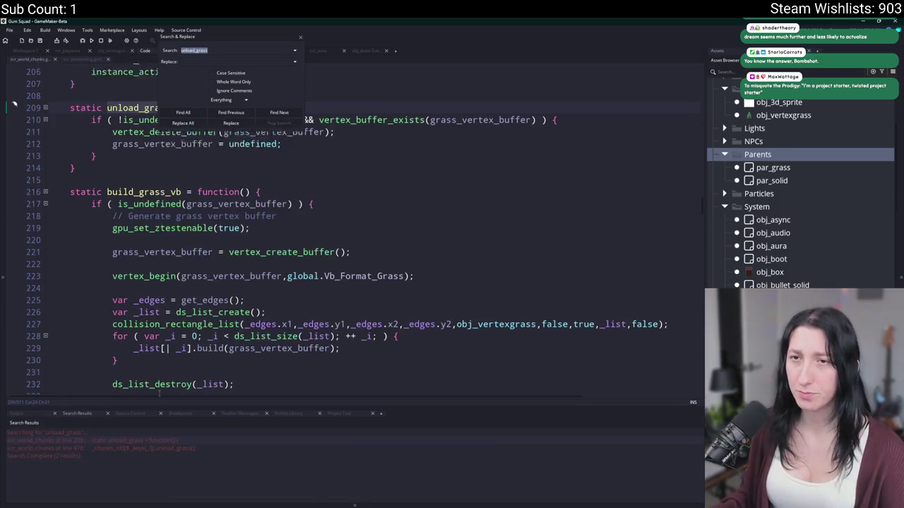
{"action": "left_click", "coordinate": [283, 112]}
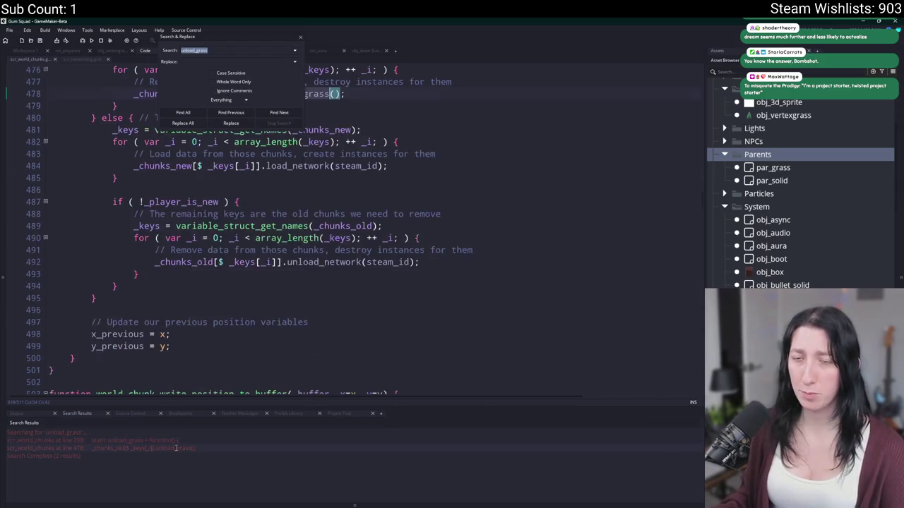
{"action": "left_click", "coordinate": [300, 37]}
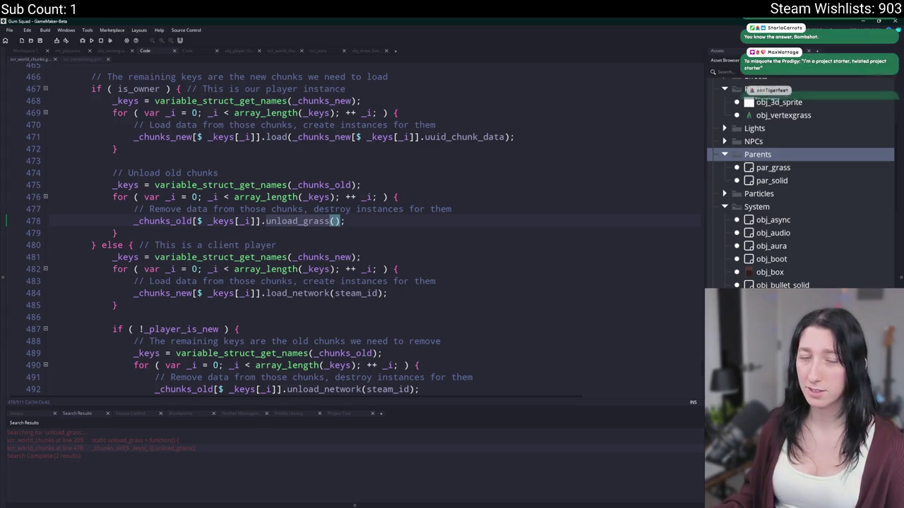
{"action": "left_click", "coordinate": [382, 219]}
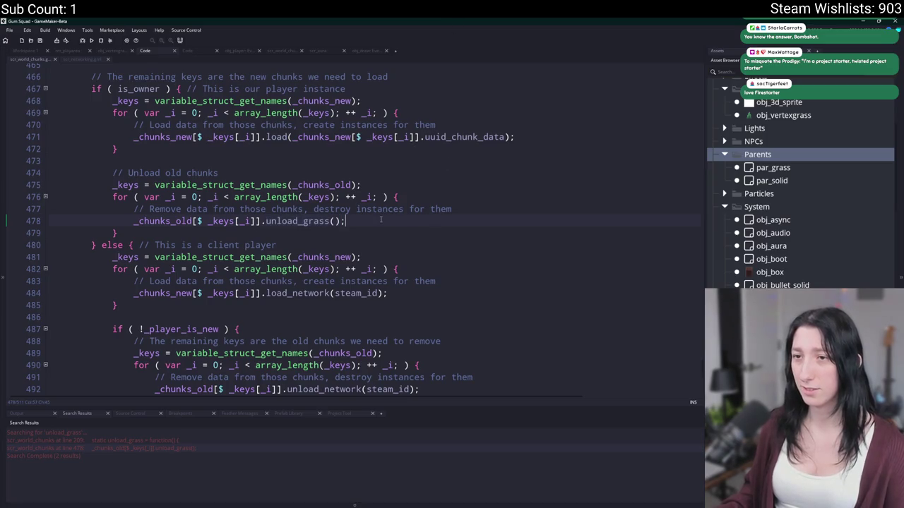
{"action": "left_click", "coordinate": [504, 200]}
{"action": "scroll", "coordinate": [483, 212], "scroll_direction": "up", "scroll_amount": 2}
{"action": "scroll", "coordinate": [468, 263], "scroll_direction": "up", "scroll_amount": 18}
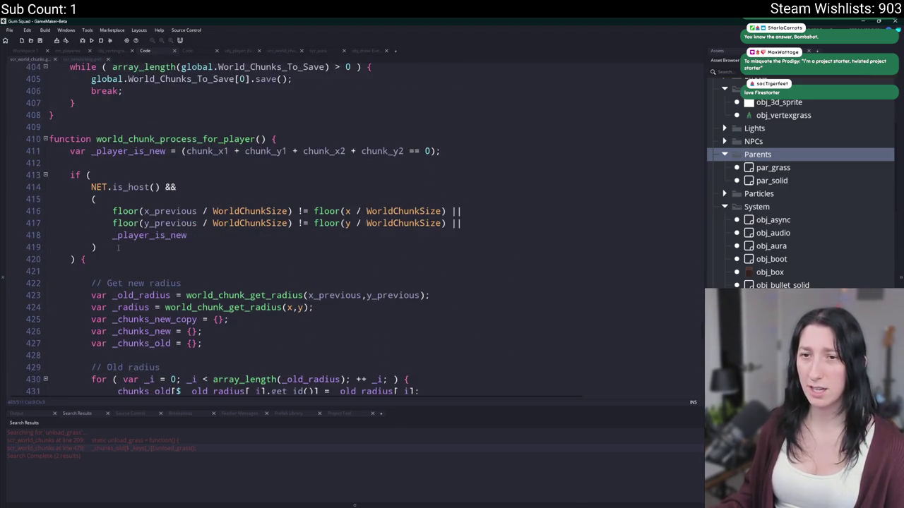
{"action": "scroll", "coordinate": [173, 285], "scroll_direction": "down", "scroll_amount": 13}
{"action": "scroll", "coordinate": [172, 285], "scroll_direction": "down", "scroll_amount": 5}
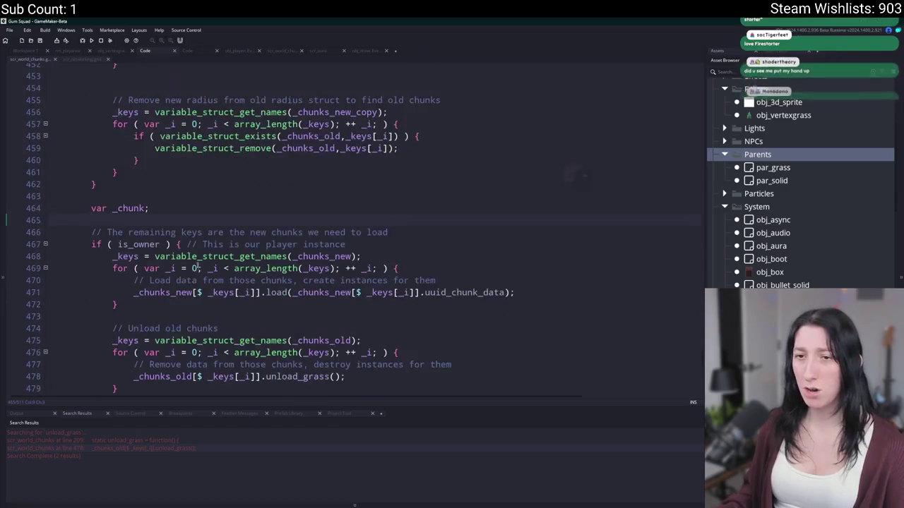
{"action": "left_click", "coordinate": [506, 207]}
{"action": "left_click", "coordinate": [456, 289]}
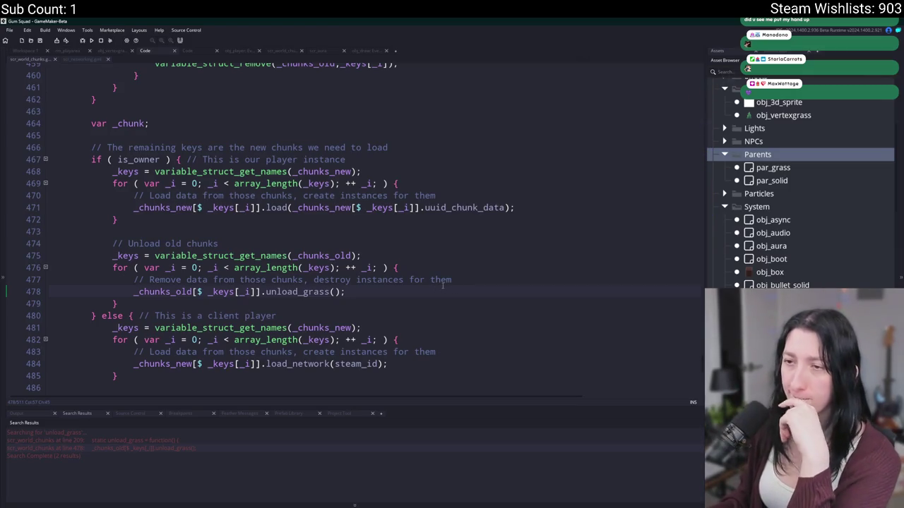
{"action": "scroll", "coordinate": [305, 303], "scroll_direction": "up", "scroll_amount": 2}
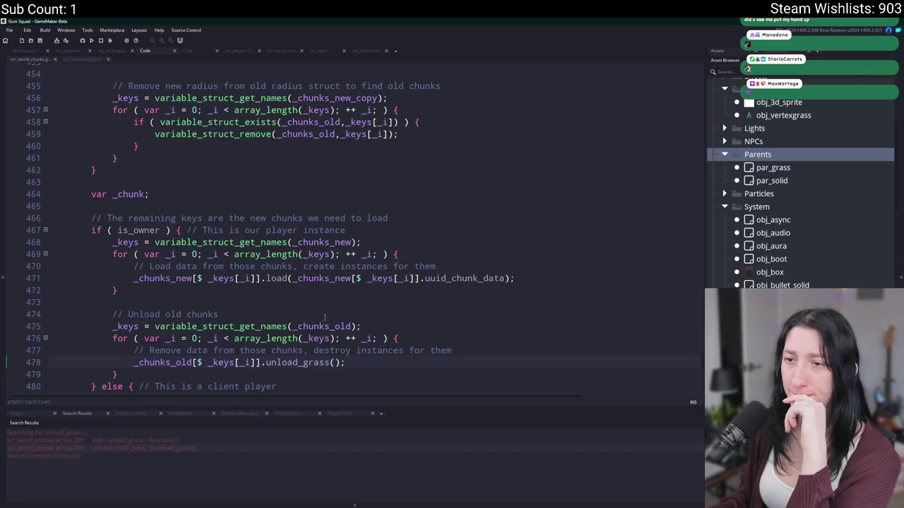
{"action": "scroll", "coordinate": [305, 297], "scroll_direction": "up", "scroll_amount": 8}
{"action": "scroll", "coordinate": [305, 296], "scroll_direction": "up", "scroll_amount": 5}
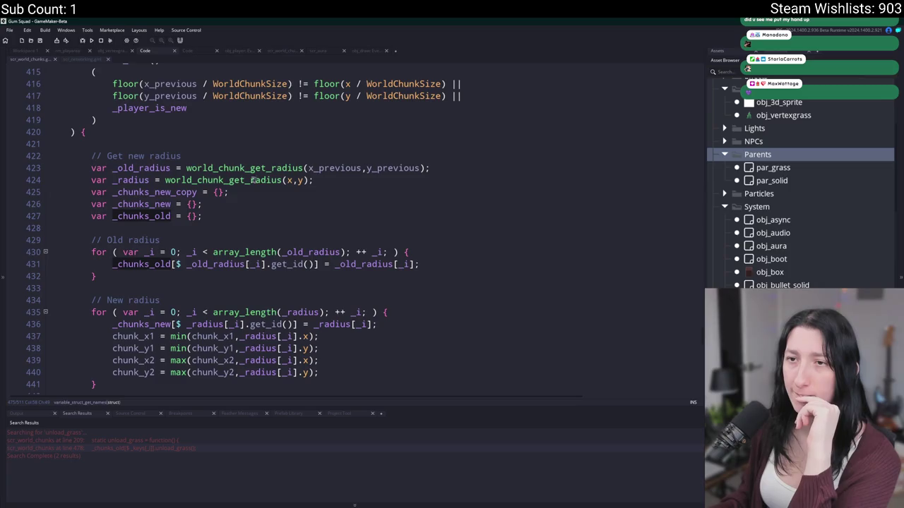
{"action": "left_click", "coordinate": [363, 168]}
{"action": "left_click", "coordinate": [286, 168]}
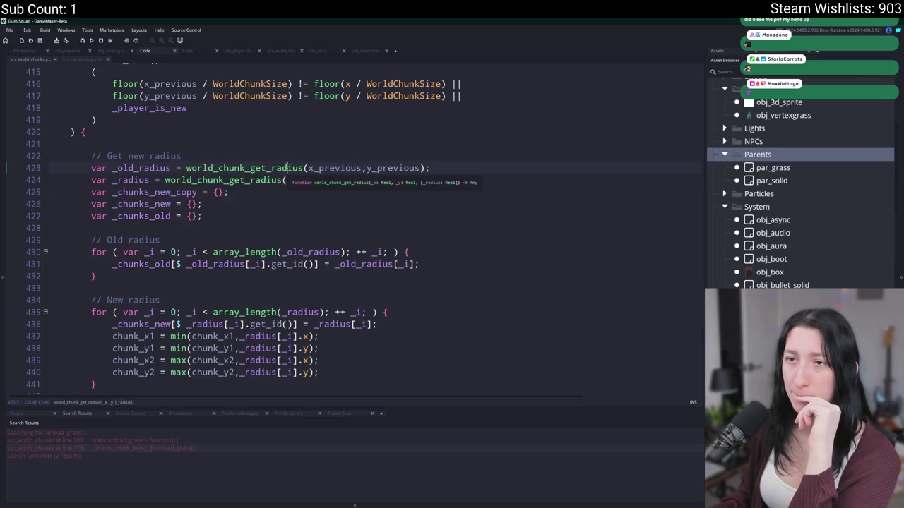
{"action": "type", "text": "x,y);"}
{"action": "key", "text": "BackSpace"}
{"action": "key", "text": "BackSpace"}
{"action": "key", "text": "BackSpace"}
{"action": "key", "text": "BackSpace"}
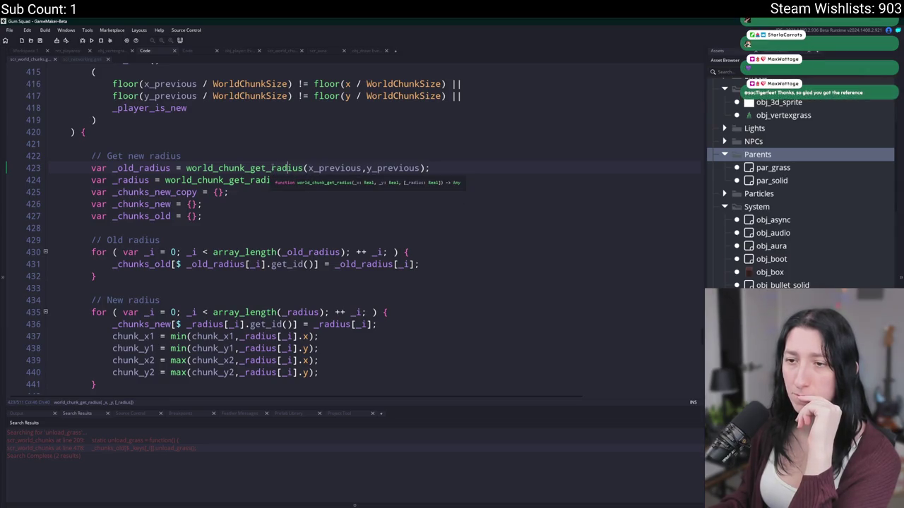
{"action": "key", "text": "ctrl+z"}
Inspect the world_chunk_get_radius definition, then return to the build_grass_vb vertex buffer code
{"action": "middle_click", "coordinate": [286, 168]}
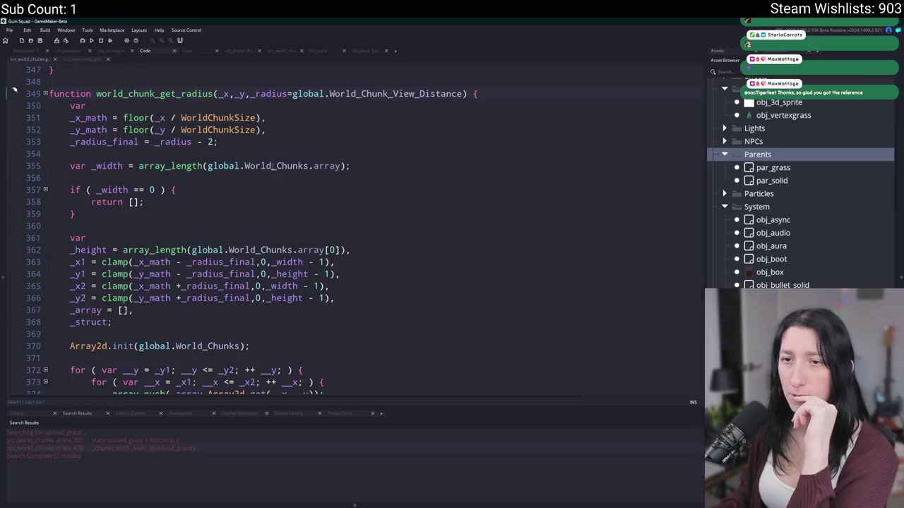
{"action": "scroll", "coordinate": [272, 166], "scroll_direction": "down", "scroll_amount": 3}
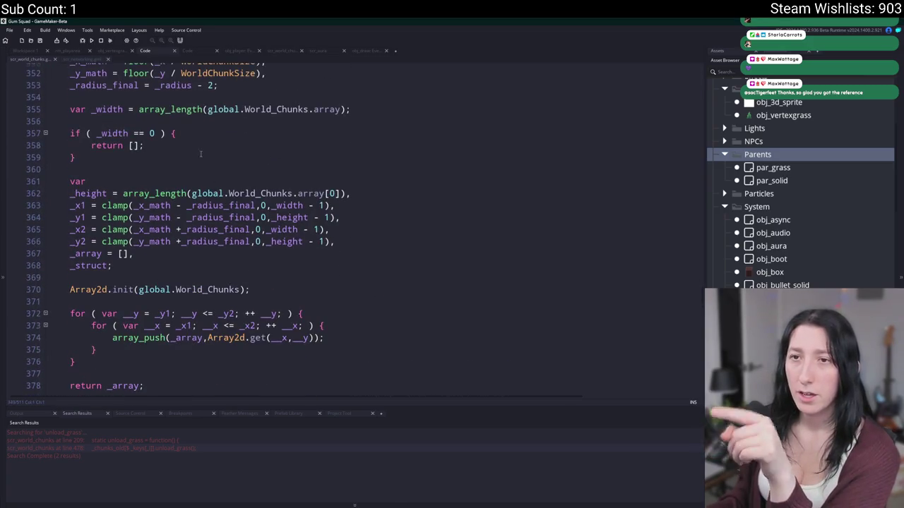
{"action": "scroll", "coordinate": [200, 154], "scroll_direction": "up", "scroll_amount": 2}
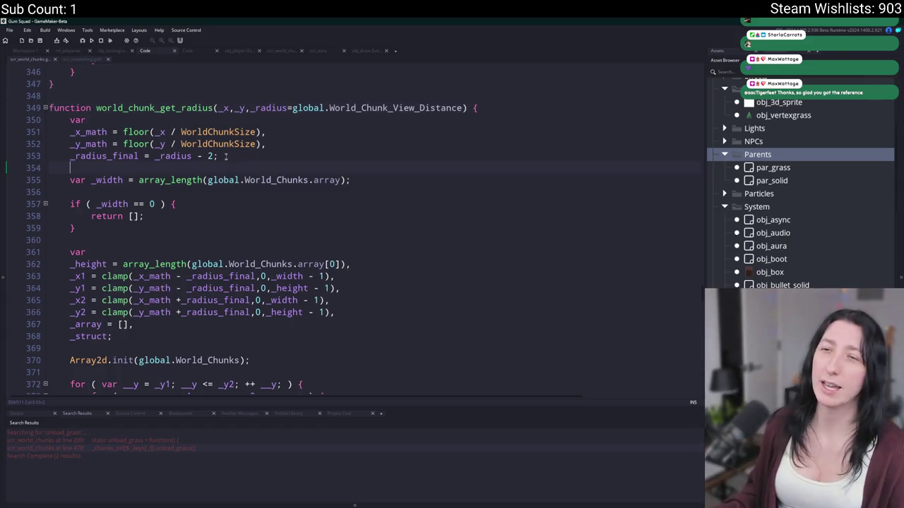
{"action": "key", "text": "ctrl+z"}
{"action": "scroll", "coordinate": [304, 212], "scroll_direction": "up", "scroll_amount": 4}
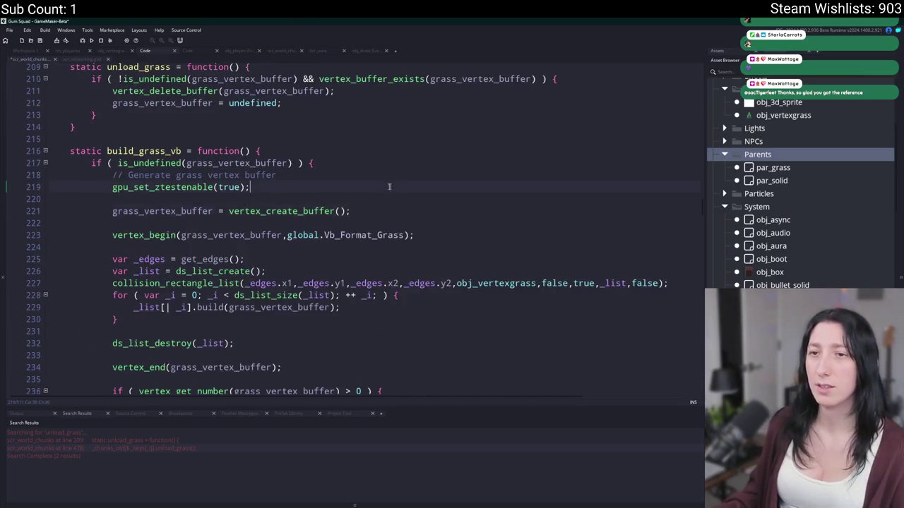
Find unload_grass from line 209 and confirm its call on line 478 in the unload loop
{"action": "scroll", "coordinate": [179, 317], "scroll_direction": "up", "scroll_amount": 3}
{"action": "scroll", "coordinate": [178, 317], "scroll_direction": "up", "scroll_amount": 3}
{"action": "double_click", "coordinate": [152, 279]}
{"action": "key", "text": "ctrl+f"}
{"action": "scroll", "coordinate": [346, 262], "scroll_direction": "up", "scroll_amount": 6}
{"action": "scroll", "coordinate": [346, 263], "scroll_direction": "down", "scroll_amount": 2}
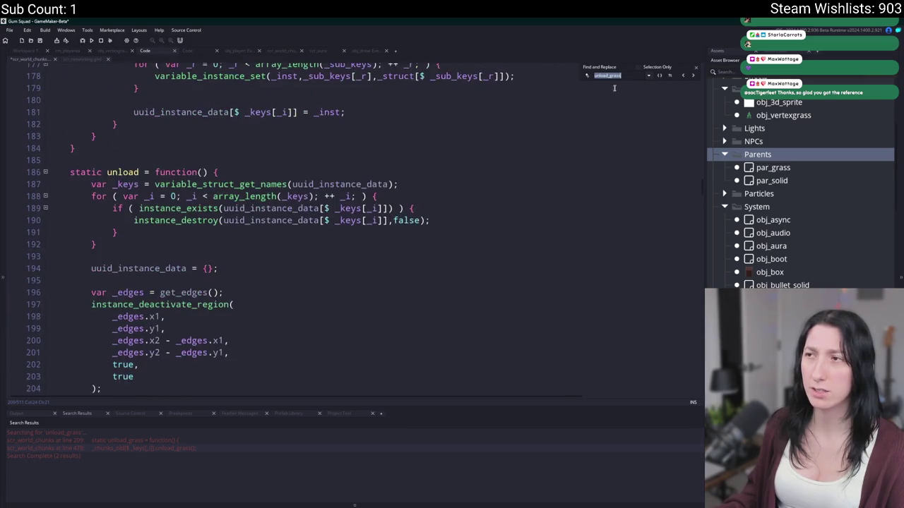
{"action": "left_click", "coordinate": [683, 75]}
{"action": "scroll", "coordinate": [674, 105], "scroll_direction": "up", "scroll_amount": 3}
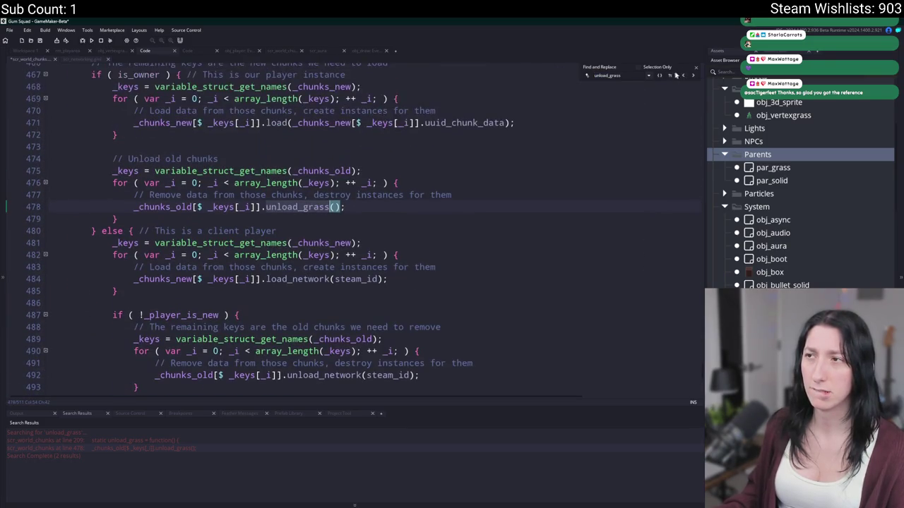
{"action": "left_click", "coordinate": [696, 70]}
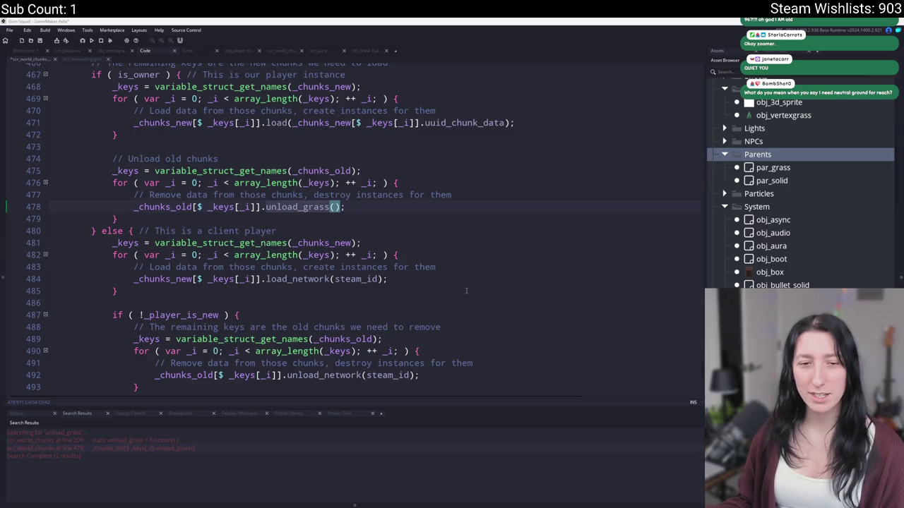
{"action": "key", "text": "super"}
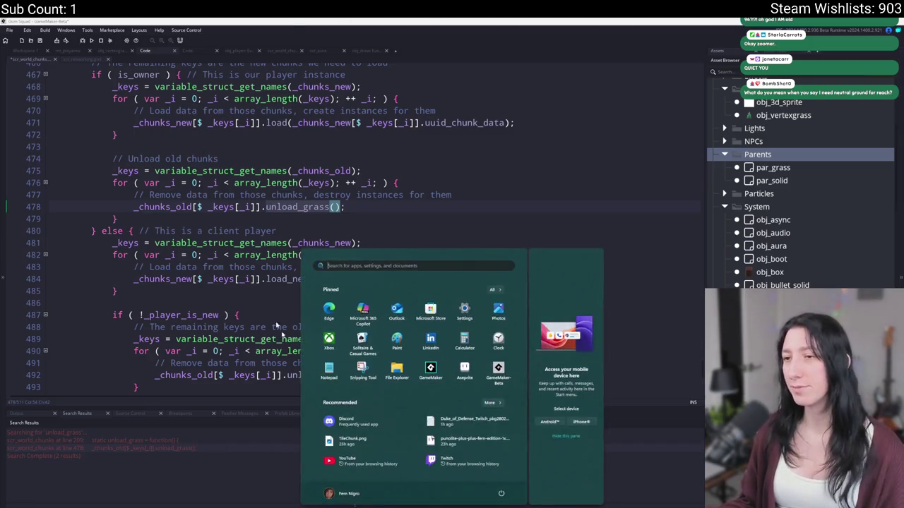
Dismiss the launcher, return to line 476, and switch to the Spotify playlist
{"action": "key", "text": "super"}
{"action": "left_click", "coordinate": [366, 183]}
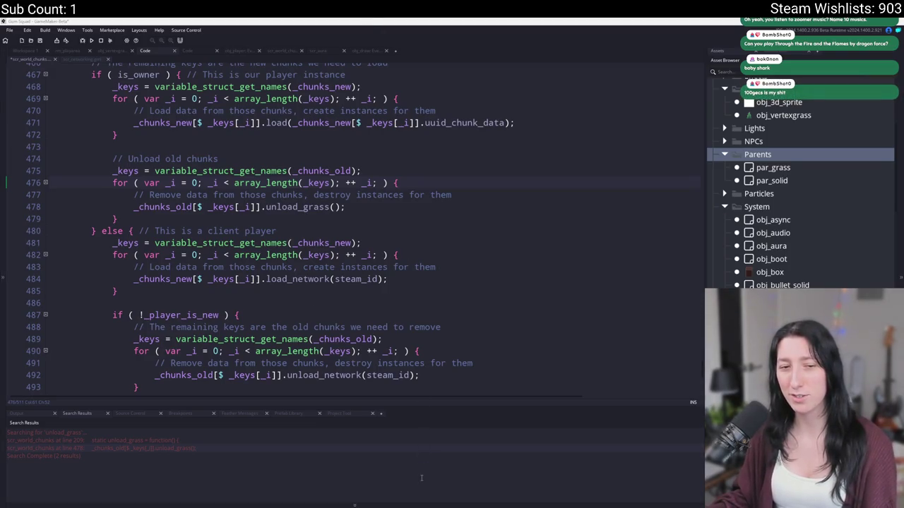
{"action": "key", "text": "alt+Tab"}
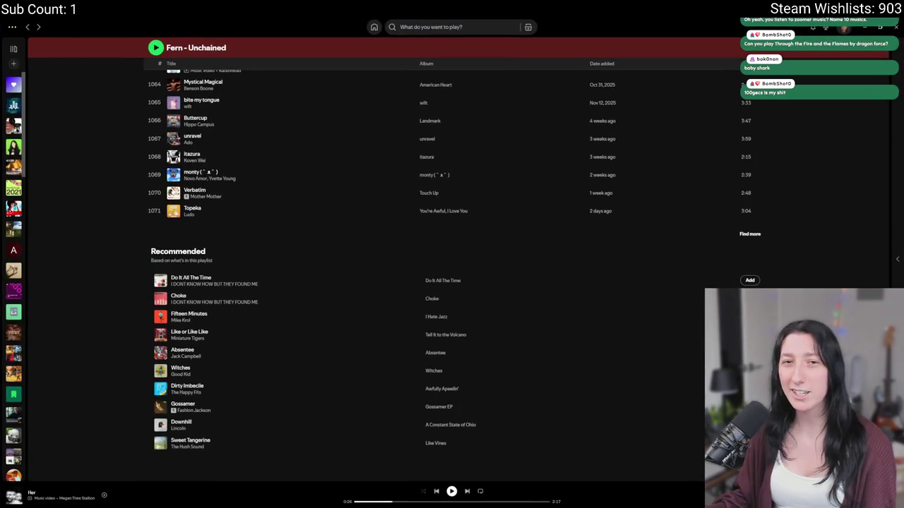
Browse back through Fern - Unchained's older tracks, then return to GameMaker's chunk script
{"action": "scroll", "coordinate": [551, 247], "scroll_direction": "up", "scroll_amount": 5}
{"action": "scroll", "coordinate": [490, 210], "scroll_direction": "down", "scroll_amount": 2}
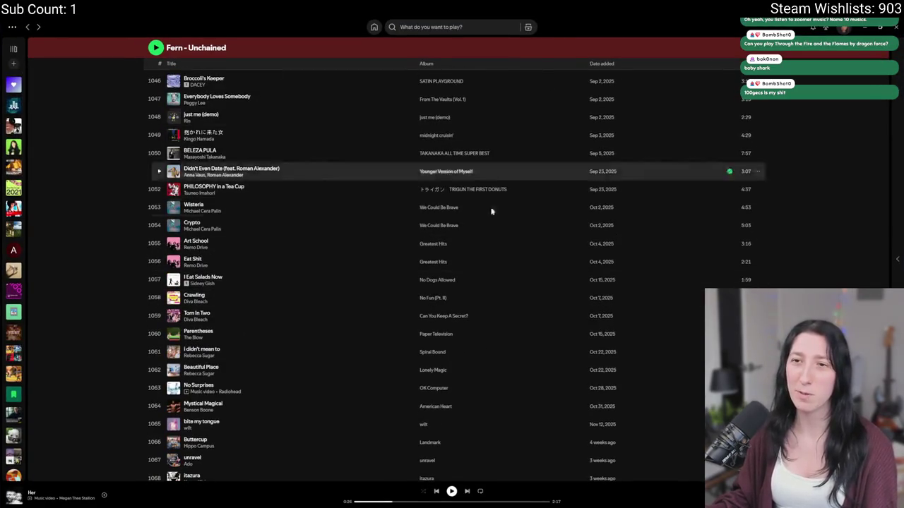
{"action": "scroll", "coordinate": [448, 44], "scroll_direction": "up", "scroll_amount": 10}
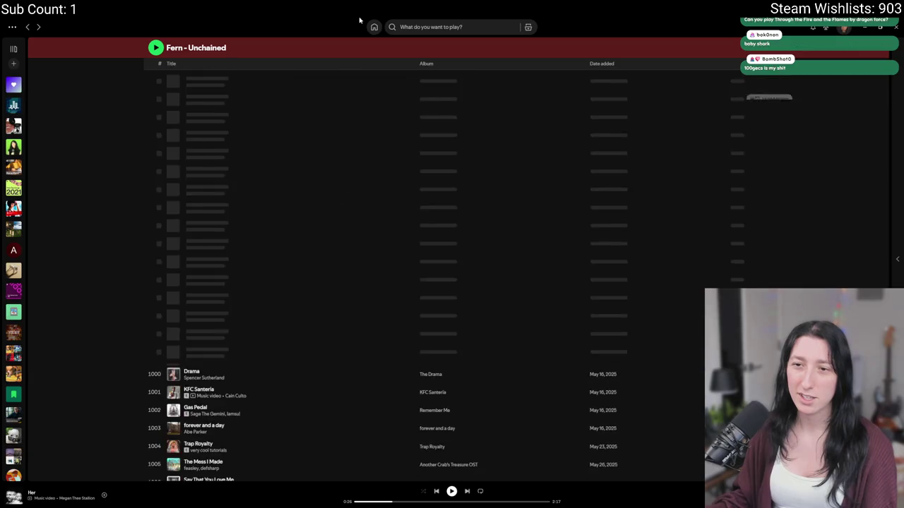
{"action": "scroll", "coordinate": [373, 210], "scroll_direction": "up", "scroll_amount": 5}
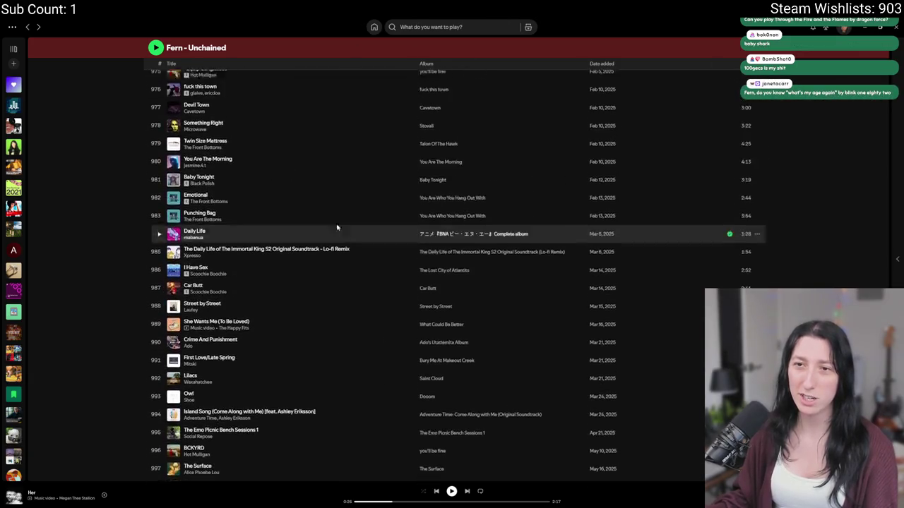
{"action": "scroll", "coordinate": [268, 274], "scroll_direction": "up", "scroll_amount": 10}
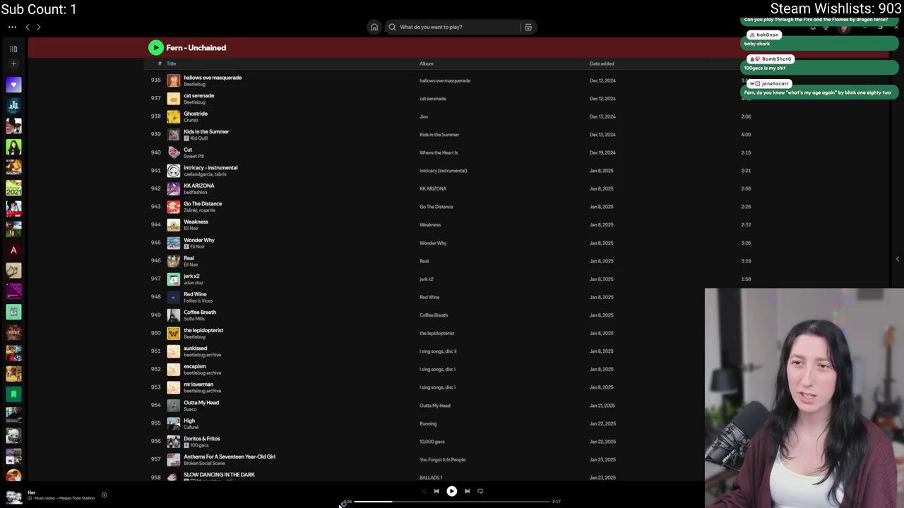
{"action": "scroll", "coordinate": [347, 193], "scroll_direction": "up", "scroll_amount": 4}
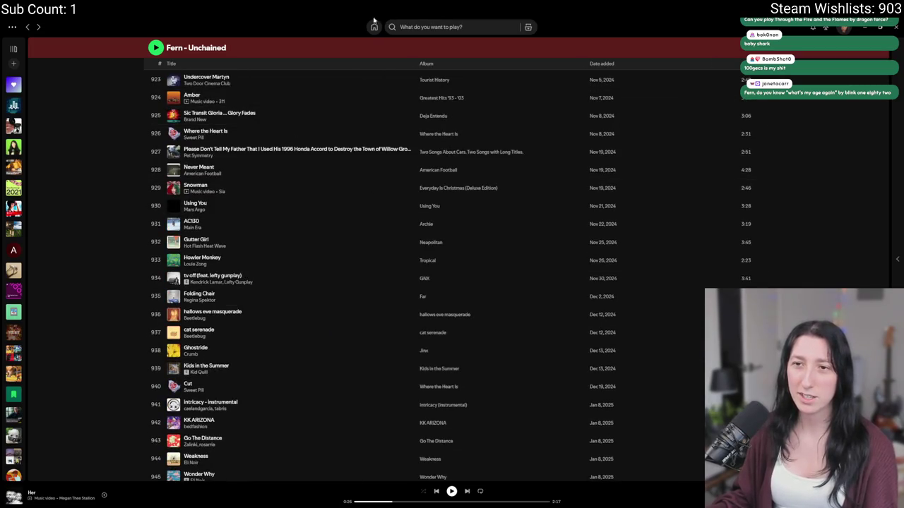
{"action": "scroll", "coordinate": [479, 269], "scroll_direction": "up", "scroll_amount": 20}
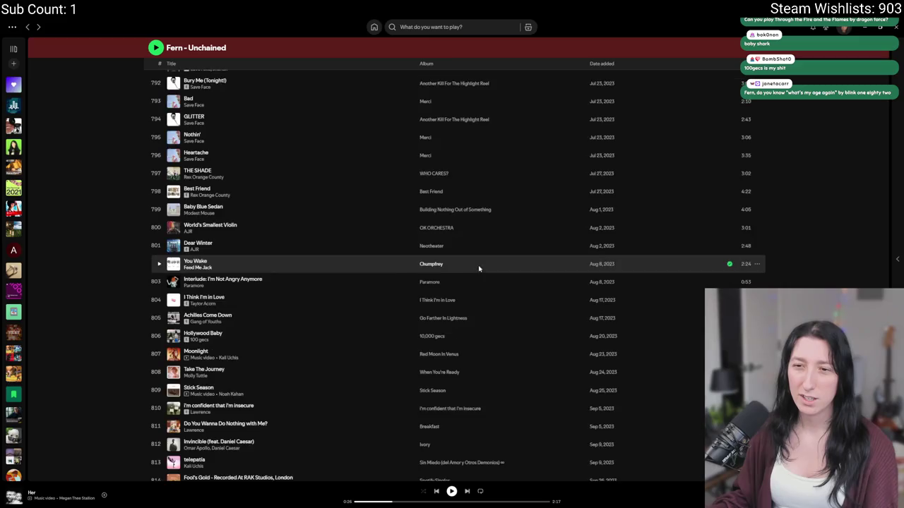
{"action": "scroll", "coordinate": [384, 371], "scroll_direction": "up", "scroll_amount": 2}
{"action": "scroll", "coordinate": [384, 368], "scroll_direction": "up", "scroll_amount": 5}
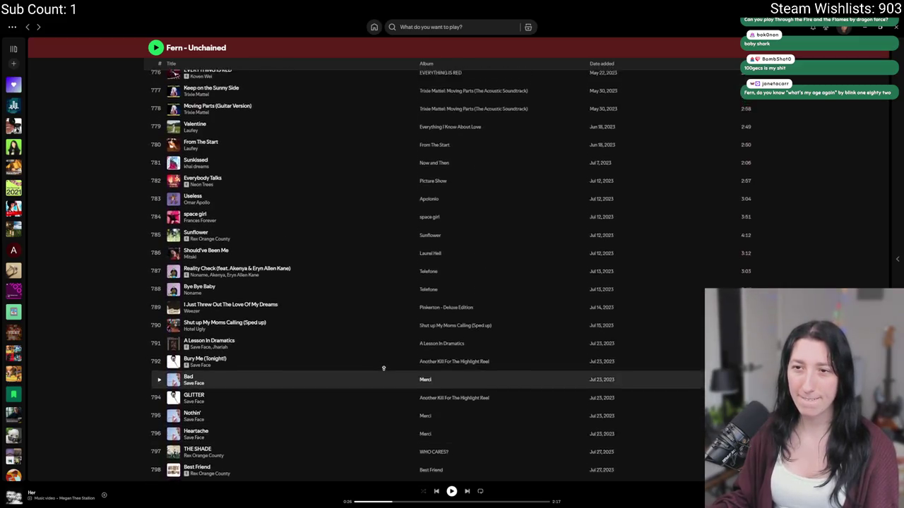
{"action": "scroll", "coordinate": [383, 368], "scroll_direction": "up", "scroll_amount": 1}
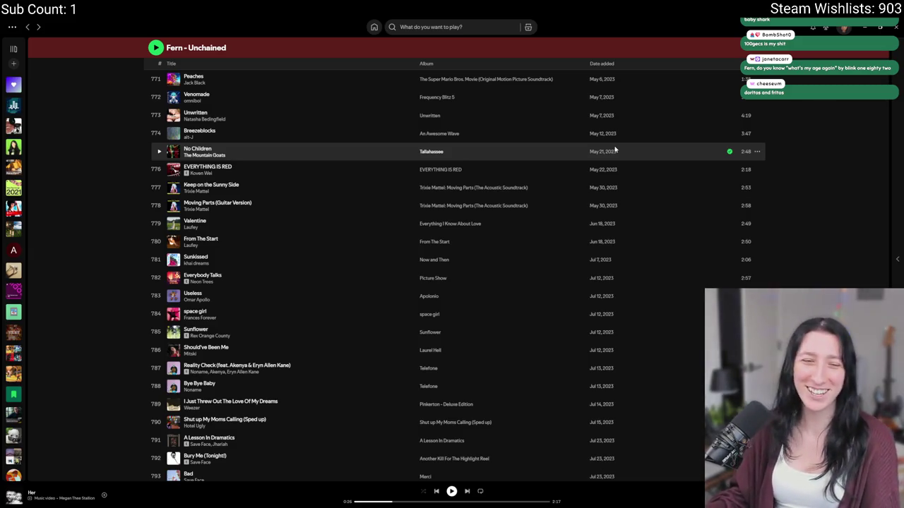
{"action": "scroll", "coordinate": [521, 275], "scroll_direction": "up", "scroll_amount": 1}
{"action": "scroll", "coordinate": [521, 275], "scroll_direction": "up", "scroll_amount": 5}
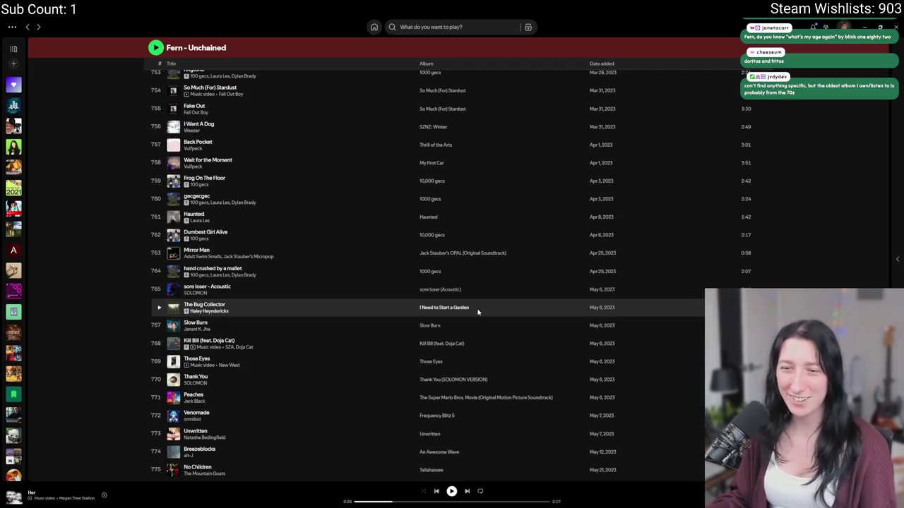
{"action": "scroll", "coordinate": [506, 288], "scroll_direction": "up", "scroll_amount": 4}
{"action": "scroll", "coordinate": [524, 299], "scroll_direction": "up", "scroll_amount": 5}
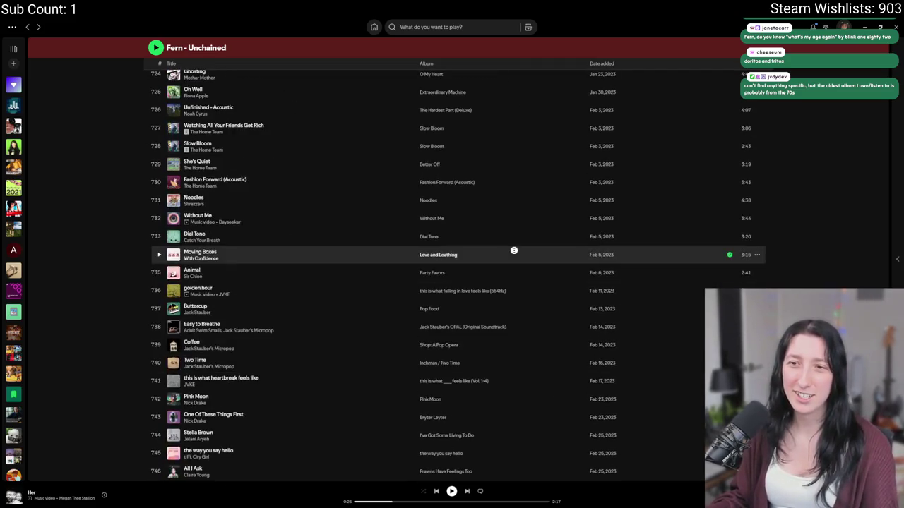
{"action": "scroll", "coordinate": [515, 250], "scroll_direction": "up", "scroll_amount": 6}
{"action": "scroll", "coordinate": [249, 348], "scroll_direction": "down", "scroll_amount": 5}
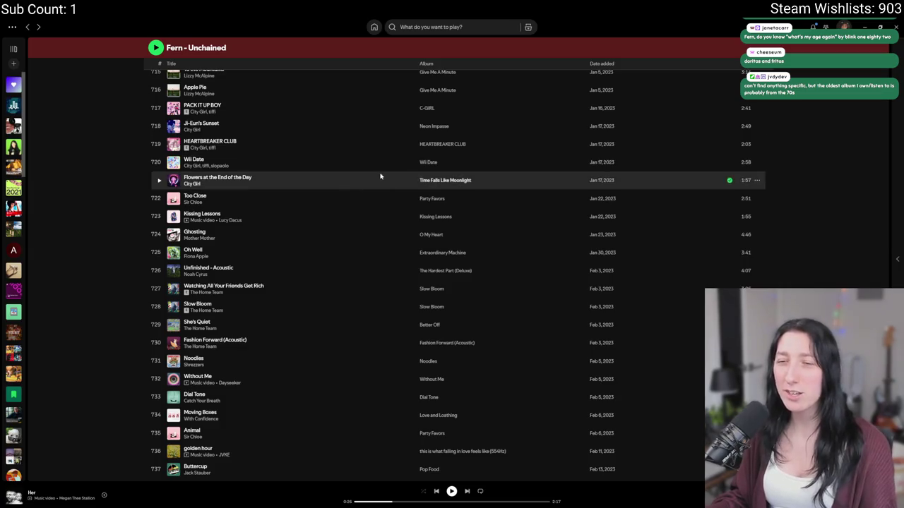
{"action": "scroll", "coordinate": [523, 244], "scroll_direction": "up", "scroll_amount": 10}
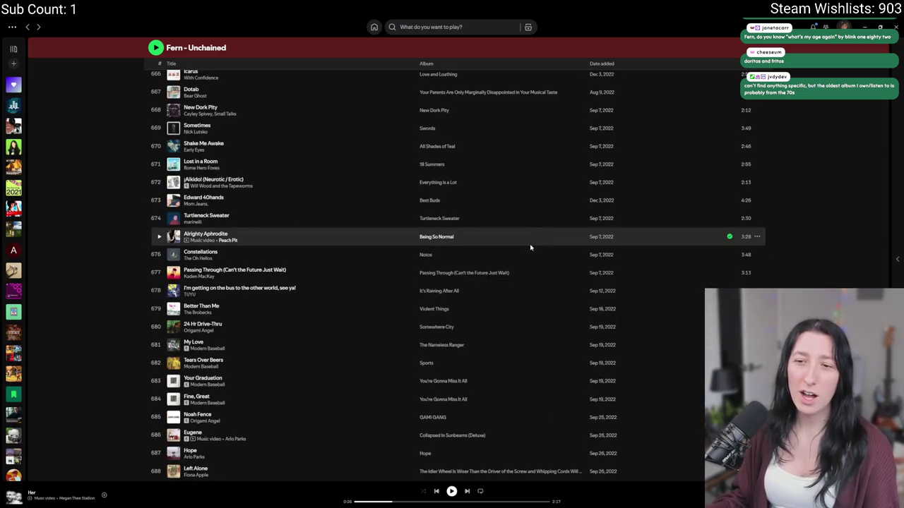
{"action": "scroll", "coordinate": [530, 247], "scroll_direction": "up", "scroll_amount": 3}
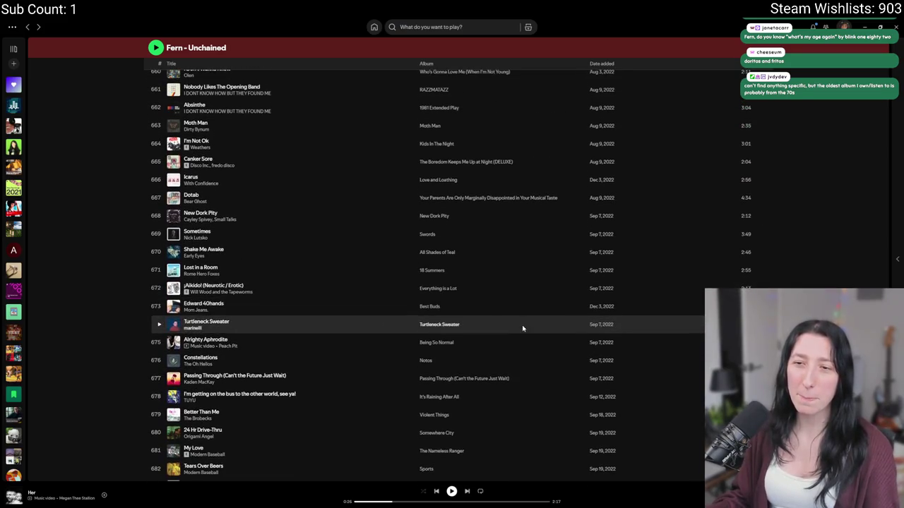
{"action": "scroll", "coordinate": [523, 328], "scroll_direction": "up", "scroll_amount": 5}
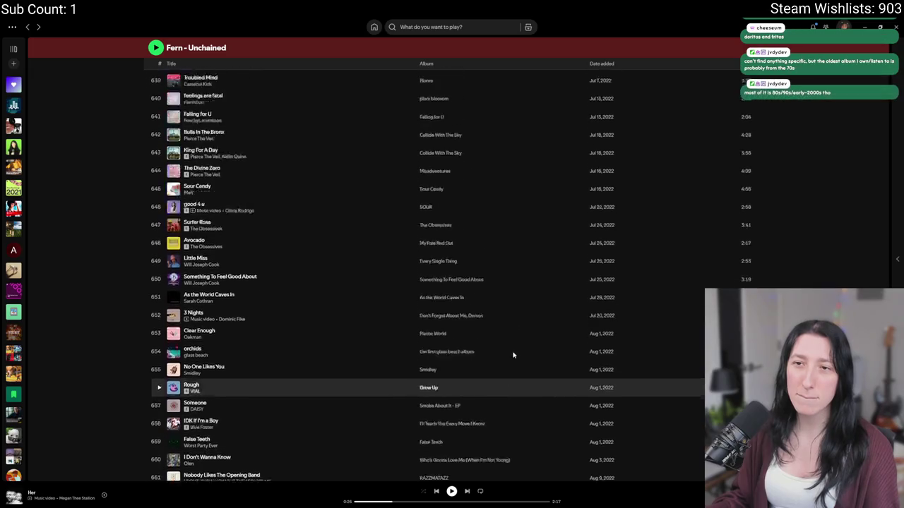
{"action": "scroll", "coordinate": [514, 355], "scroll_direction": "up", "scroll_amount": 3}
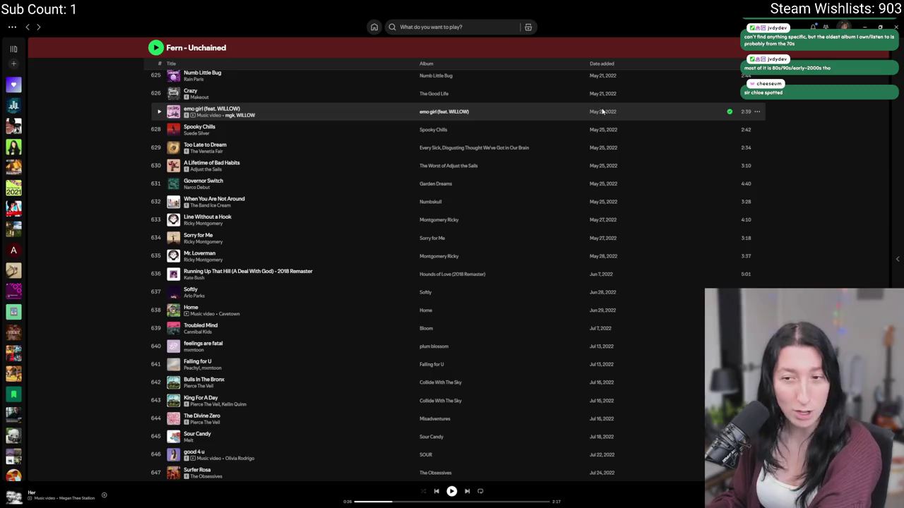
{"action": "scroll", "coordinate": [595, 283], "scroll_direction": "up", "scroll_amount": 5}
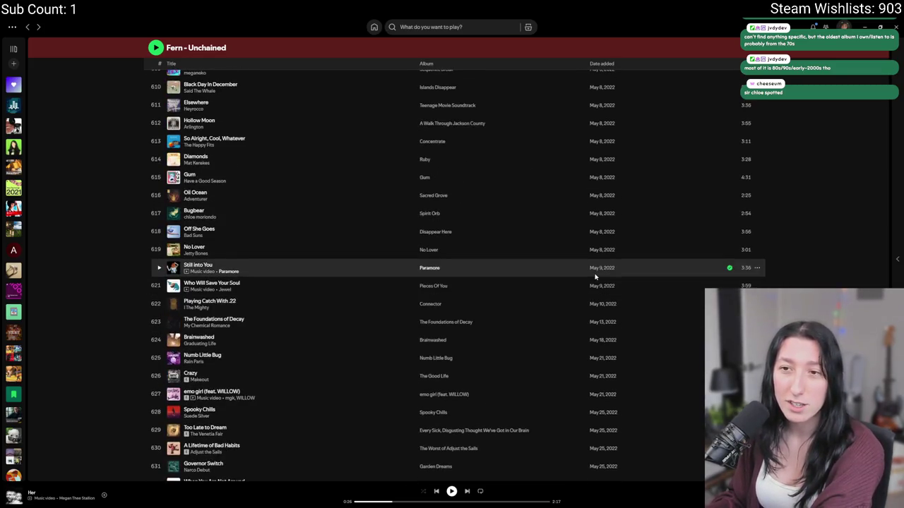
{"action": "scroll", "coordinate": [596, 277], "scroll_direction": "down", "scroll_amount": 5}
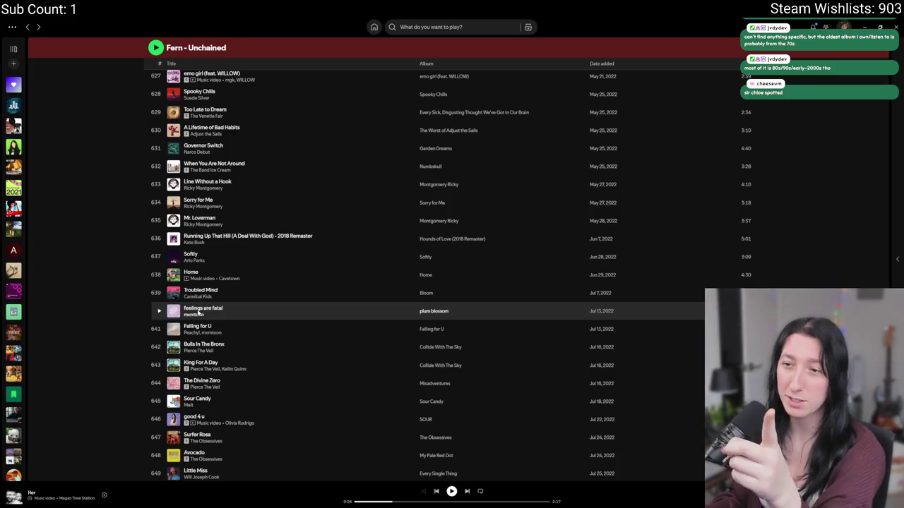
{"action": "scroll", "coordinate": [208, 290], "scroll_direction": "up", "scroll_amount": 10}
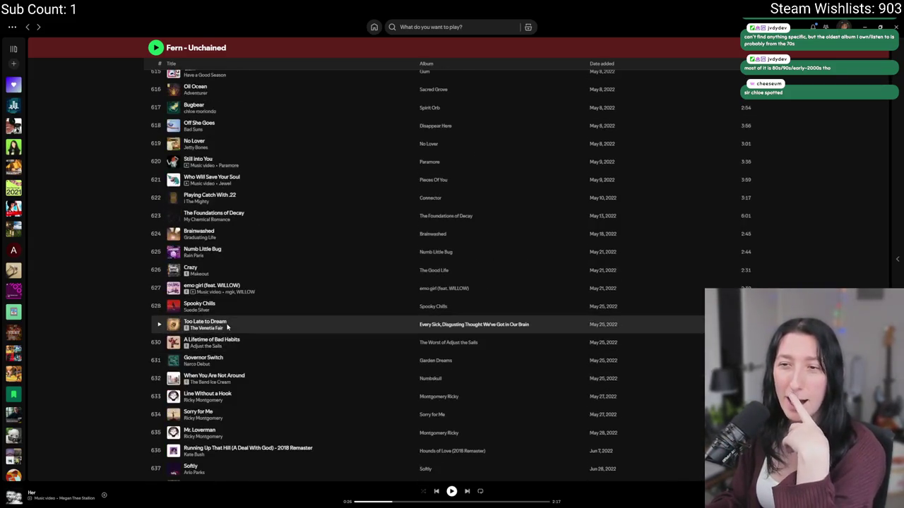
{"action": "scroll", "coordinate": [244, 318], "scroll_direction": "up", "scroll_amount": 10}
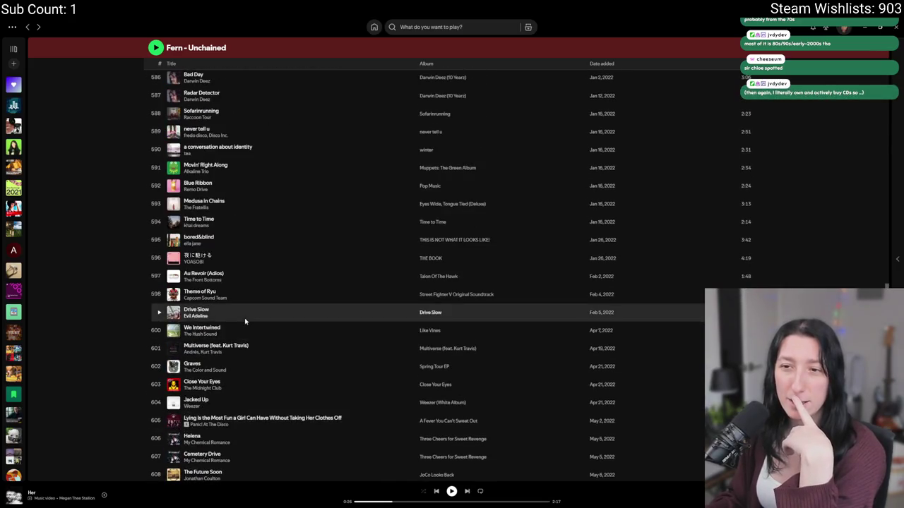
{"action": "scroll", "coordinate": [243, 315], "scroll_direction": "up", "scroll_amount": 8}
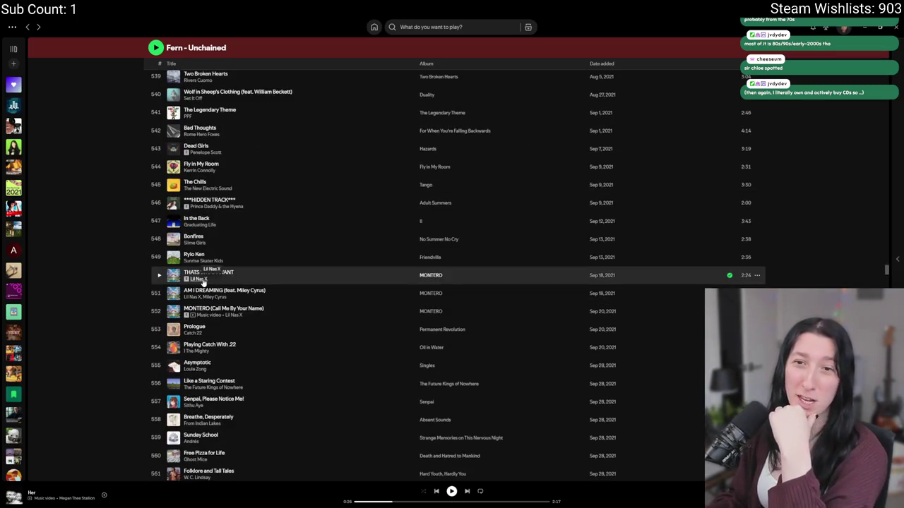
{"action": "scroll", "coordinate": [343, 308], "scroll_direction": "up", "scroll_amount": 8}
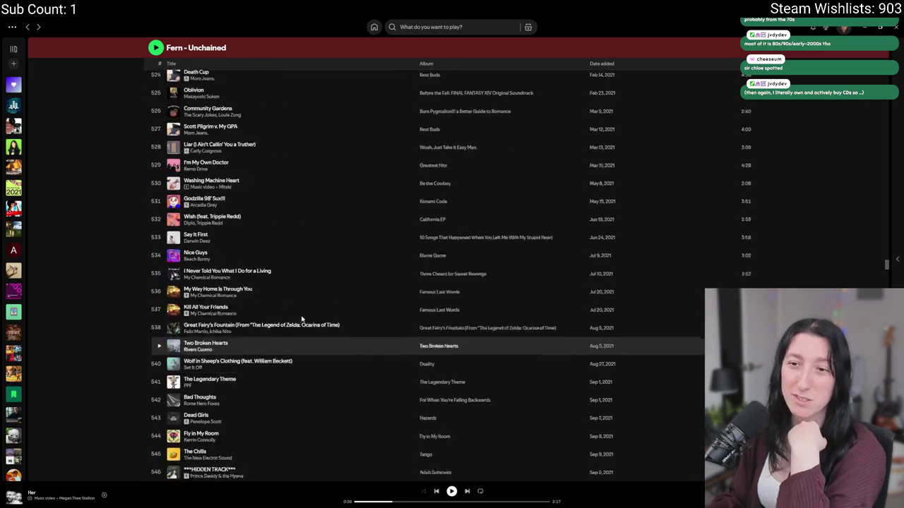
{"action": "scroll", "coordinate": [298, 320], "scroll_direction": "up", "scroll_amount": 15}
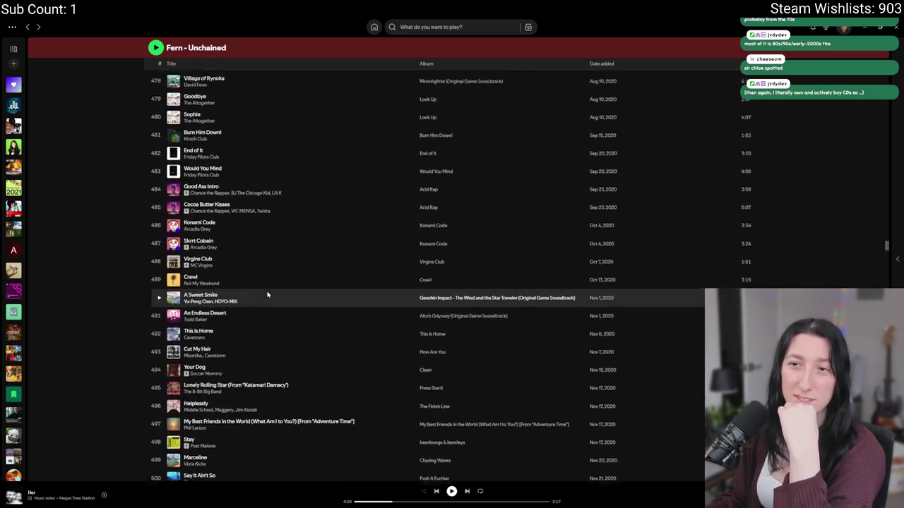
{"action": "scroll", "coordinate": [268, 296], "scroll_direction": "up", "scroll_amount": 12}
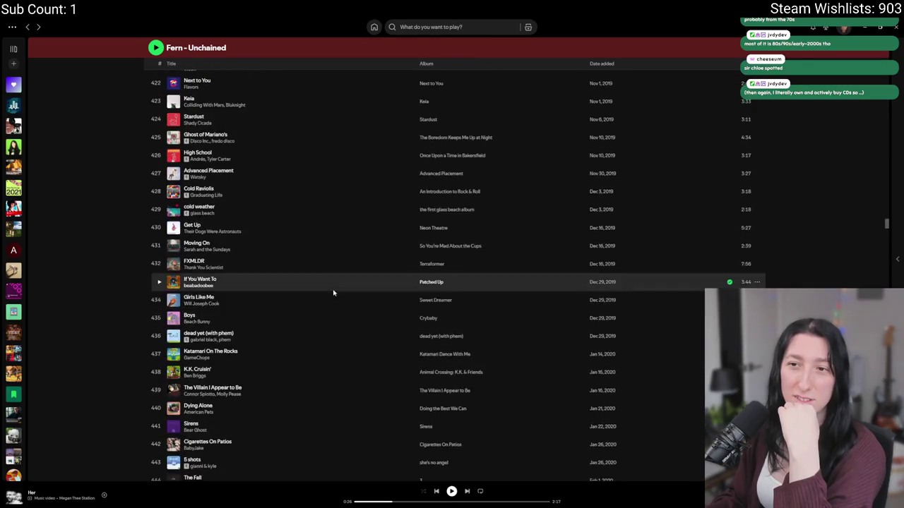
{"action": "scroll", "coordinate": [303, 282], "scroll_direction": "up", "scroll_amount": 10}
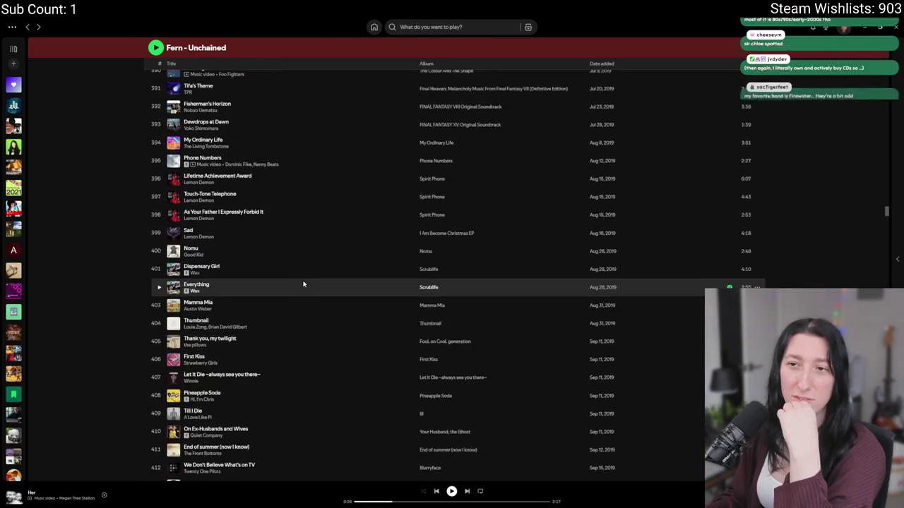
{"action": "scroll", "coordinate": [272, 283], "scroll_direction": "up", "scroll_amount": 9}
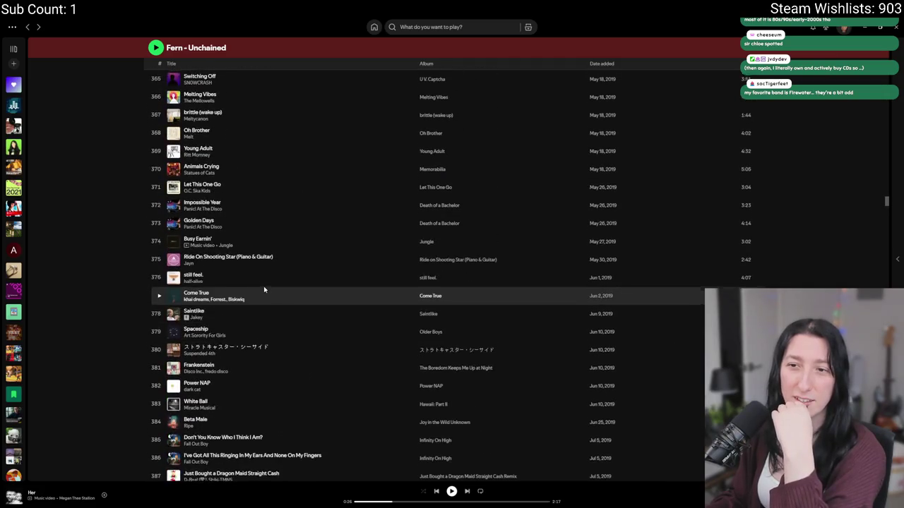
{"action": "scroll", "coordinate": [264, 289], "scroll_direction": "up", "scroll_amount": 10}
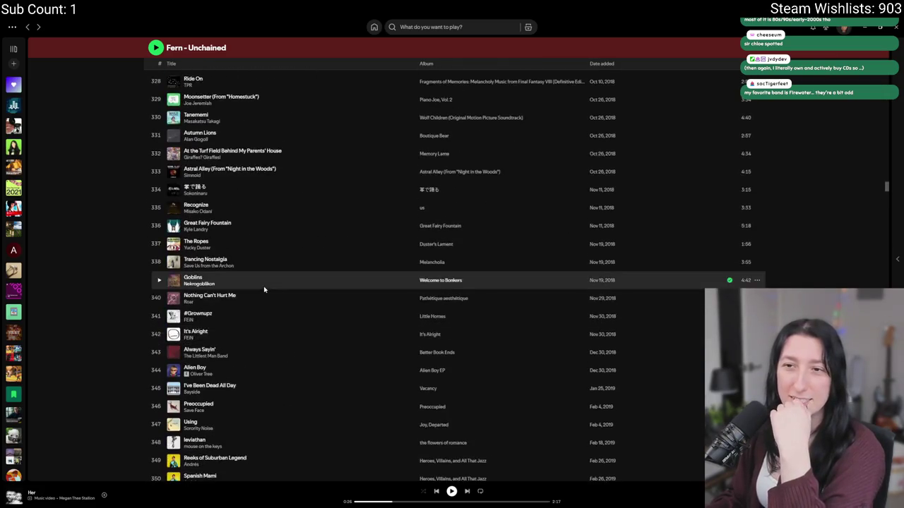
{"action": "scroll", "coordinate": [263, 286], "scroll_direction": "up", "scroll_amount": 12}
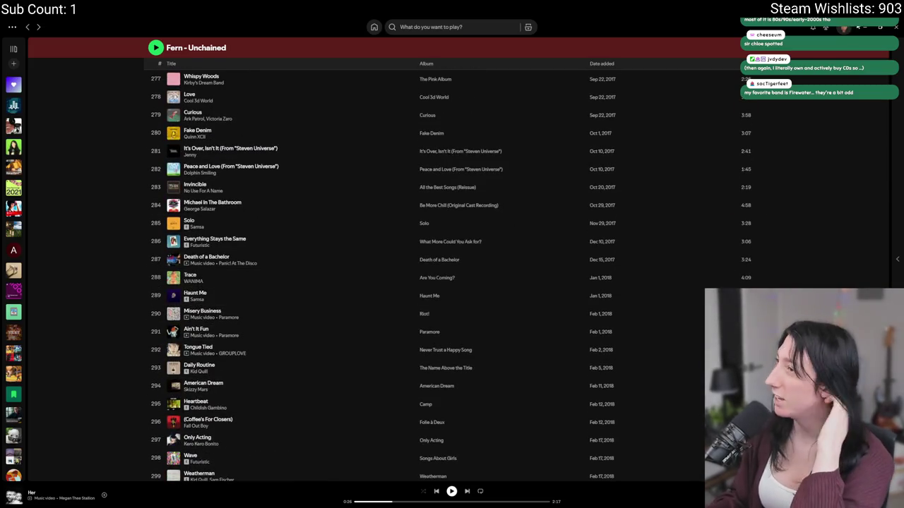
{"action": "key", "text": "alt+Tab"}
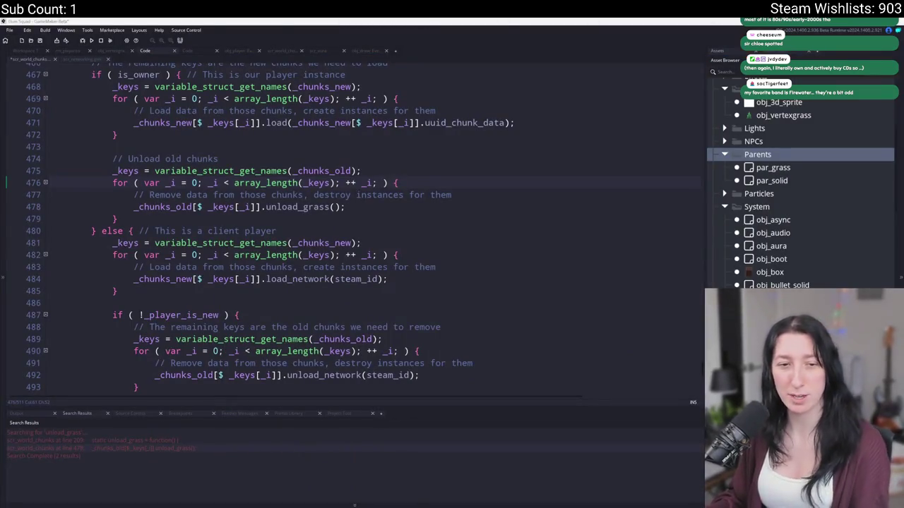
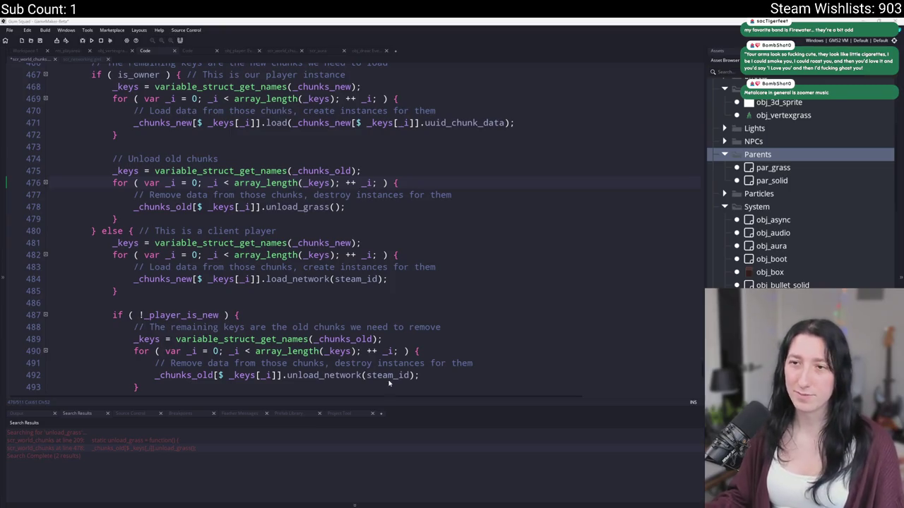
Review the unload_grass call on line 478 and the chunk code above it, then run the game
{"action": "left_click", "coordinate": [349, 207]}
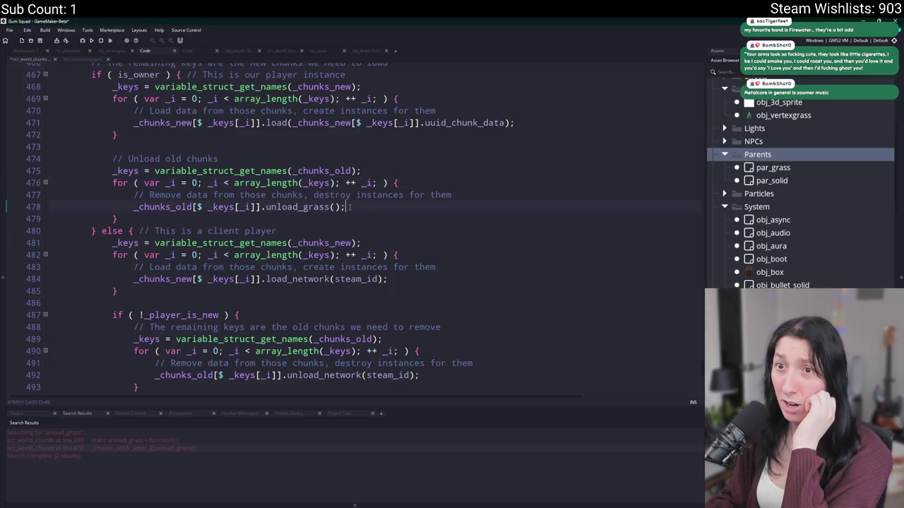
{"action": "scroll", "coordinate": [350, 206], "scroll_direction": "up", "scroll_amount": 5}
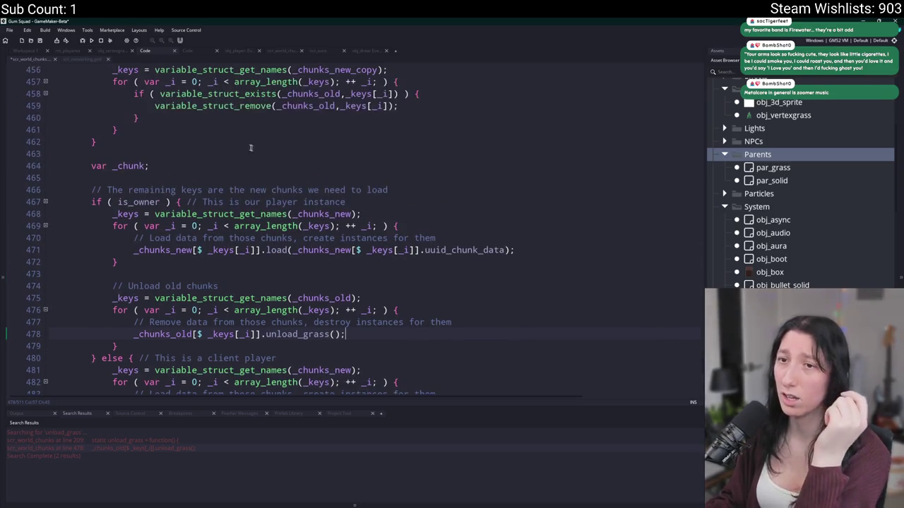
{"action": "left_click", "coordinate": [91, 41]}
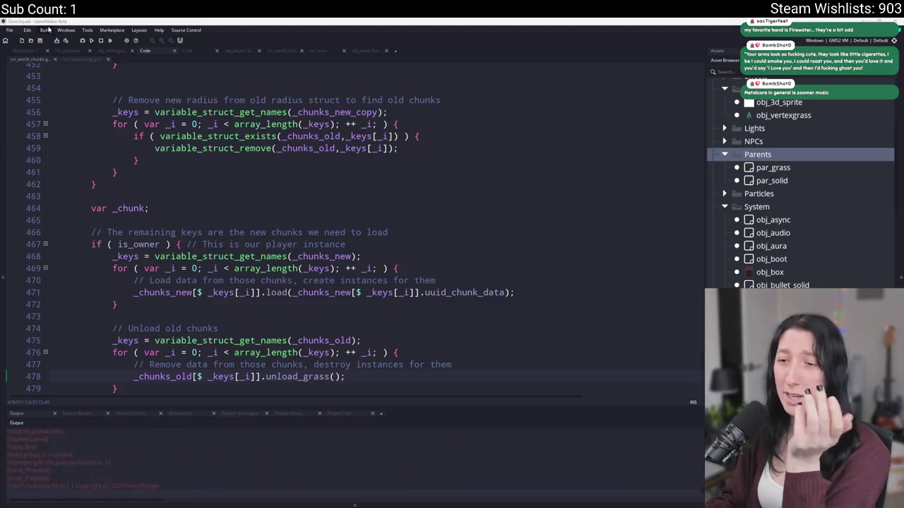
Join the world, walk right, left, down and up while zoomed out, then leave the game
{"action": "left_click", "coordinate": [425, 238]}
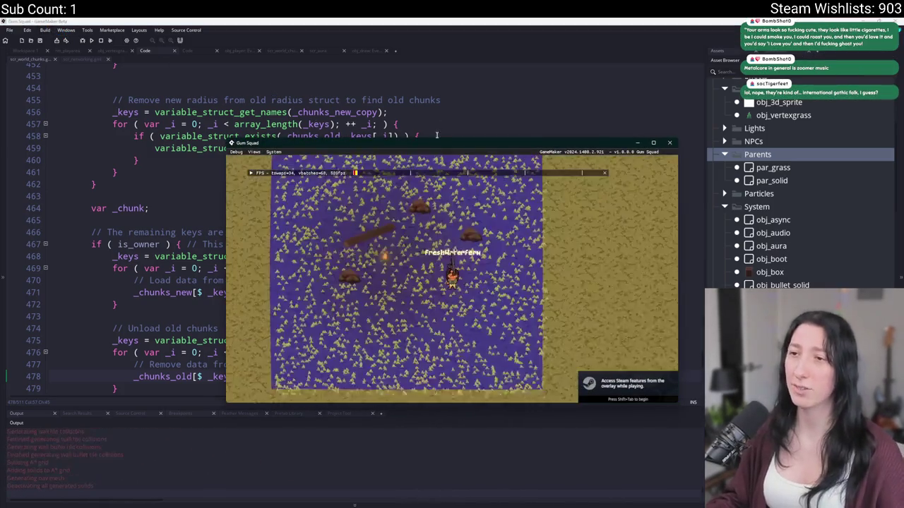
{"action": "key", "text": "d"}
{"action": "scroll", "coordinate": [378, 135], "scroll_direction": "down", "scroll_amount": 5}
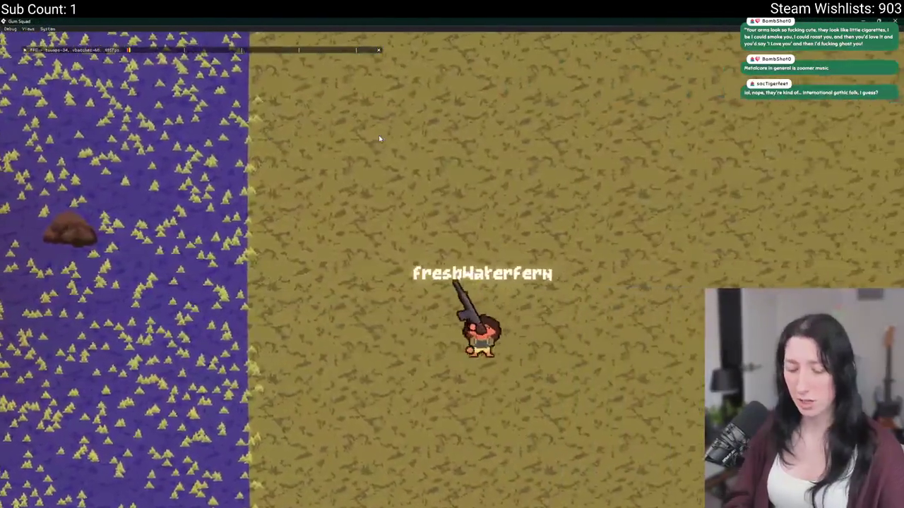
{"action": "key", "text": "a"}
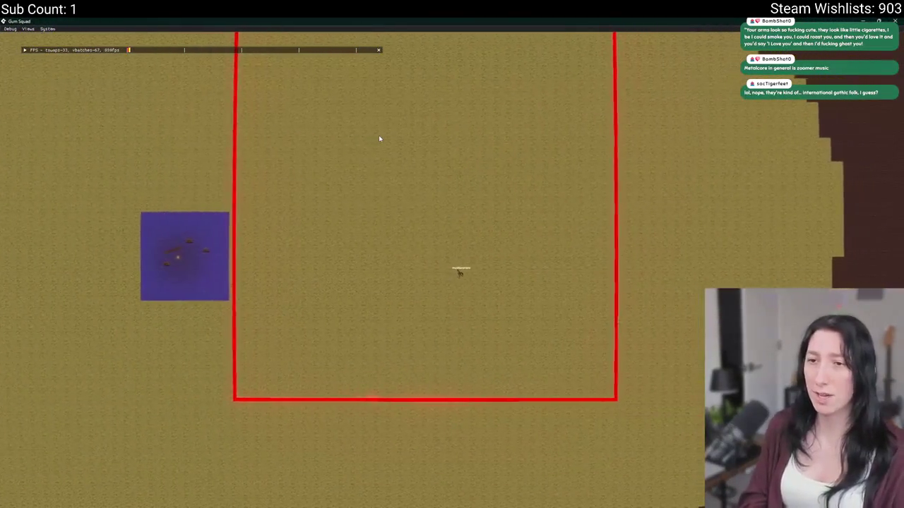
{"action": "key", "text": "a"}
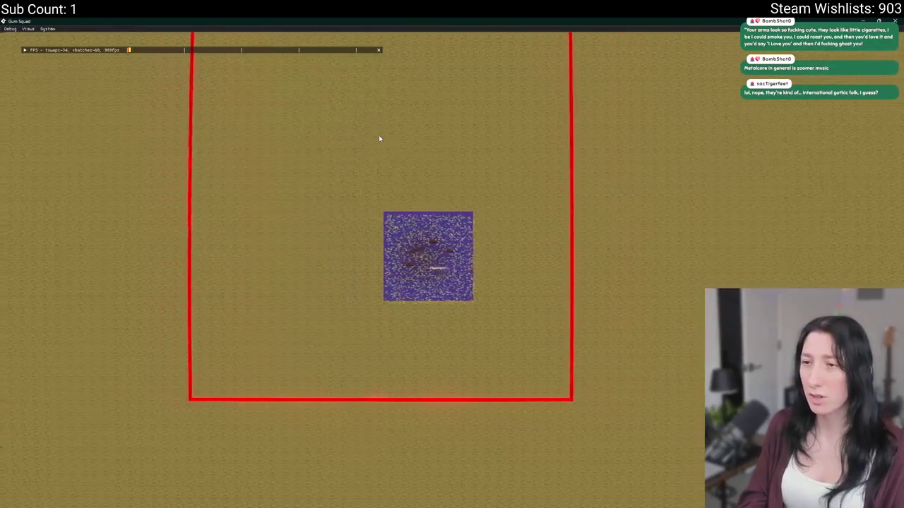
{"action": "key", "text": "a"}
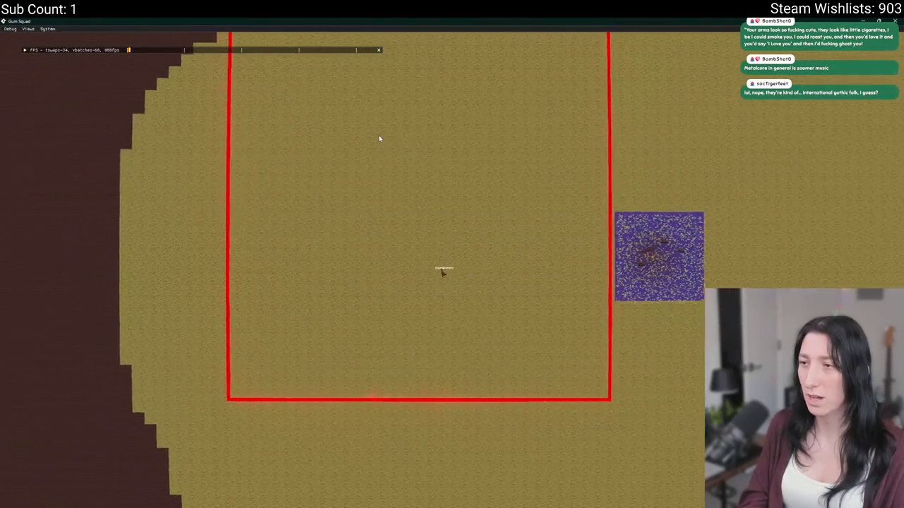
{"action": "key", "text": "a"}
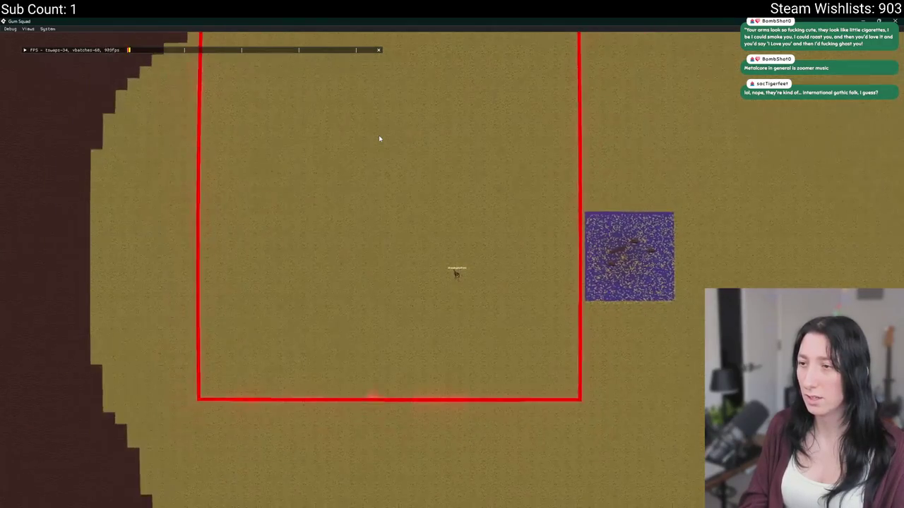
{"action": "key", "text": "s"}
{"action": "key", "text": "s"}
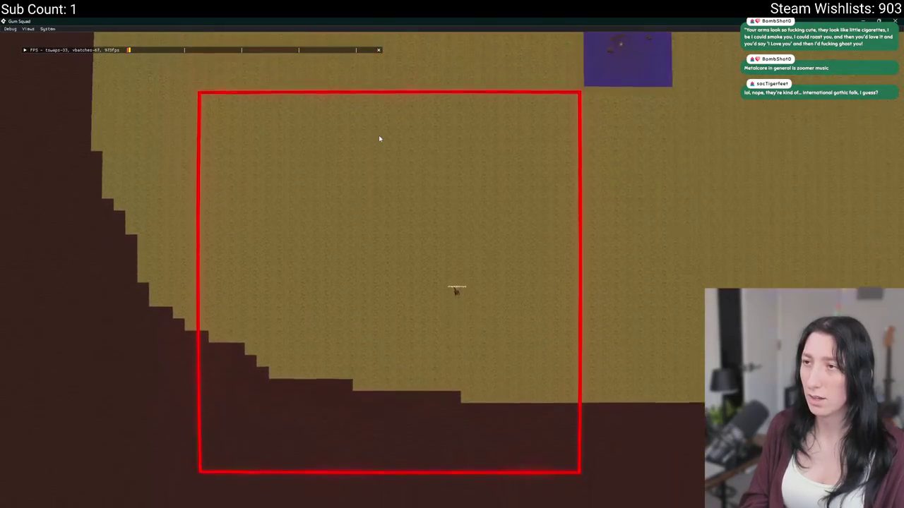
{"action": "key", "text": "w"}
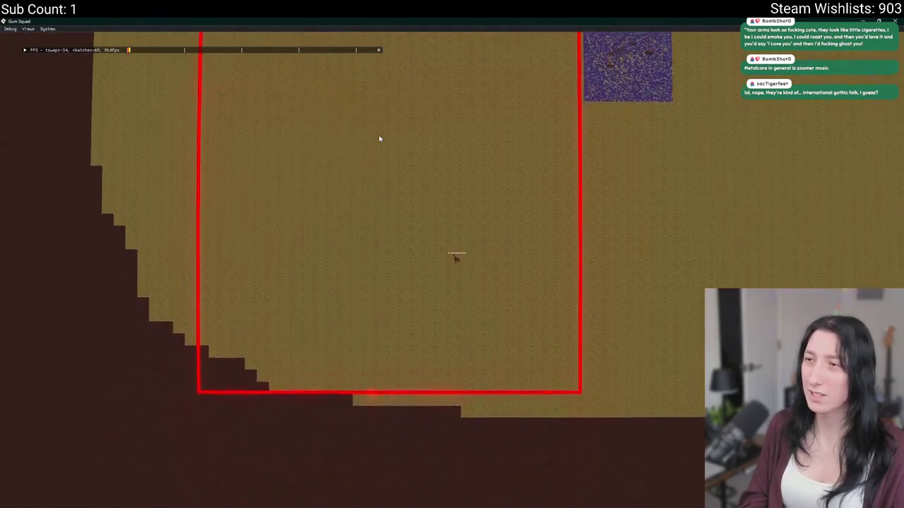
{"action": "key", "text": "w"}
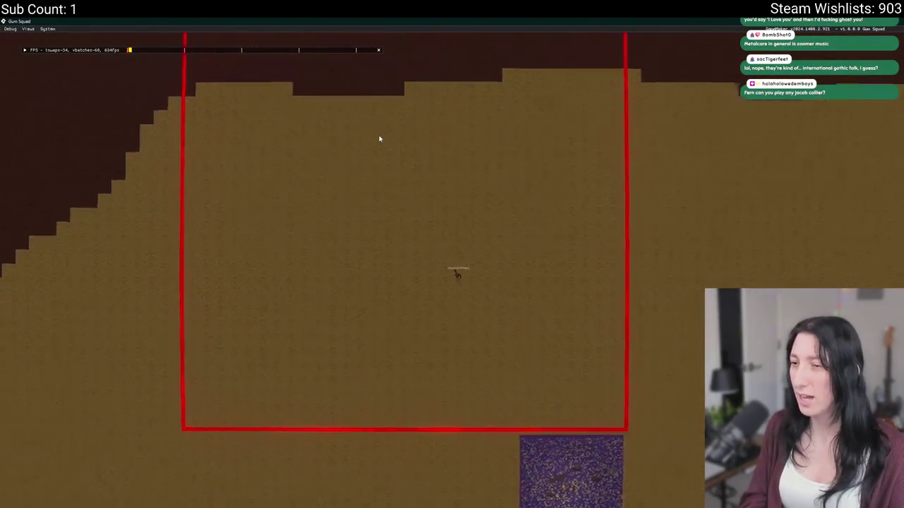
{"action": "scroll", "coordinate": [379, 137], "scroll_direction": "up", "scroll_amount": 3}
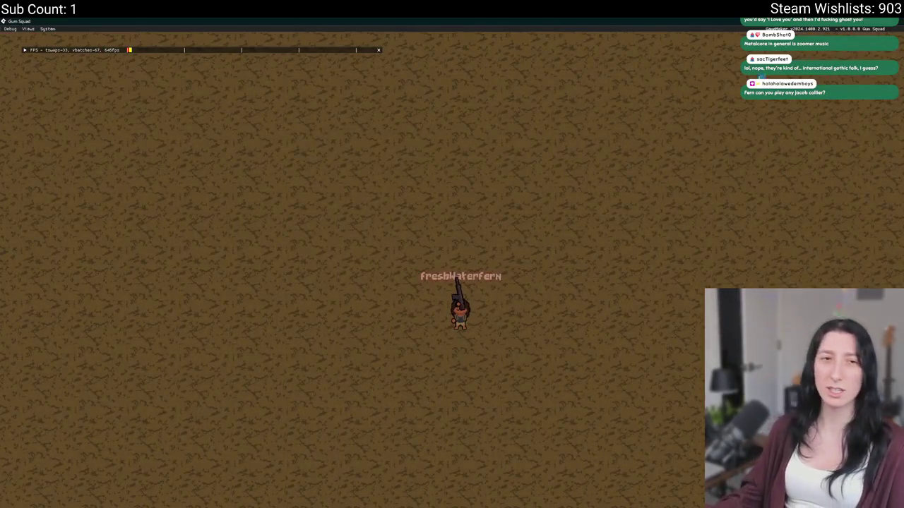
{"action": "key", "text": "alt+Tab"}
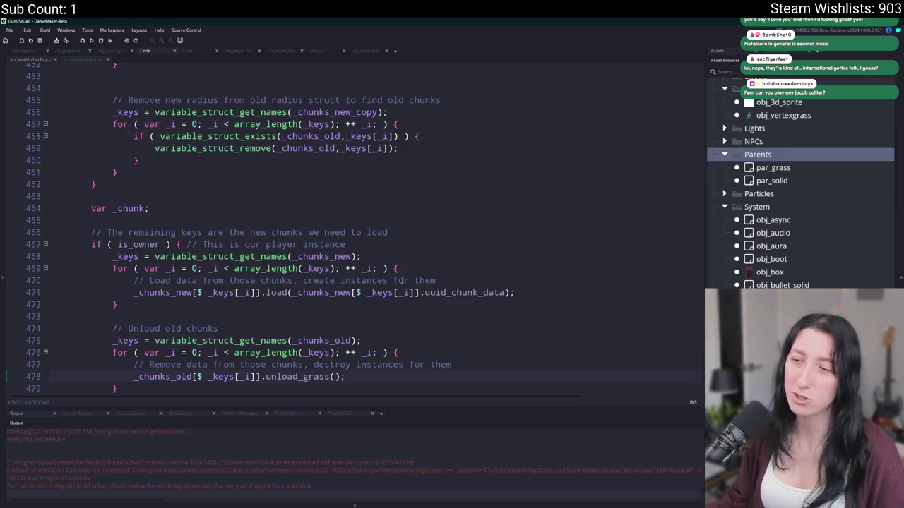
Jump to world_chunk_get_radius and trace _radius_final, _width and _radius in its clamps
{"action": "scroll", "coordinate": [368, 281], "scroll_direction": "down", "scroll_amount": 1}
{"action": "left_click", "coordinate": [314, 327]}
{"action": "scroll", "coordinate": [315, 326], "scroll_direction": "up", "scroll_amount": 10}
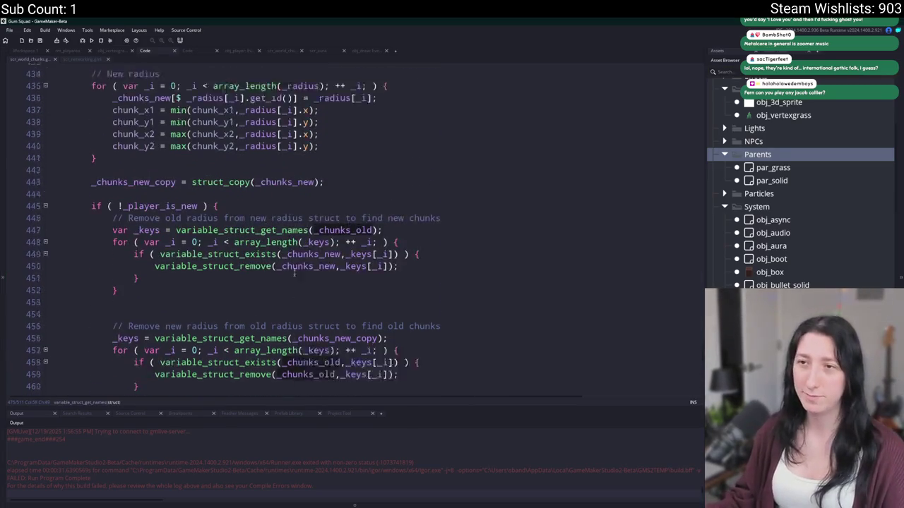
{"action": "scroll", "coordinate": [331, 180], "scroll_direction": "up", "scroll_amount": 4}
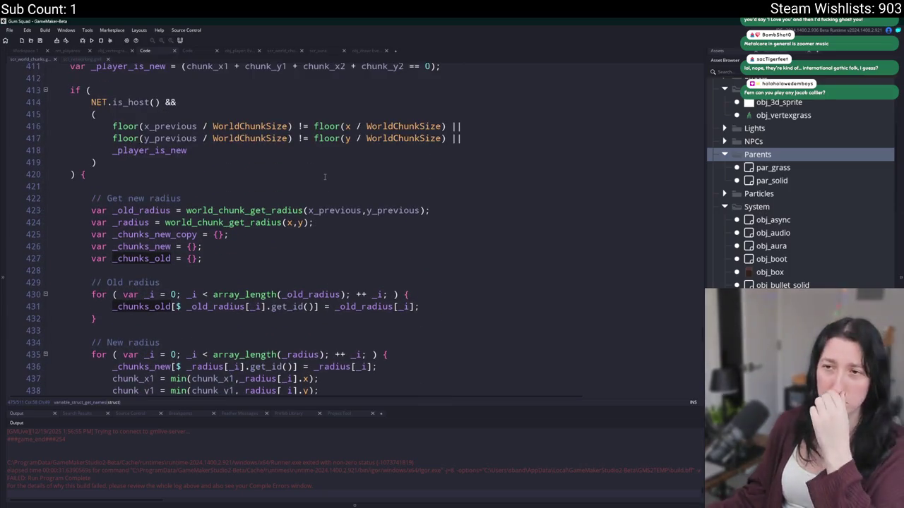
{"action": "middle_click", "coordinate": [270, 224]}
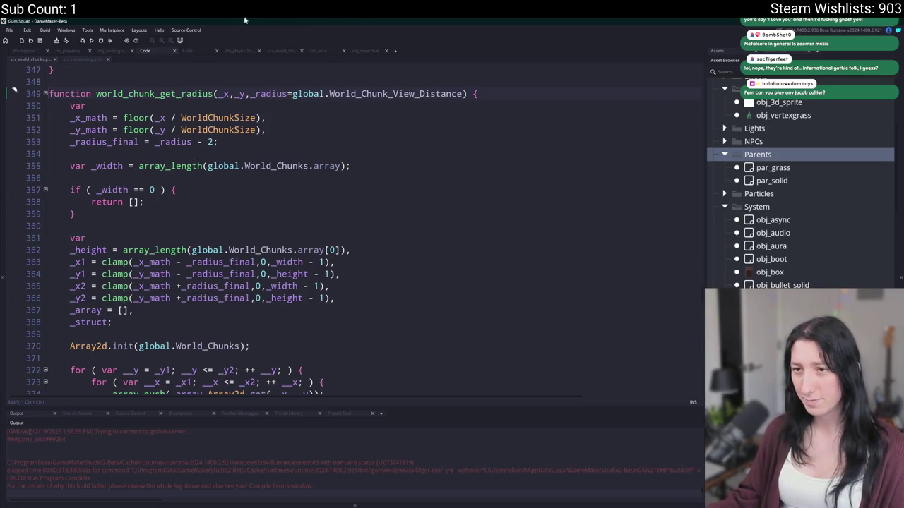
{"action": "left_click", "coordinate": [247, 286]}
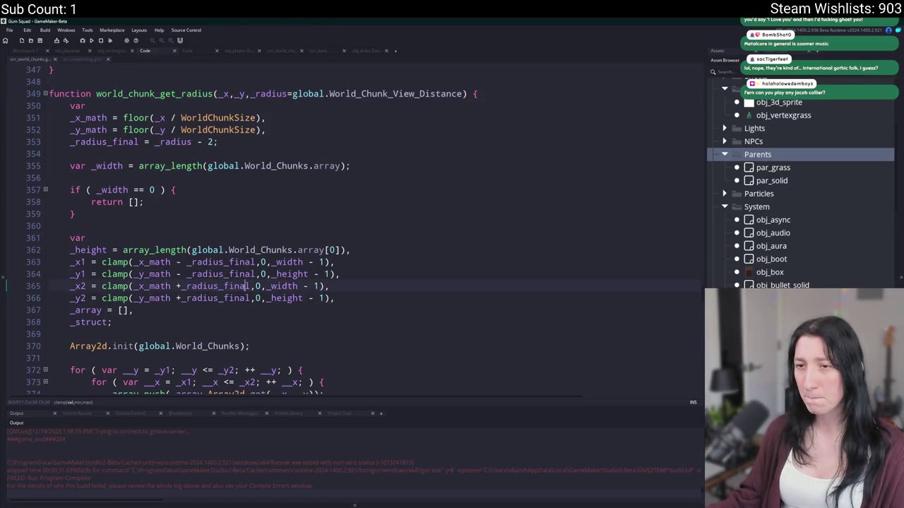
{"action": "left_click", "coordinate": [271, 286]}
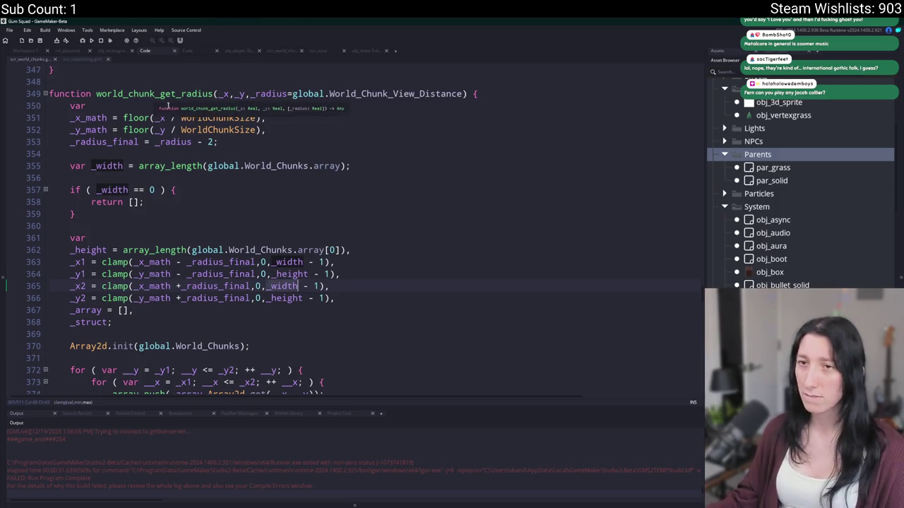
{"action": "left_click", "coordinate": [191, 142]}
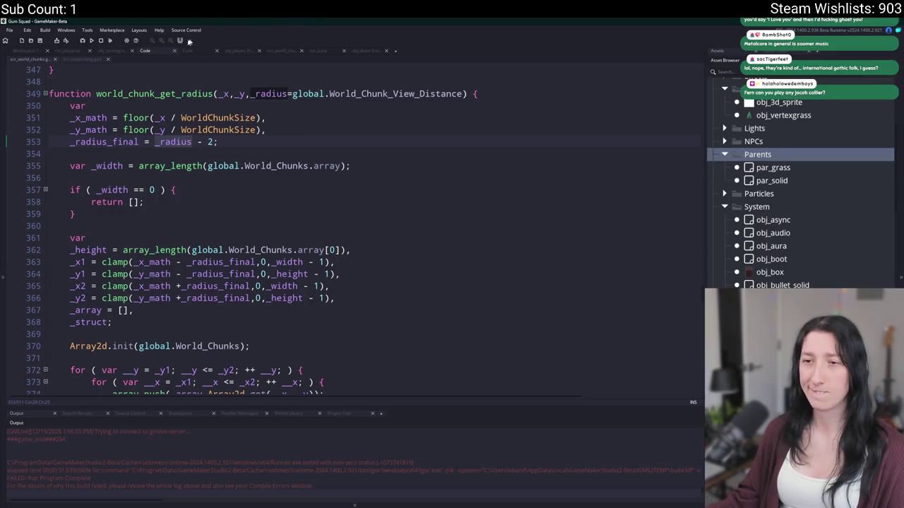
Search for every occurrence of World_Chunk_View_Distance
{"action": "double_click", "coordinate": [391, 94]}
{"action": "key", "text": "ctrl+f"}
{"action": "key", "text": "Return"}
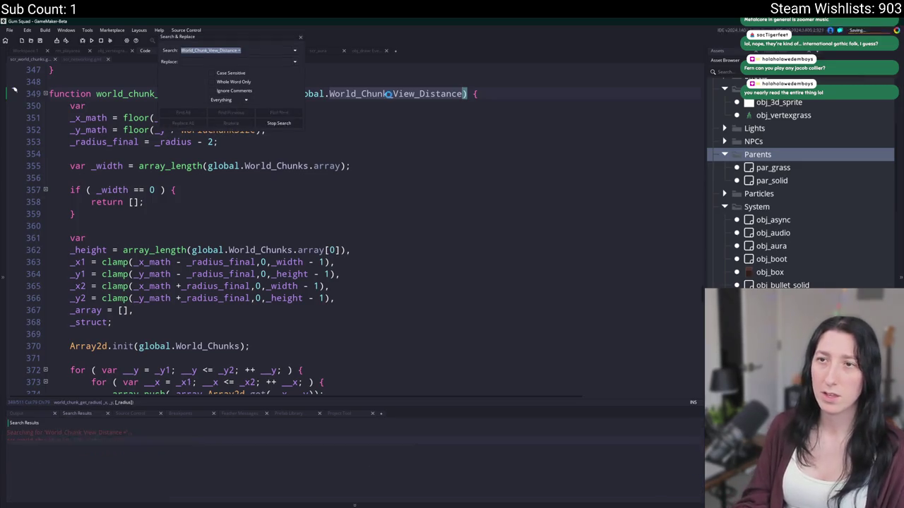
{"action": "left_click", "coordinate": [300, 40]}
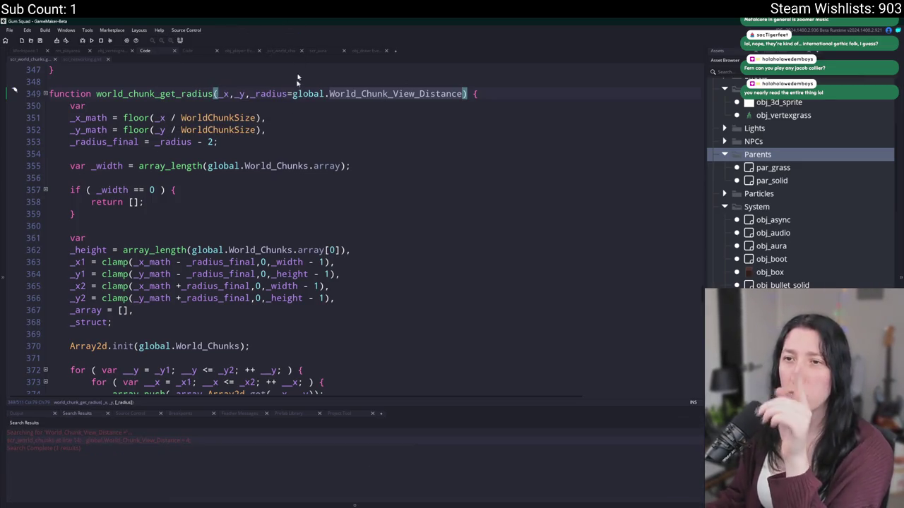
Trace _radius_final, _x_math and the _x/_y divisions on lines 351–365
{"action": "double_click", "coordinate": [124, 142]}
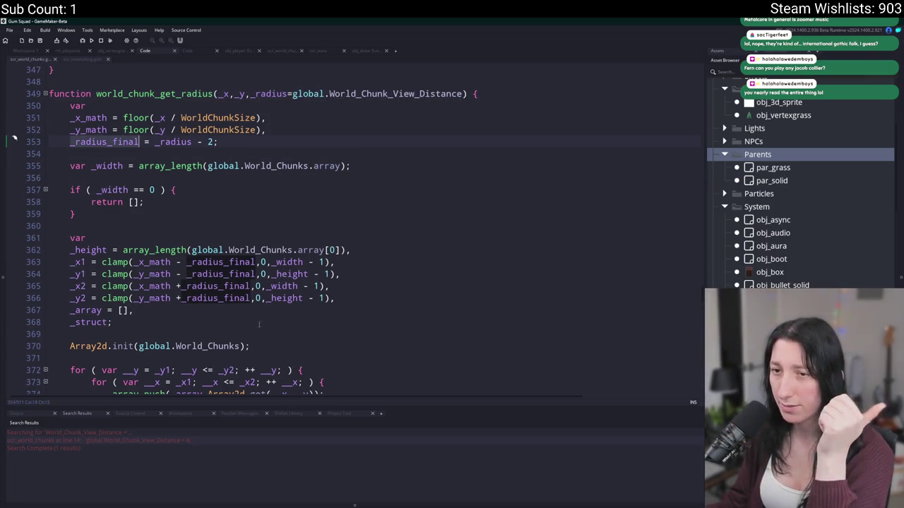
{"action": "left_click", "coordinate": [225, 274]}
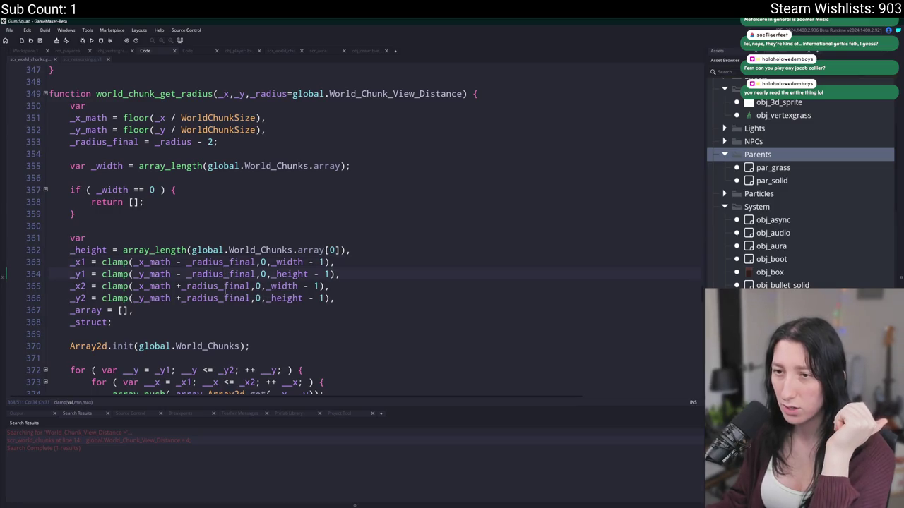
{"action": "left_click", "coordinate": [228, 286]}
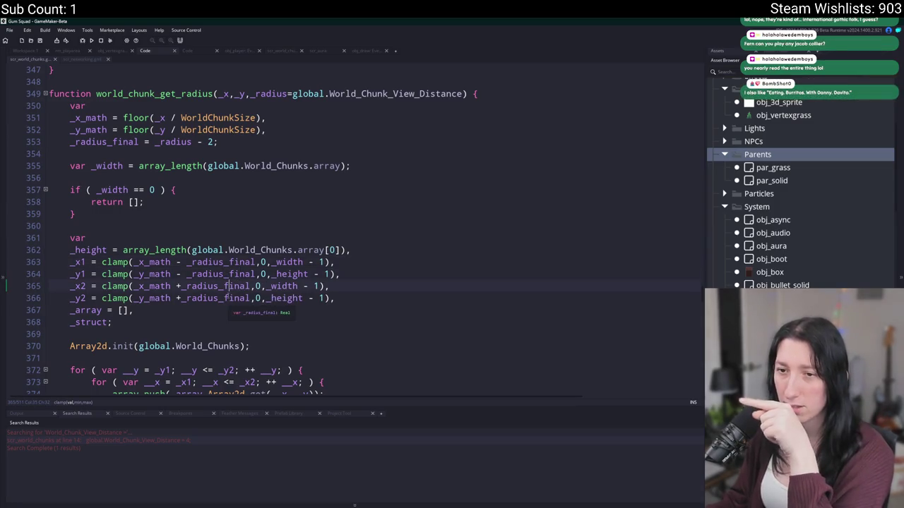
{"action": "left_click", "coordinate": [170, 262]}
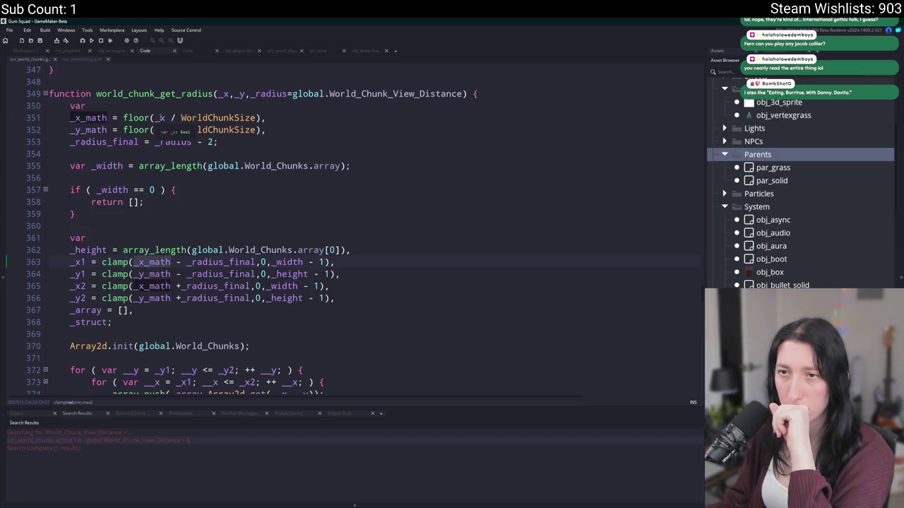
{"action": "left_click", "coordinate": [161, 118]}
{"action": "left_click", "coordinate": [165, 130]}
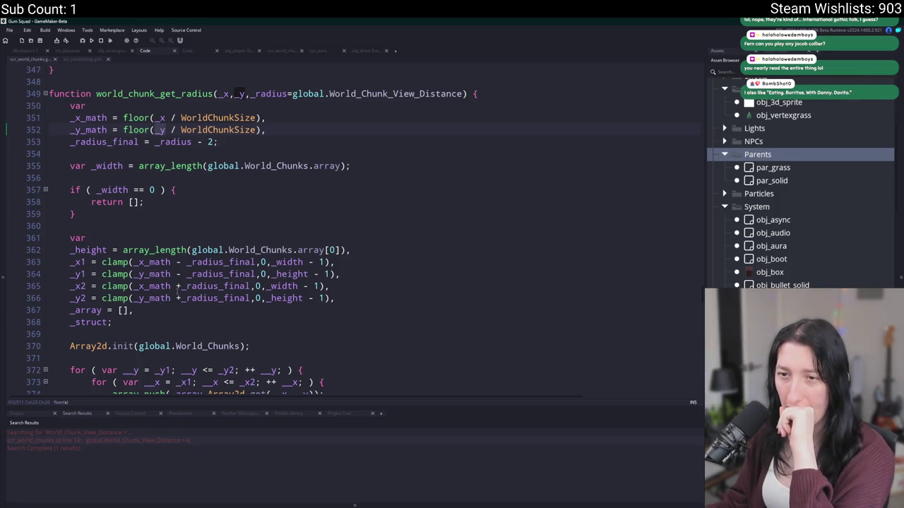
Reformat the _x2 and _y2 clamps as '_x_math + _radius_final' and '_y_math + _radius_final'
{"action": "left_click", "coordinate": [180, 286]}
{"action": "left_click", "coordinate": [181, 298]}
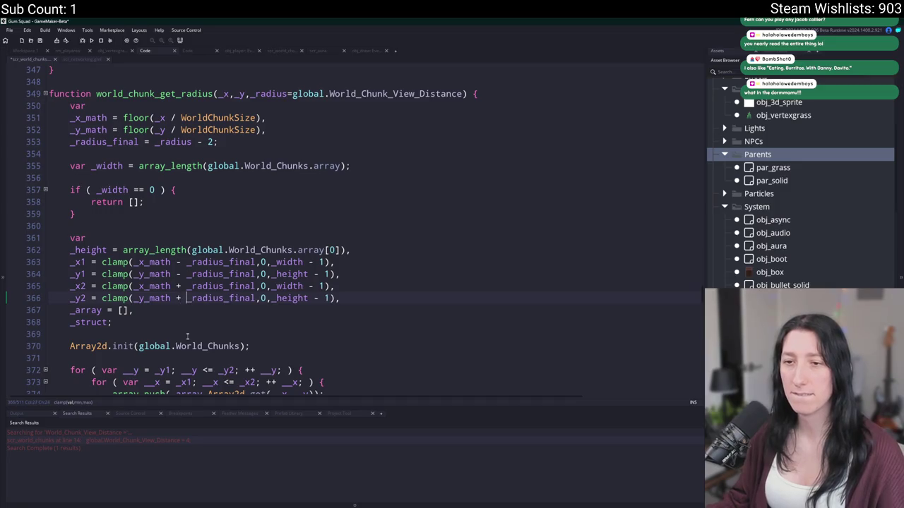
{"action": "scroll", "coordinate": [173, 79], "scroll_direction": "down", "scroll_amount": 2}
{"action": "scroll", "coordinate": [150, 295], "scroll_direction": "up", "scroll_amount": 1}
End the declarations at _struct with a semicolon and add log([_x1,_y1,_x2,_y2]); below
{"action": "left_click", "coordinate": [150, 295]}
{"action": "key", "text": "BackSpace"}
{"action": "type", "text": ";"}
{"action": "scroll", "coordinate": [150, 296], "scroll_direction": "down", "scroll_amount": 3}
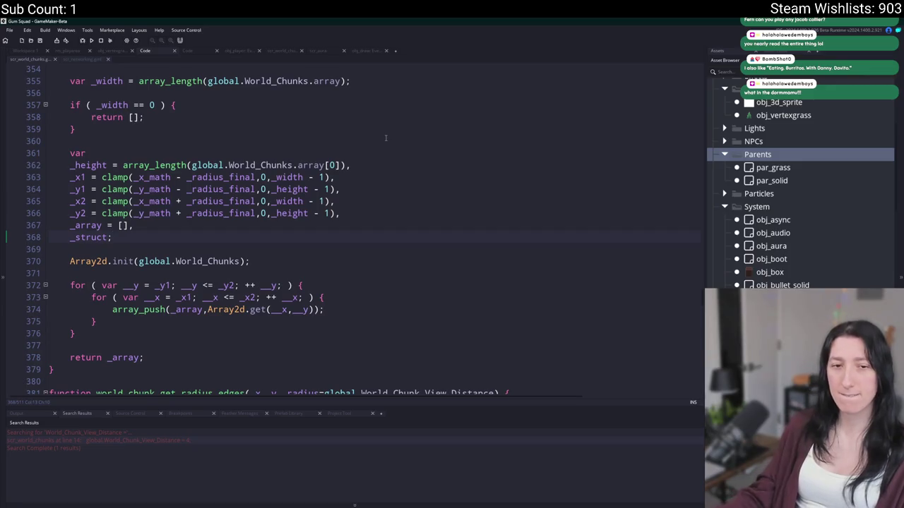
{"action": "key", "text": "Return"}
{"action": "key", "text": "Return"}
{"action": "type", "text": "log("}
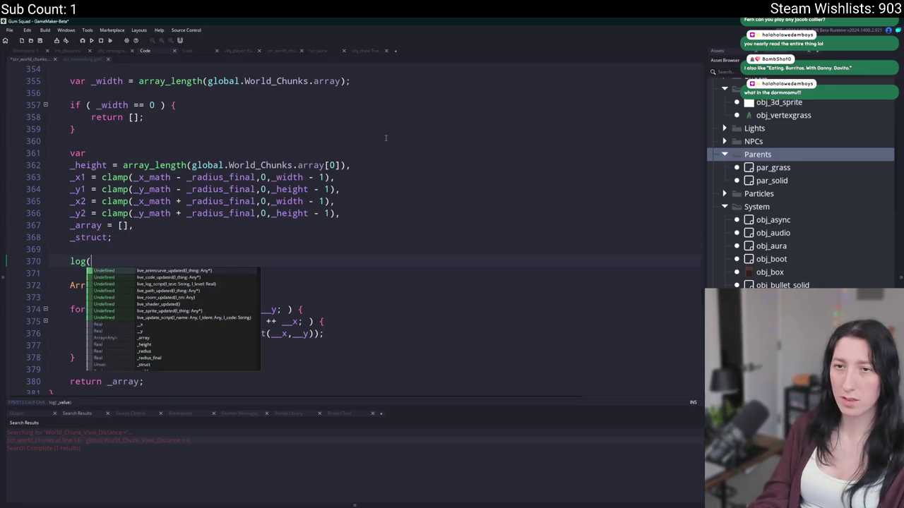
{"action": "type", "text": "[_x1,_y1"}
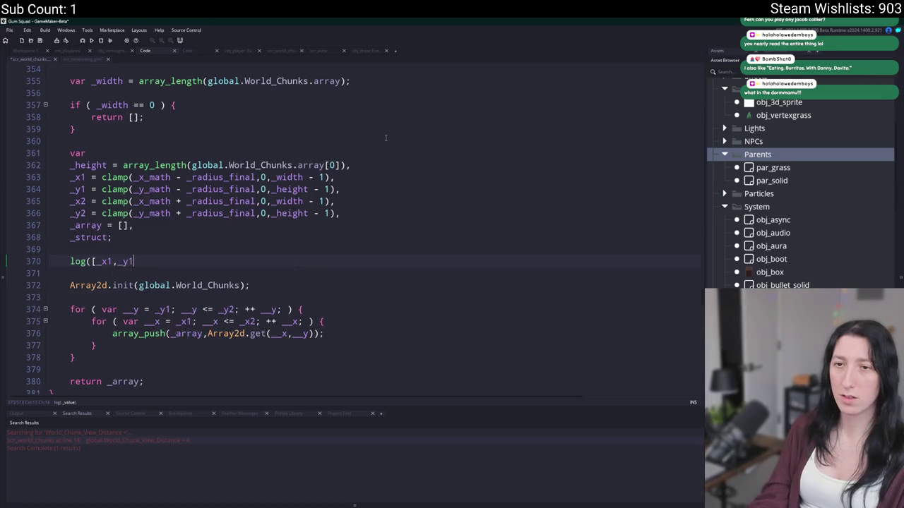
{"action": "type", "text": ",_x2,_y2]);"}
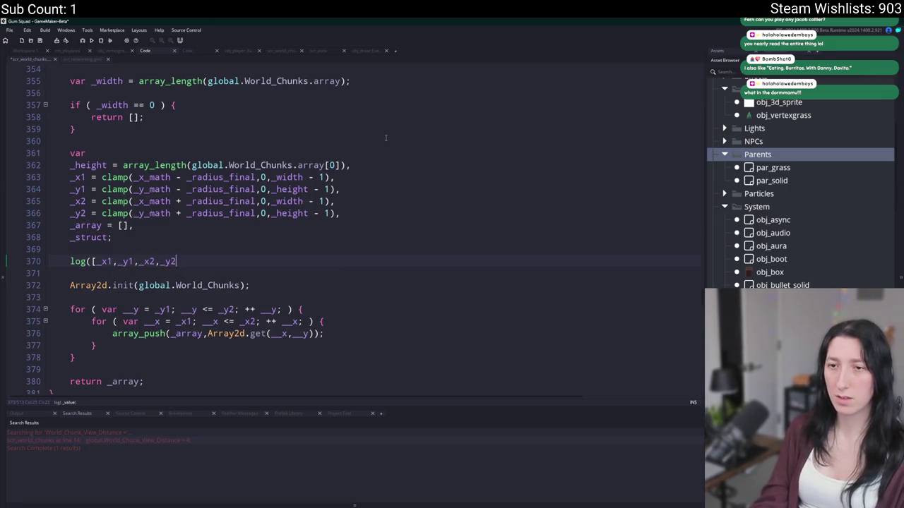
Rebuild and launch the game with F5 to test the logging
{"action": "key", "text": "F5"}
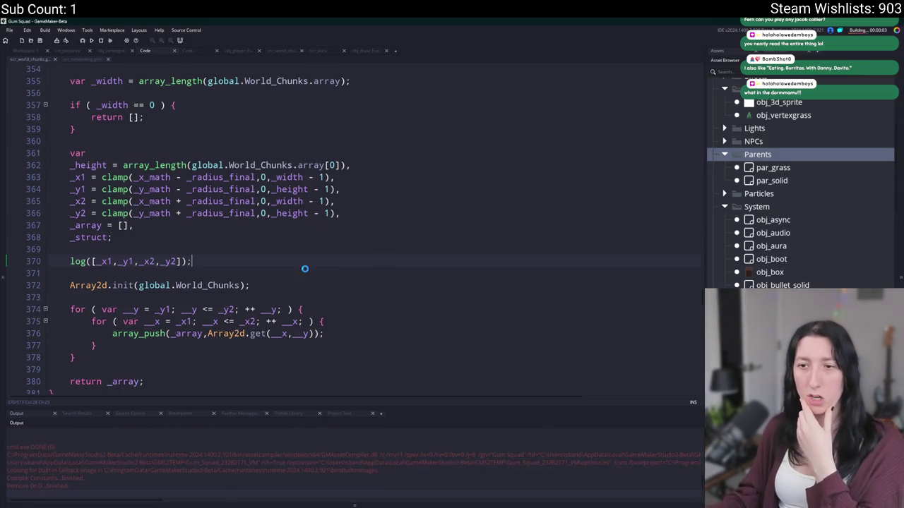
{"action": "scroll", "coordinate": [303, 264], "scroll_direction": "up", "scroll_amount": 4}
{"action": "scroll", "coordinate": [285, 240], "scroll_direction": "down", "scroll_amount": 2}
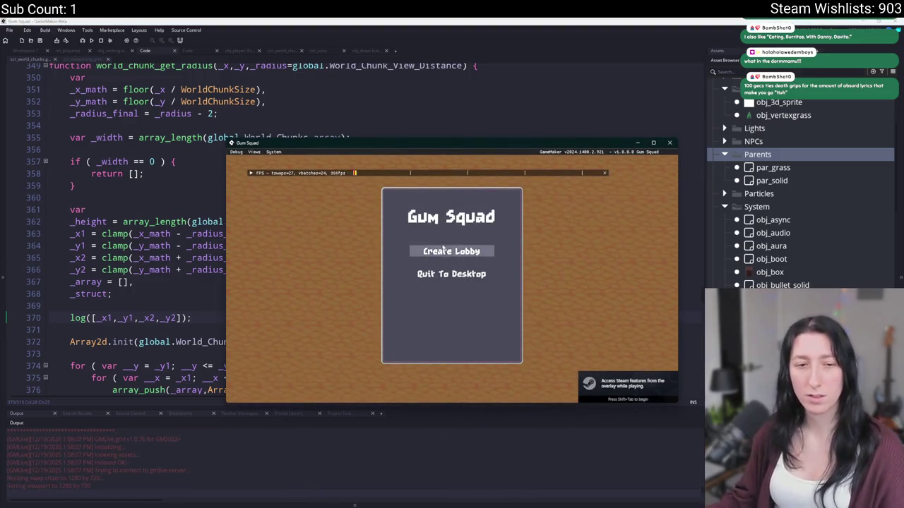
Create a lobby, zoom out and walk right and left while watching the logged chunk bounds
{"action": "left_click", "coordinate": [456, 252]}
{"action": "scroll", "coordinate": [458, 253], "scroll_direction": "down", "scroll_amount": 3}
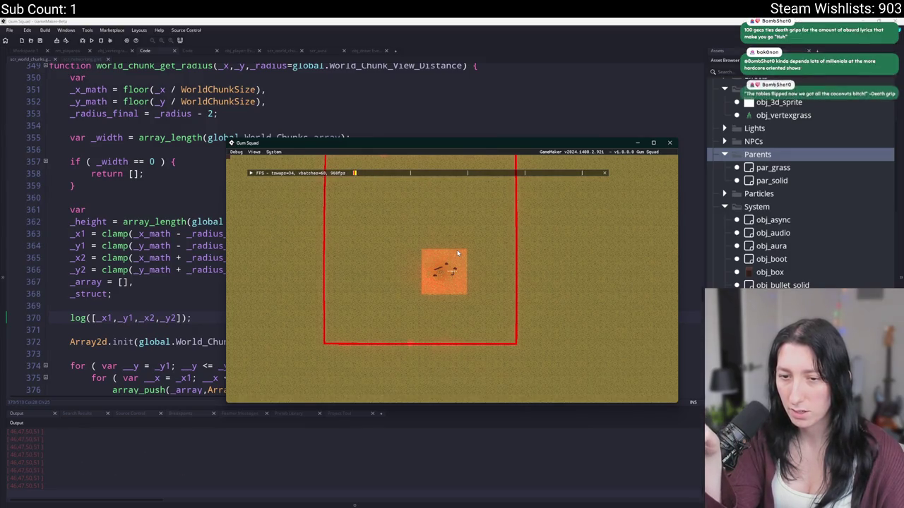
{"action": "key", "text": "d"}
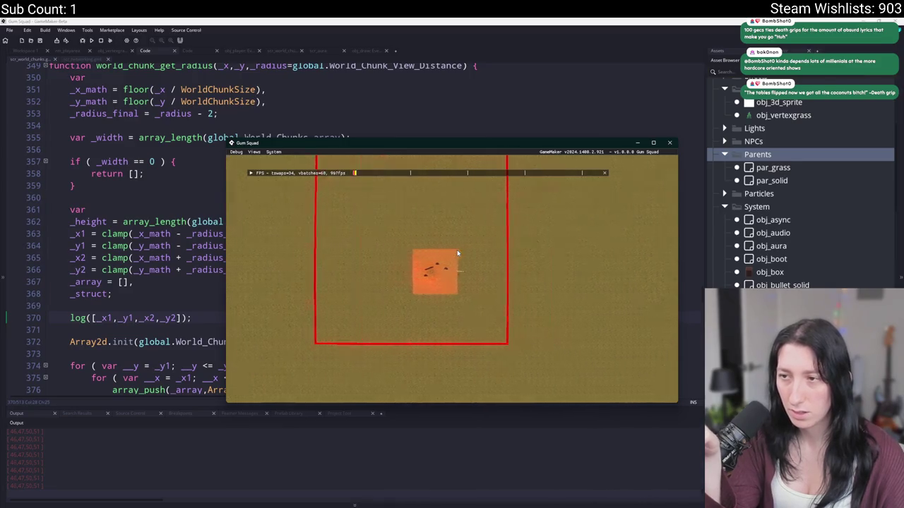
{"action": "key", "text": "d"}
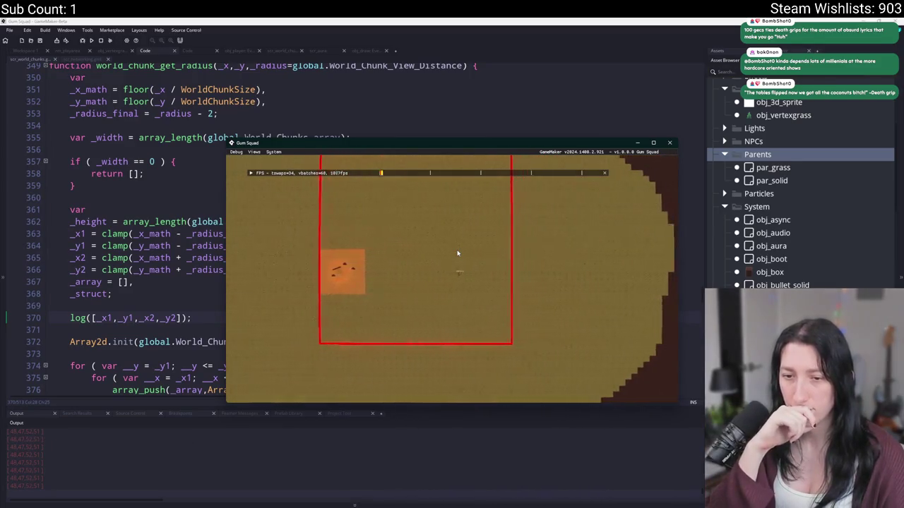
{"action": "key", "text": "a"}
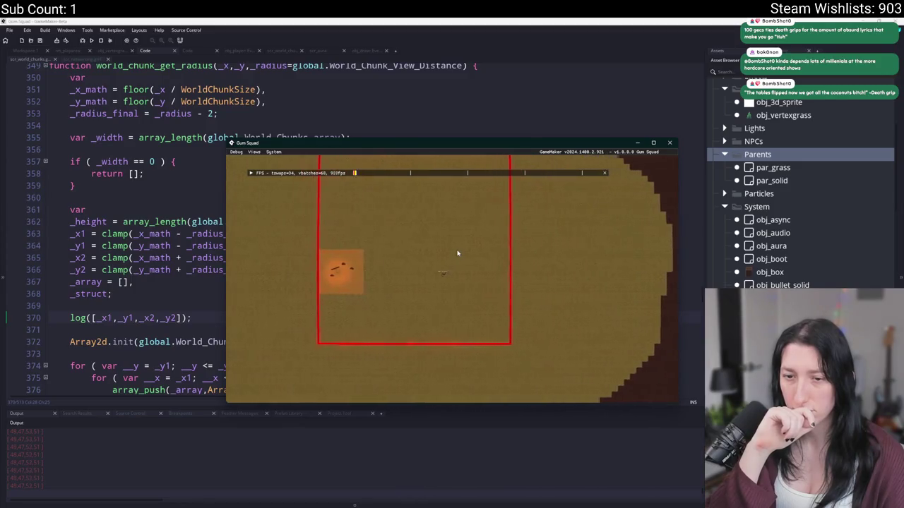
{"action": "key", "text": "a"}
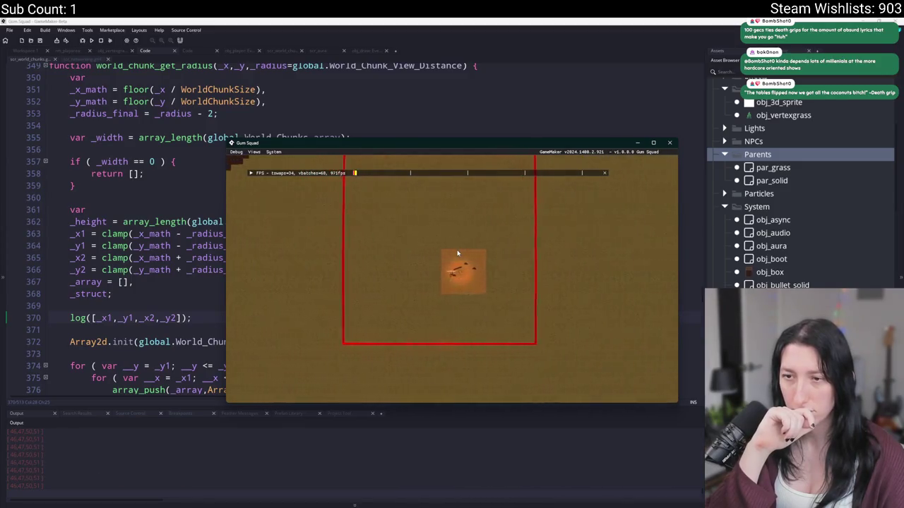
{"action": "key", "text": "d"}
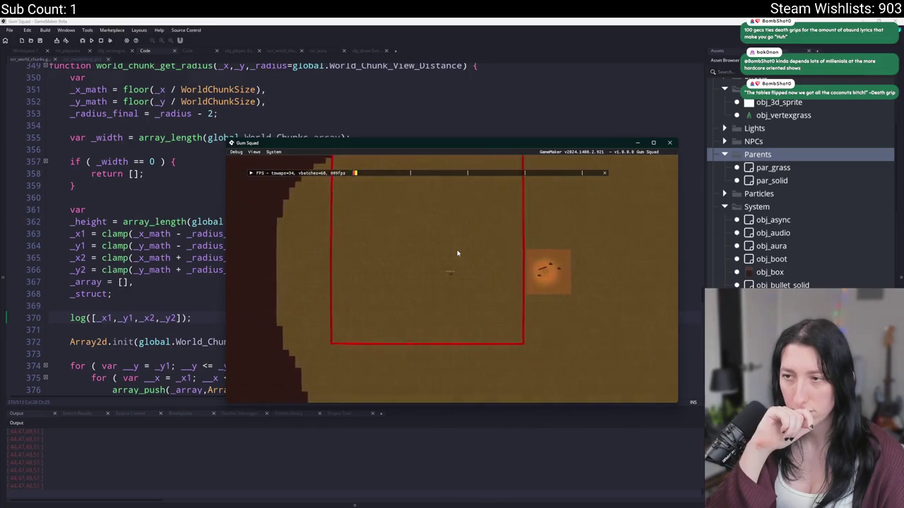
{"action": "key", "text": "d"}
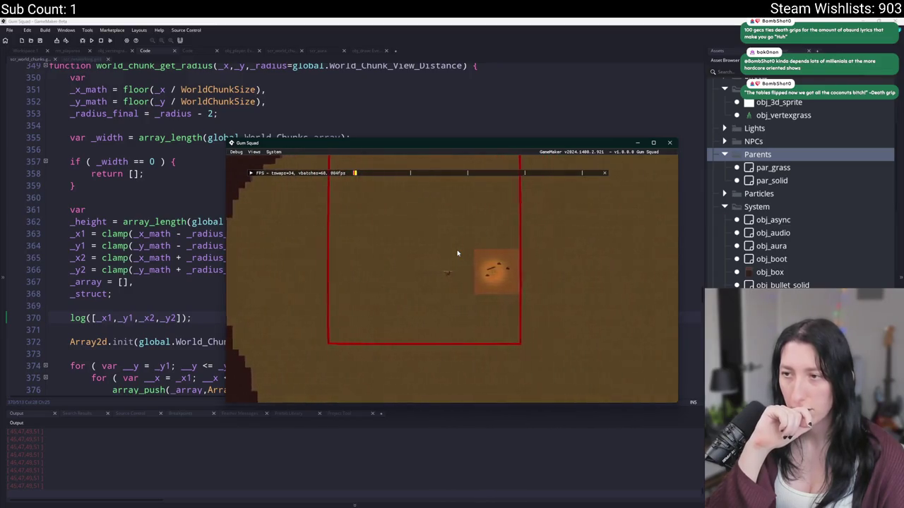
Roam up, down and sideways to update the red boundary, then close the game
{"action": "key", "text": "w"}
{"action": "key", "text": "s"}
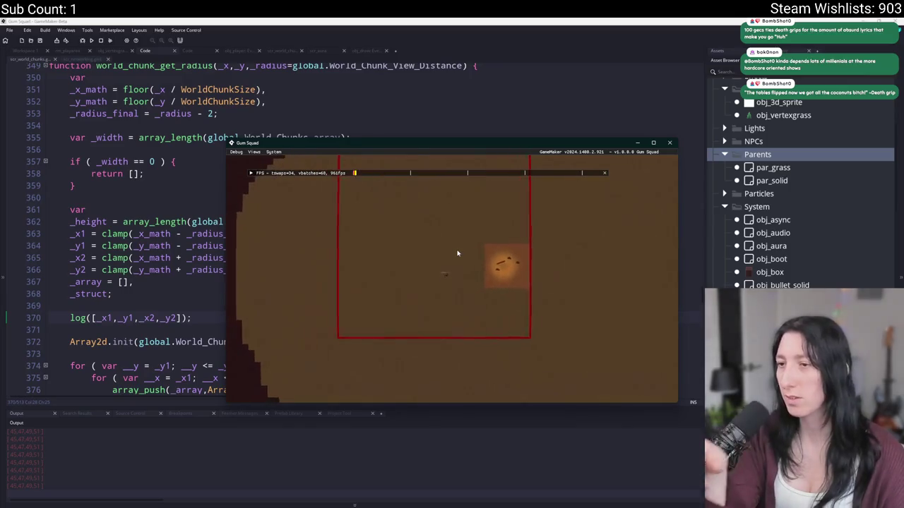
{"action": "key", "text": "d"}
{"action": "key", "text": "d"}
{"action": "key", "text": "a"}
{"action": "key", "text": "d"}
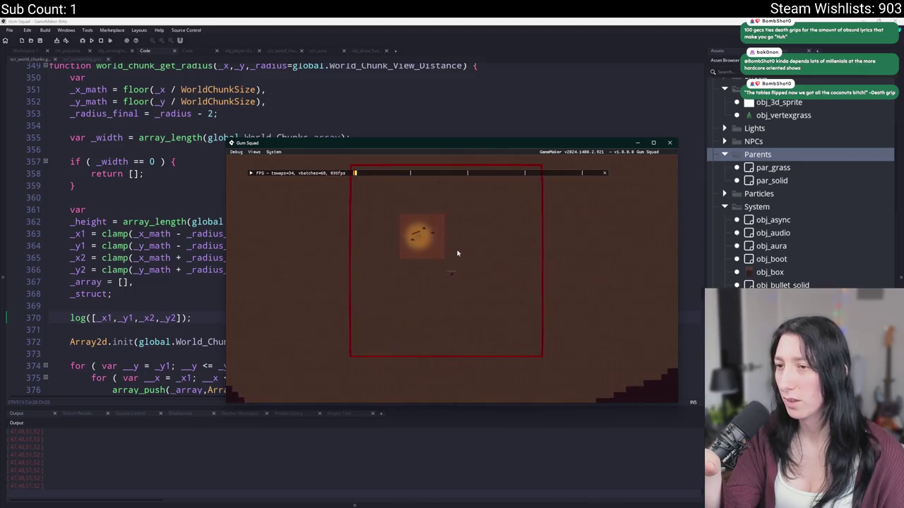
{"action": "key", "text": "w"}
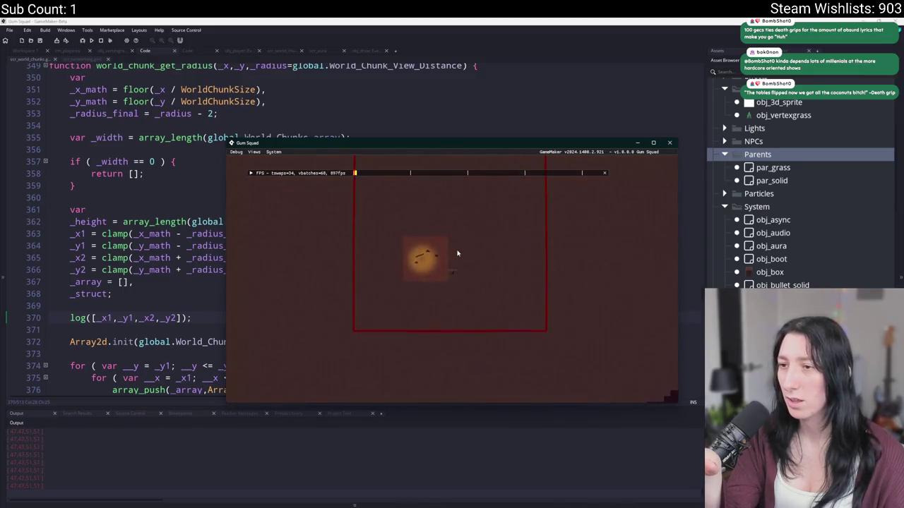
{"action": "key", "text": "s"}
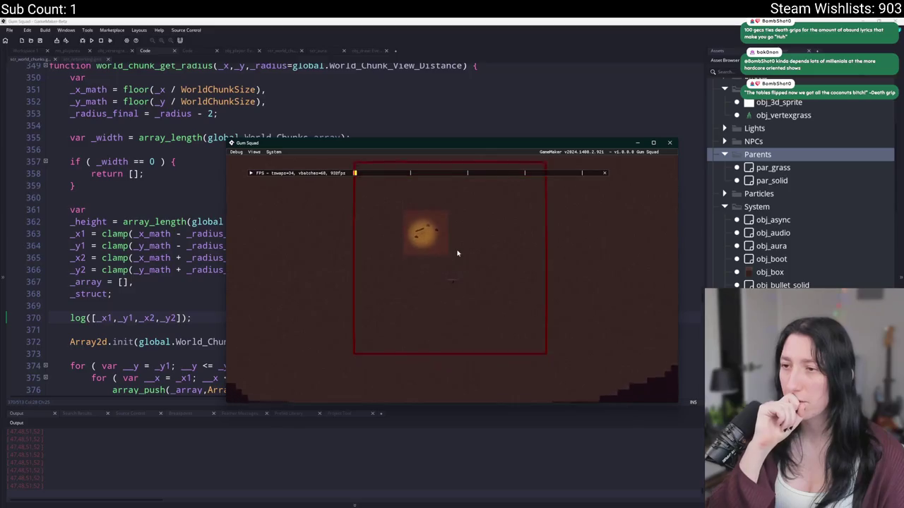
{"action": "key", "text": "w"}
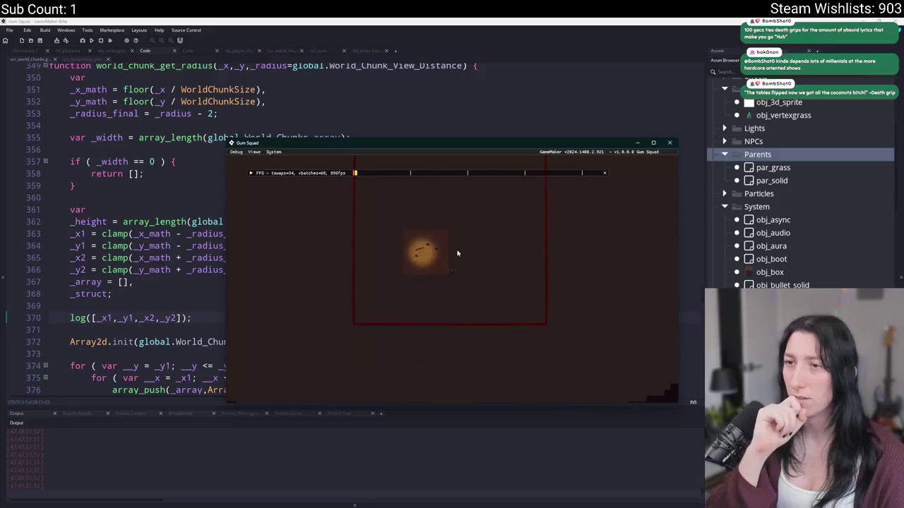
{"action": "left_click", "coordinate": [669, 143]}
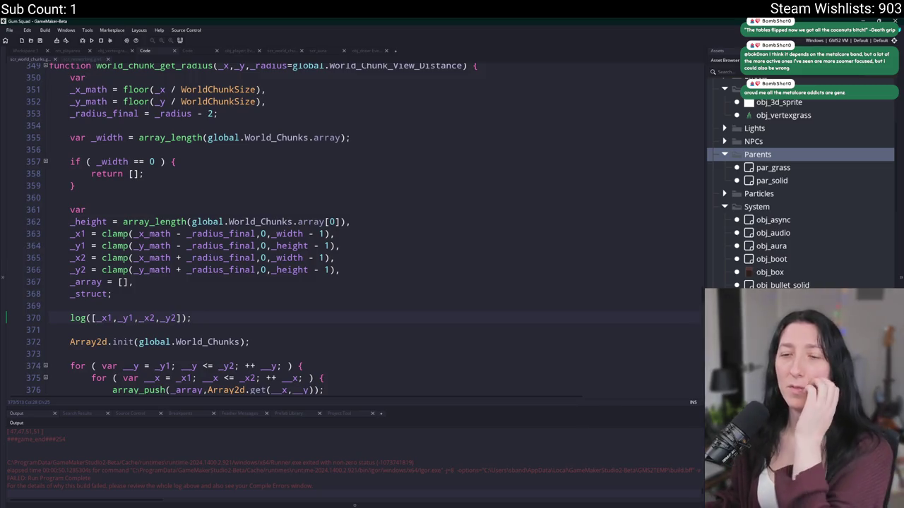
Delete the log([_x1,_y1,_x2,_y2]) debug line
{"action": "left_click_drag", "start_coordinate": [231, 319], "coordinate": [264, 296]}
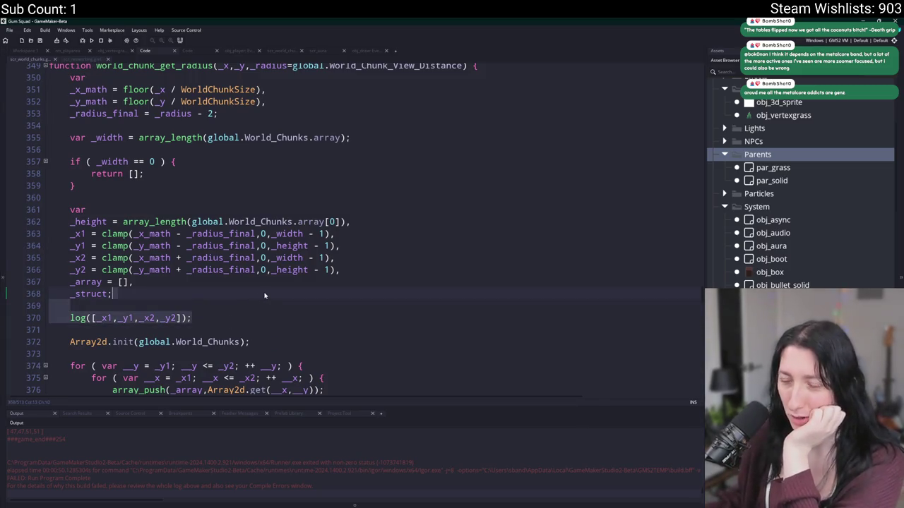
{"action": "key", "text": "BackSpace"}
{"action": "type", "text": "\\"}
{"action": "key", "text": "Return"}
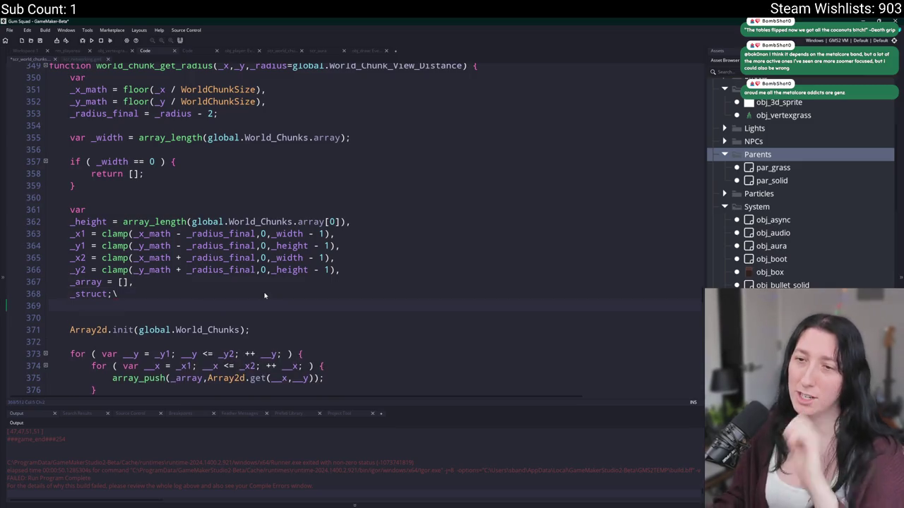
{"action": "key", "text": "BackSpace"}
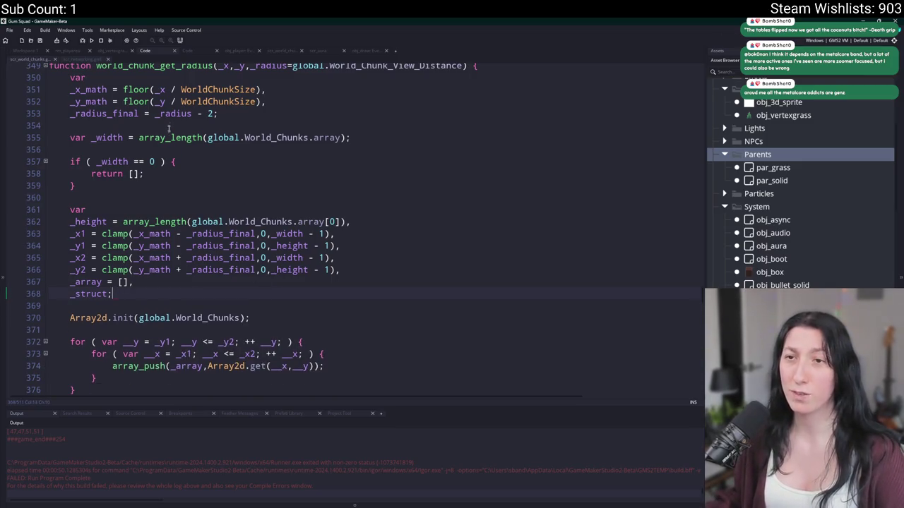
Replace floor with round on lines 351–352 and rebuild the game
{"action": "scroll", "coordinate": [169, 128], "scroll_direction": "up", "scroll_amount": 1}
{"action": "left_click", "coordinate": [123, 130]}
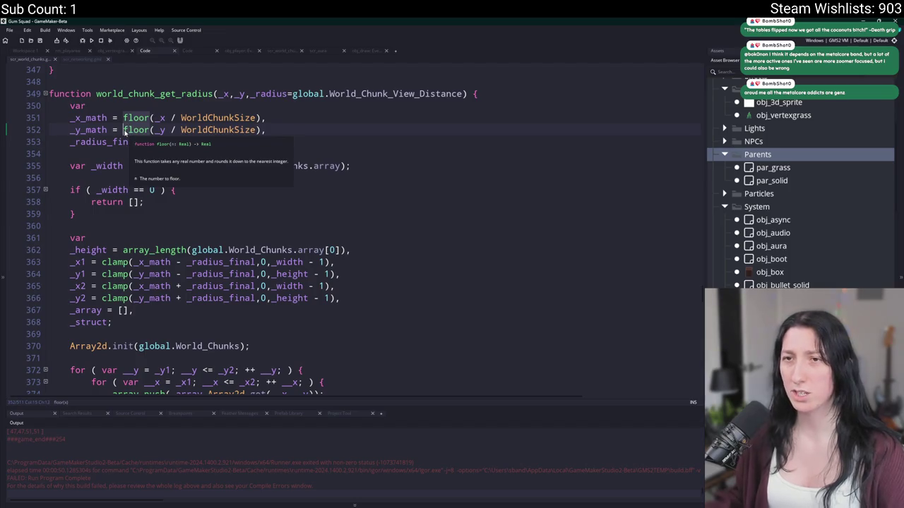
{"action": "type", "text": "round"}
{"action": "key", "text": "F5"}
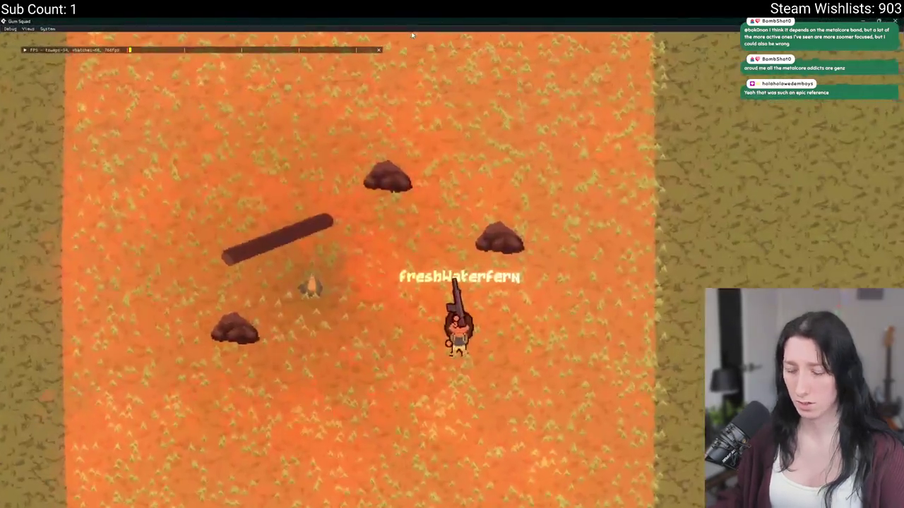
Walk the player left and right across the spawn square to test rounded chunk coordinates
{"action": "key", "text": "a"}
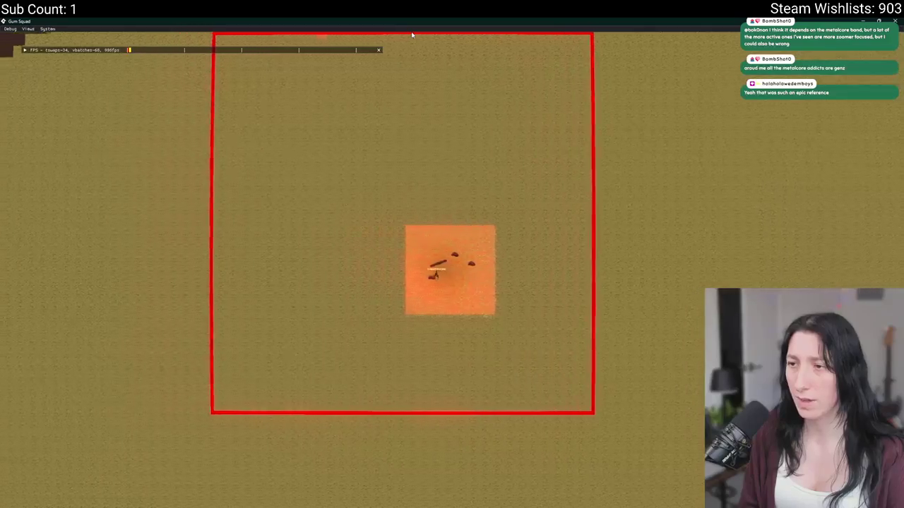
{"action": "key", "text": "d"}
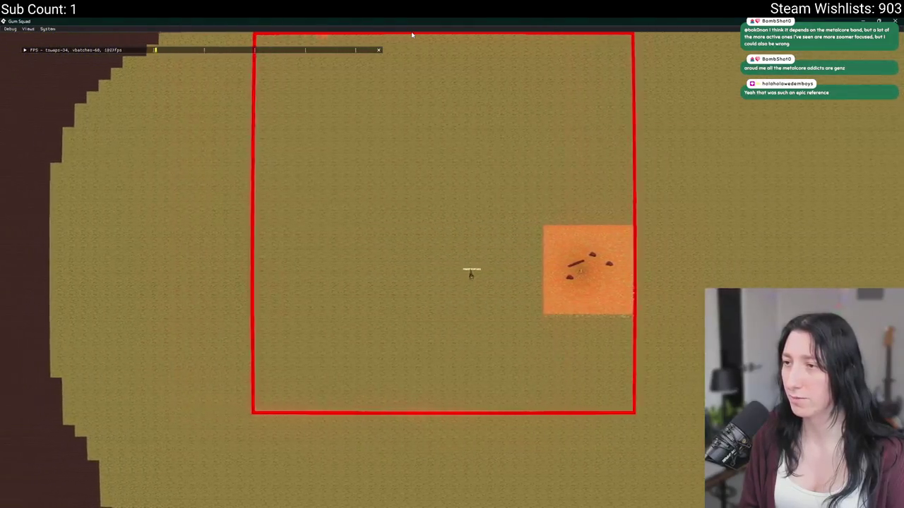
{"action": "key", "text": "d"}
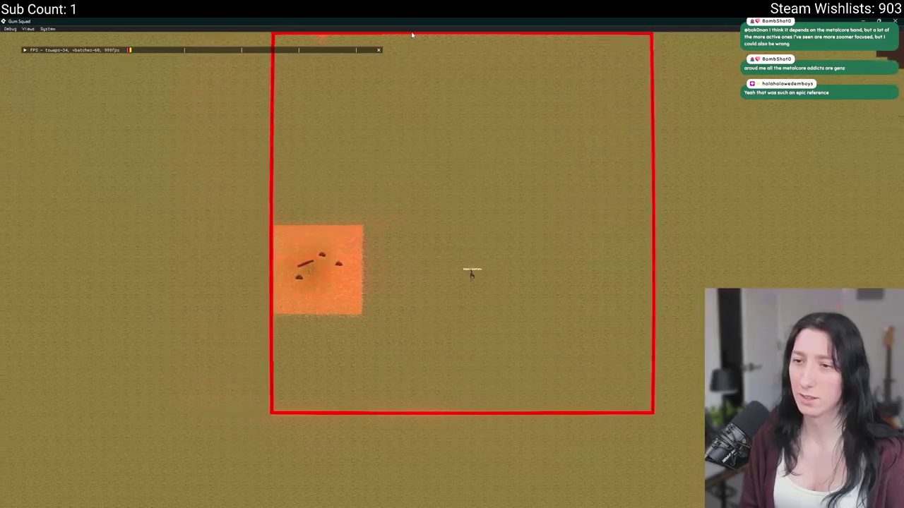
{"action": "key", "text": "a"}
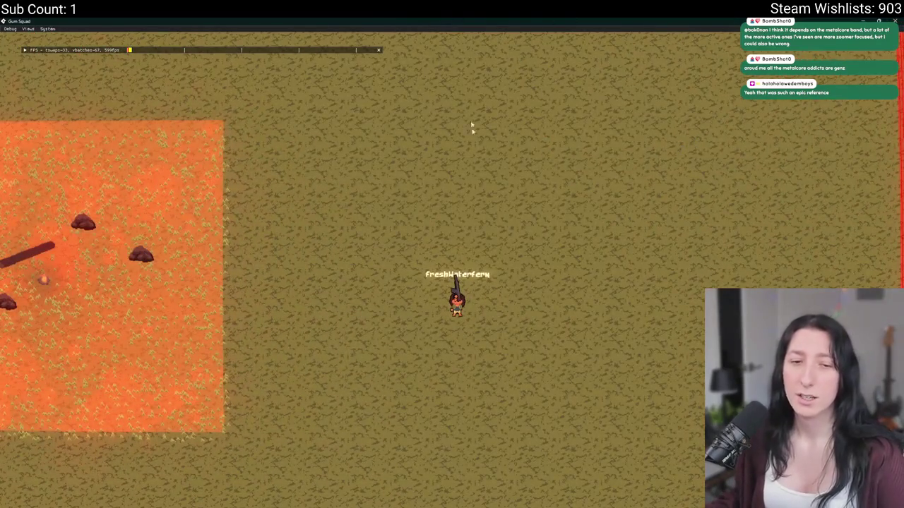
Back in the code, change round back to floor on lines 351–352
{"action": "key", "text": "alt+Tab"}
{"action": "key", "text": "BackSpace"}
{"action": "key", "text": "BackSpace"}
{"action": "key", "text": "BackSpace"}
{"action": "key", "text": "BackSpace"}
{"action": "key", "text": "BackSpace"}
{"action": "type", "text": "floor"}
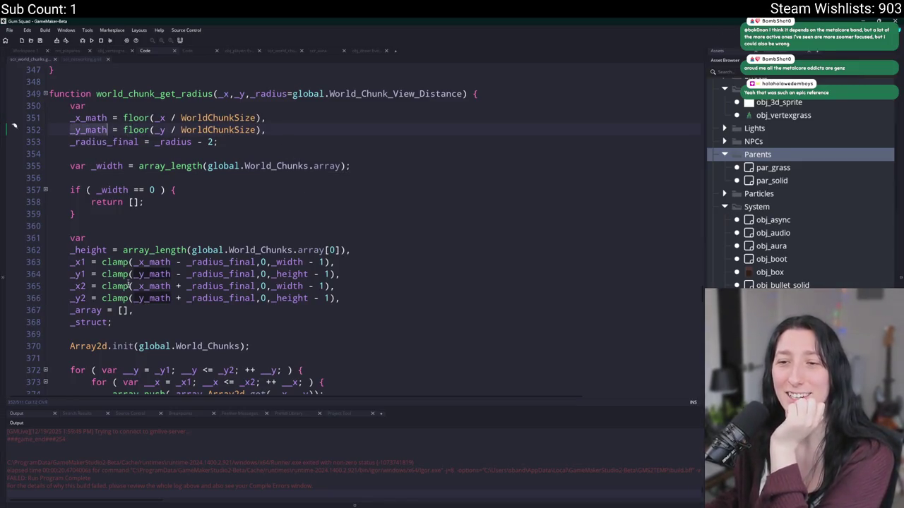
Inspect the _width and _height bounds on lines 363–365 of world_chunk_get_radius
{"action": "left_click", "coordinate": [303, 262]}
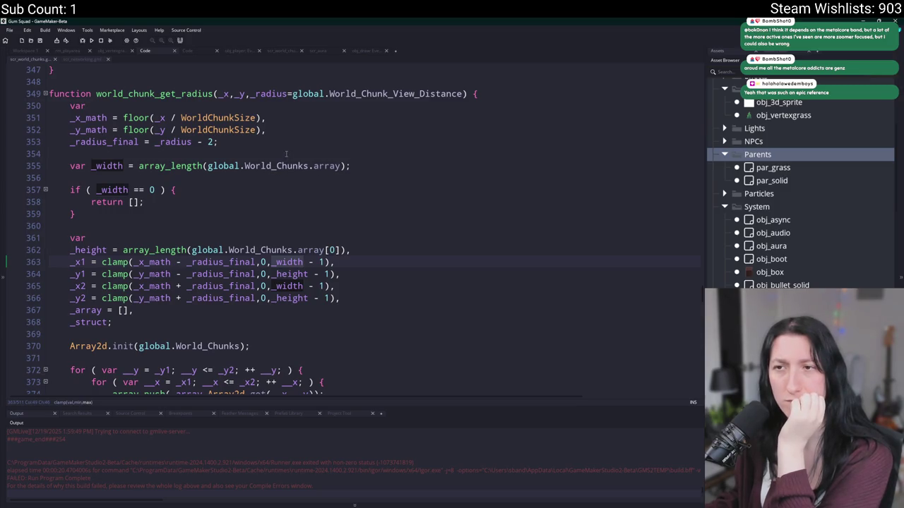
{"action": "scroll", "coordinate": [288, 173], "scroll_direction": "up", "scroll_amount": 1}
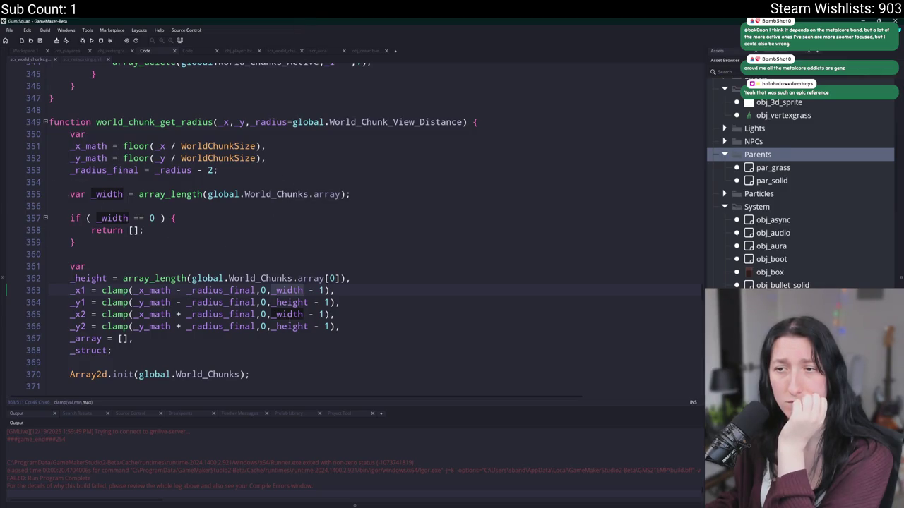
{"action": "double_click", "coordinate": [288, 302]}
{"action": "scroll", "coordinate": [286, 303], "scroll_direction": "down", "scroll_amount": 2}
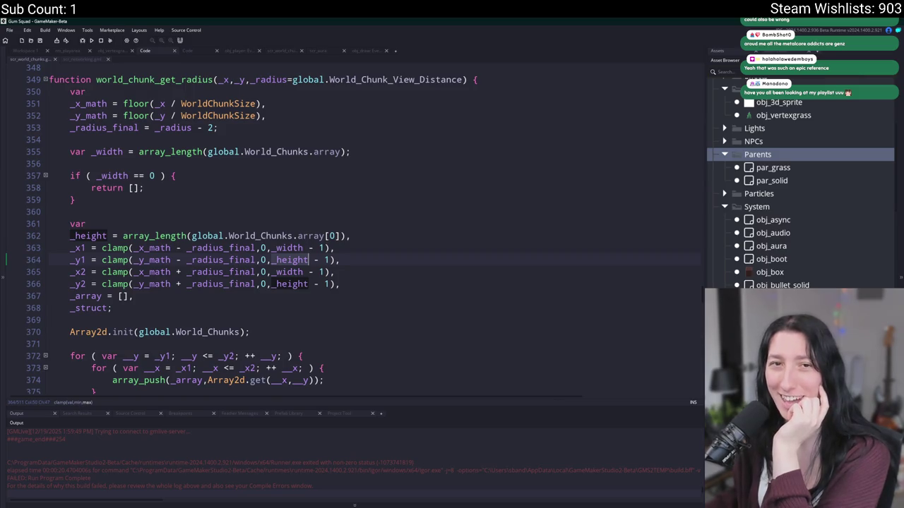
{"action": "left_click", "coordinate": [334, 272]}
{"action": "scroll", "coordinate": [323, 223], "scroll_direction": "down", "scroll_amount": 4}
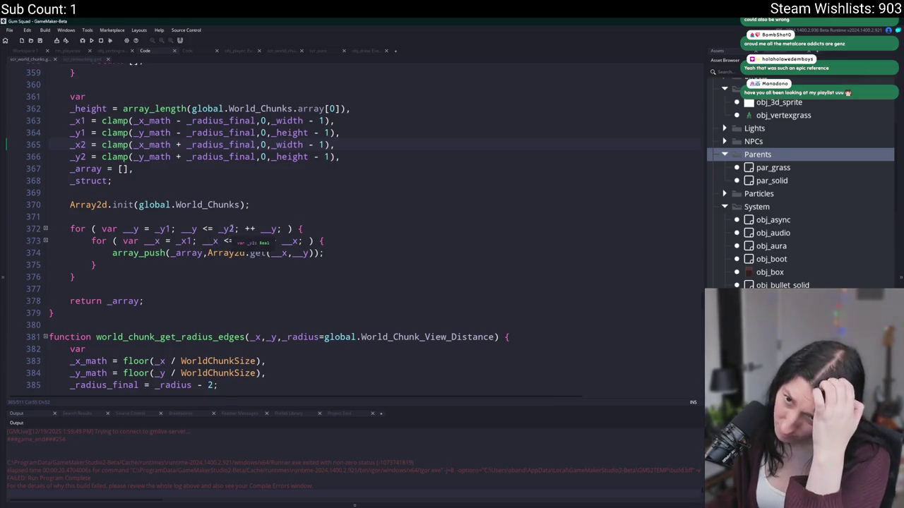
Trace _array through the nested chunk loop and check world_chunk_get_radius's parameters
{"action": "left_click", "coordinate": [202, 253]}
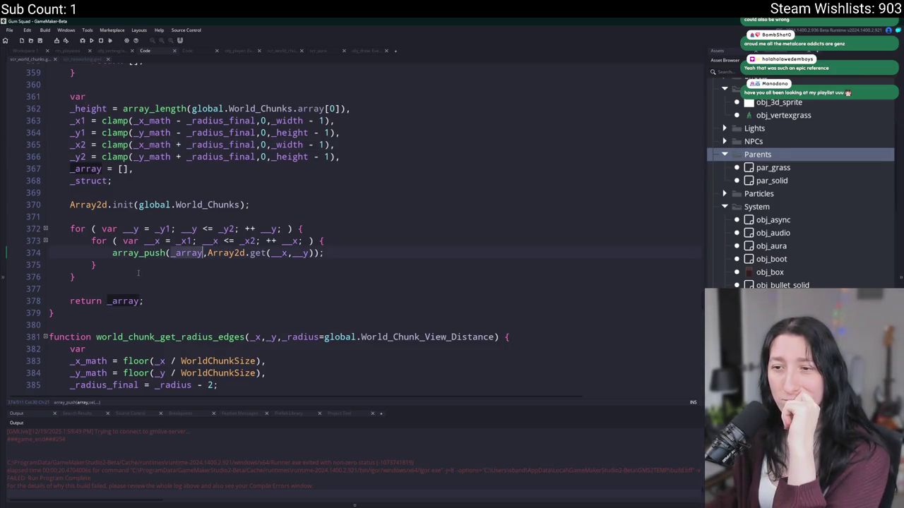
{"action": "scroll", "coordinate": [127, 263], "scroll_direction": "up", "scroll_amount": 2}
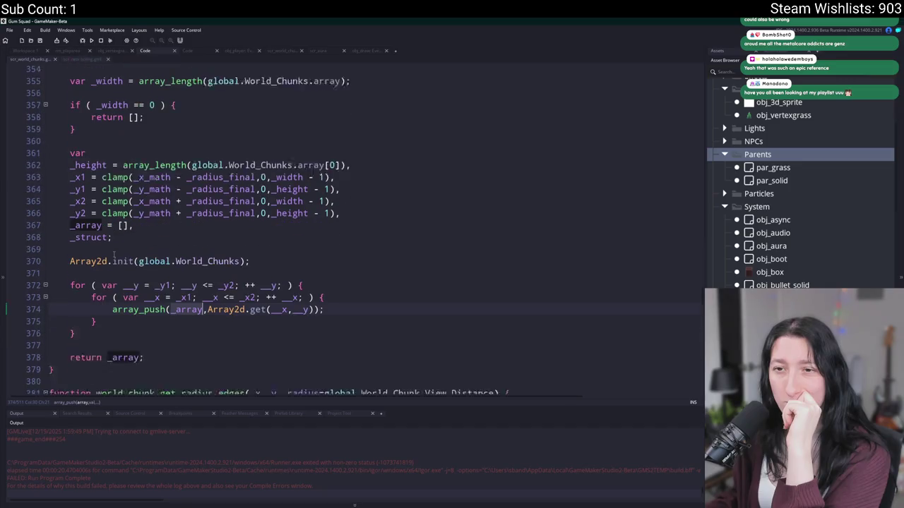
{"action": "scroll", "coordinate": [144, 322], "scroll_direction": "down", "scroll_amount": 3}
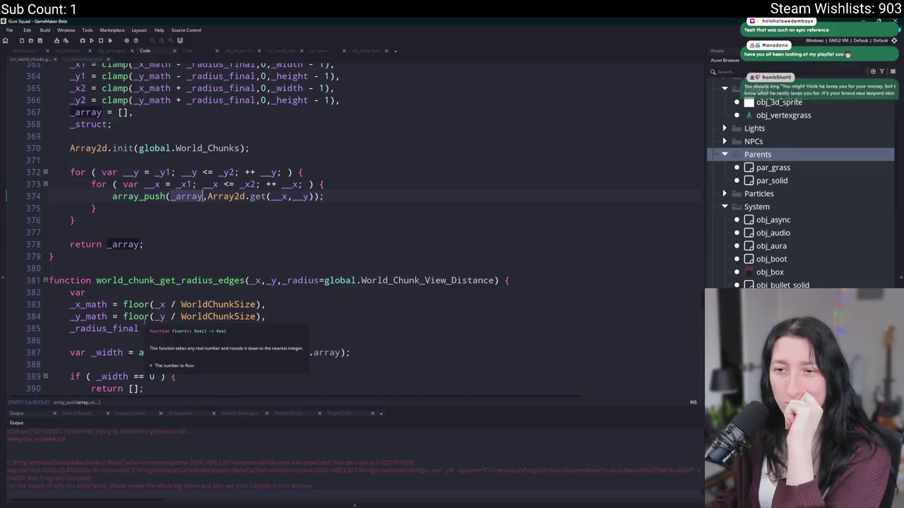
{"action": "scroll", "coordinate": [144, 322], "scroll_direction": "up", "scroll_amount": 1}
{"action": "scroll", "coordinate": [145, 321], "scroll_direction": "up", "scroll_amount": 1}
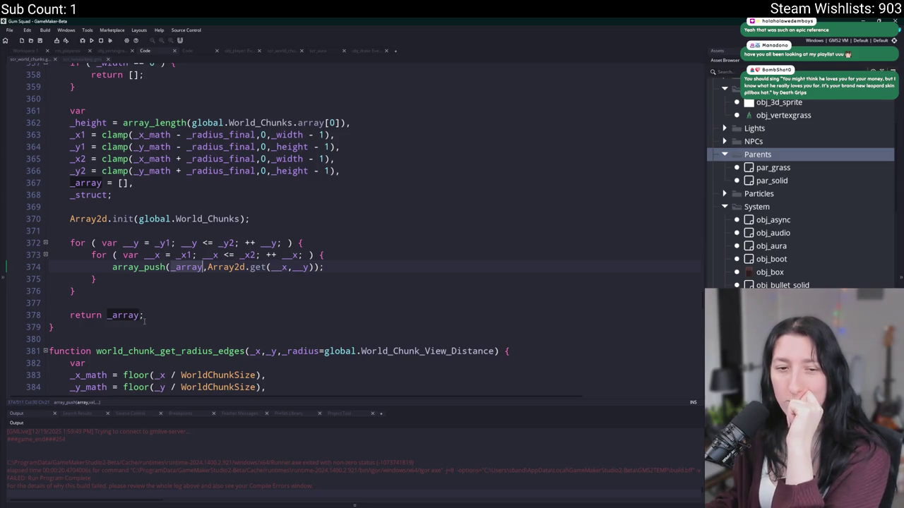
{"action": "scroll", "coordinate": [144, 321], "scroll_direction": "down", "scroll_amount": 2}
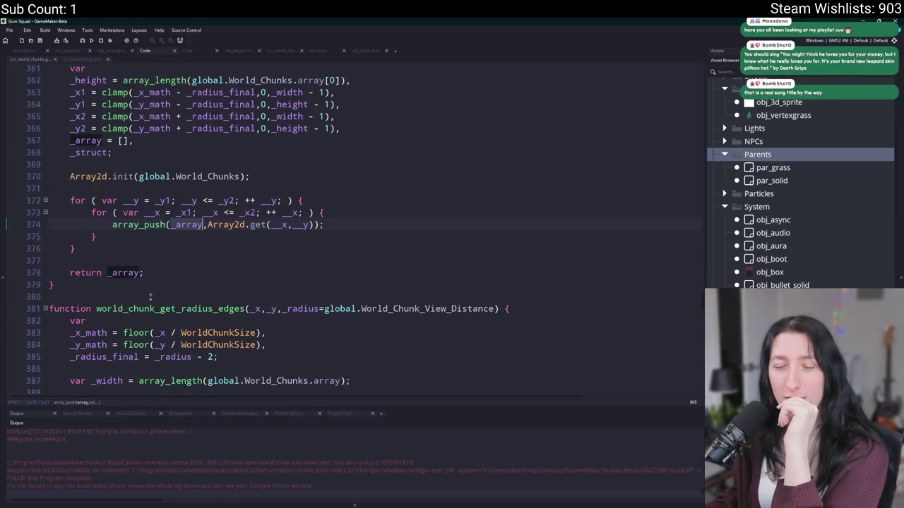
{"action": "left_click", "coordinate": [130, 238]}
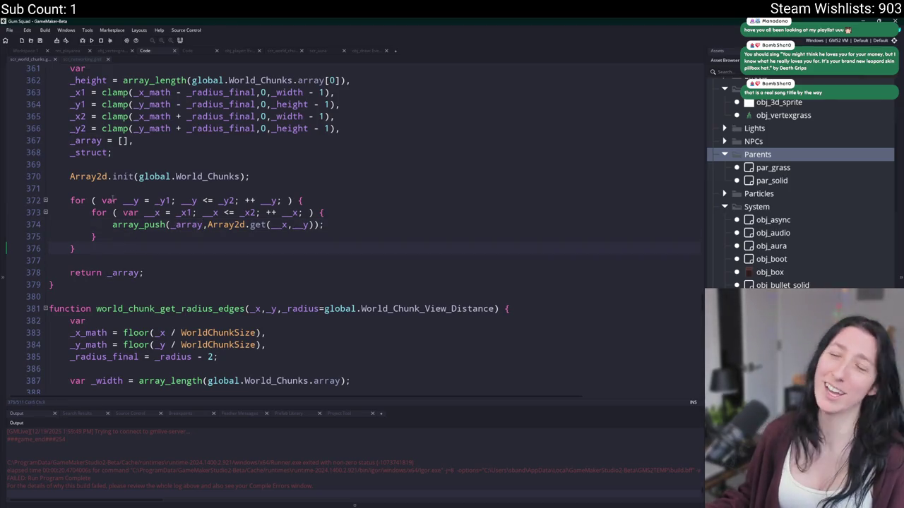
{"action": "scroll", "coordinate": [158, 135], "scroll_direction": "up", "scroll_amount": 7}
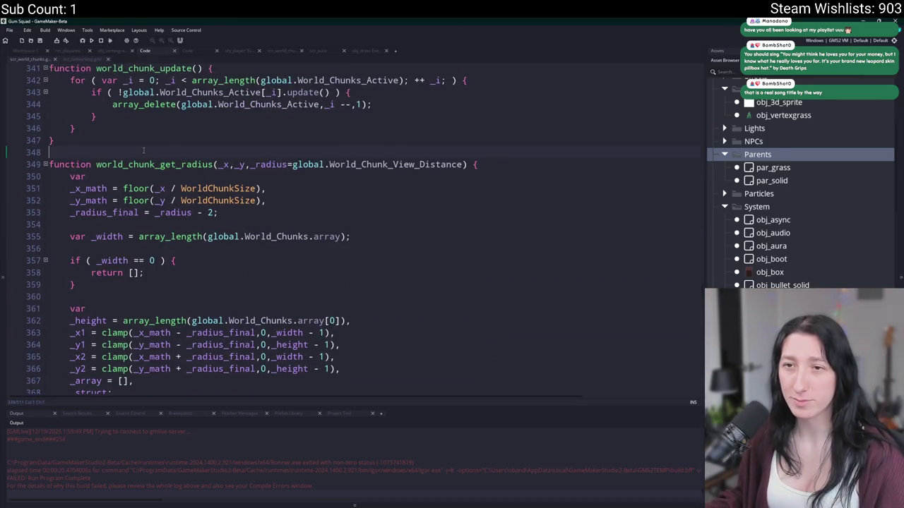
{"action": "key", "text": "Down"}
{"action": "key", "text": "ctrl+Right"}
{"action": "key", "text": "ctrl+Right"}
Switch to Workspace 1 and open obj_player's Draw event via an obj_play search
{"action": "left_click", "coordinate": [32, 51]}
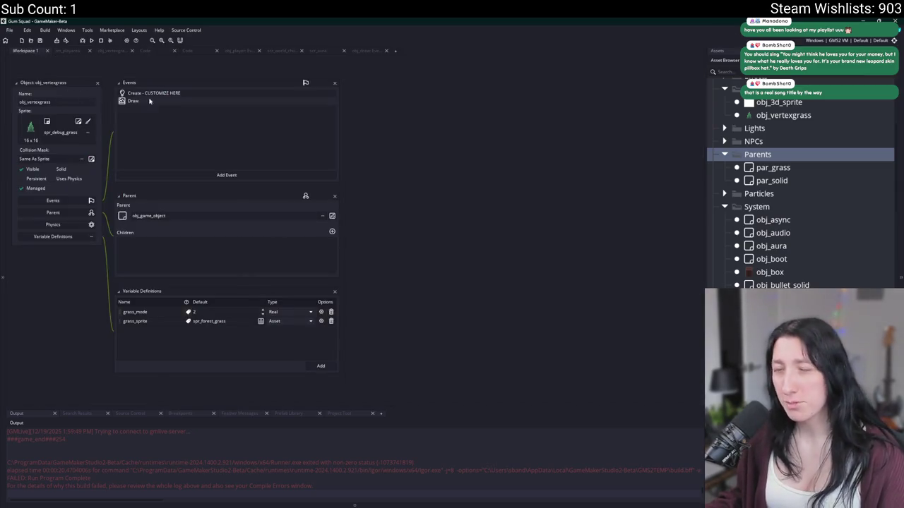
{"action": "left_click_drag", "start_coordinate": [149, 101], "coordinate": [198, 235]}
{"action": "key", "text": "ctrl+t"}
{"action": "type", "text": "obj_pla"}
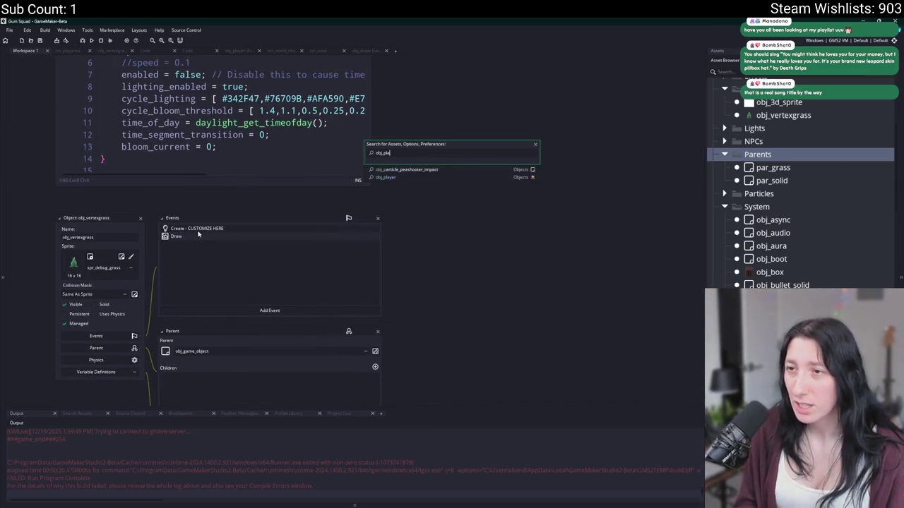
{"action": "type", "text": "y"}
{"action": "key", "text": "Return"}
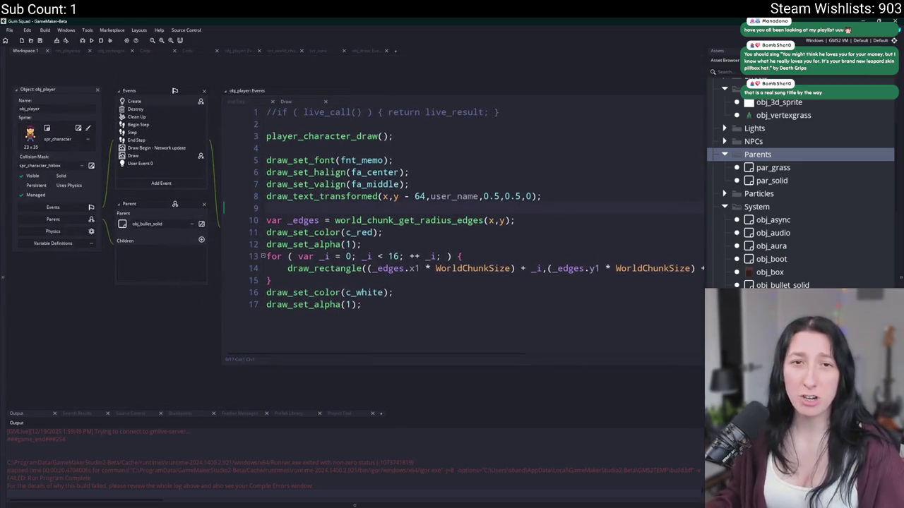
{"action": "left_click", "coordinate": [456, 220]}
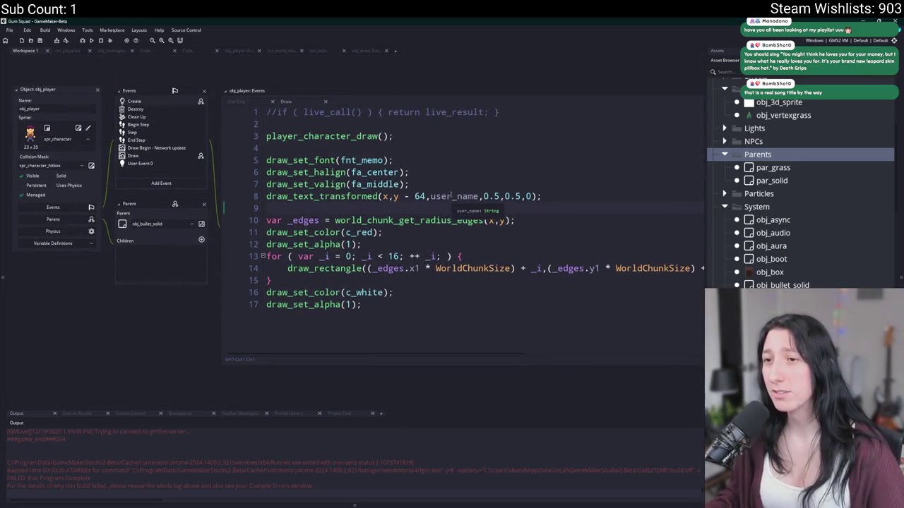
Store world_chunk_get_radius(x,y) in _array and open a for loop over its length
{"action": "left_click", "coordinate": [562, 199]}
{"action": "key", "text": "Return"}
{"action": "key", "text": "Return"}
{"action": "type", "text": "var world_chunk_get_radius"}
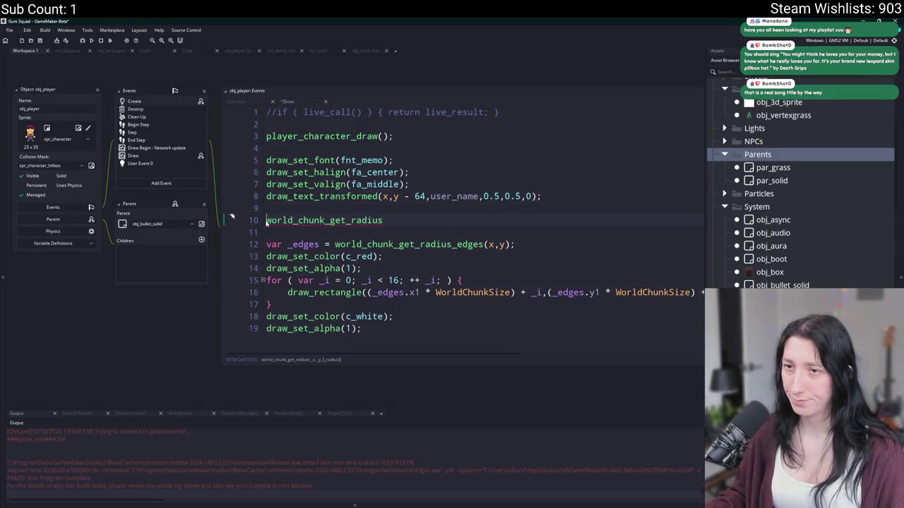
{"action": "type", "text": "_ar"}
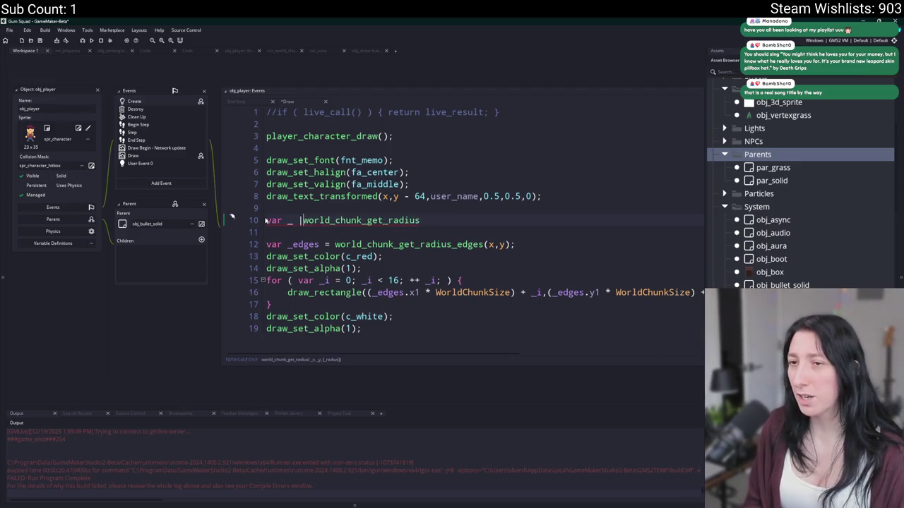
{"action": "type", "text": "ray ="}
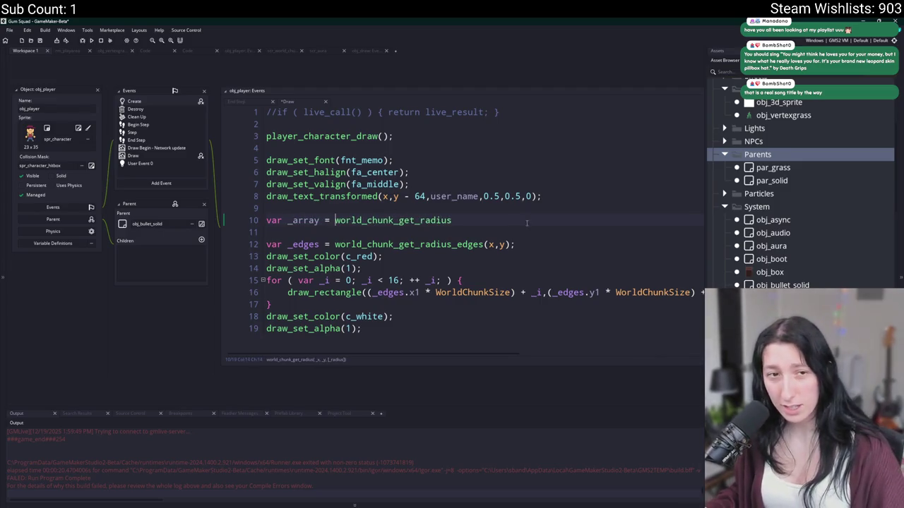
{"action": "left_click", "coordinate": [532, 215]}
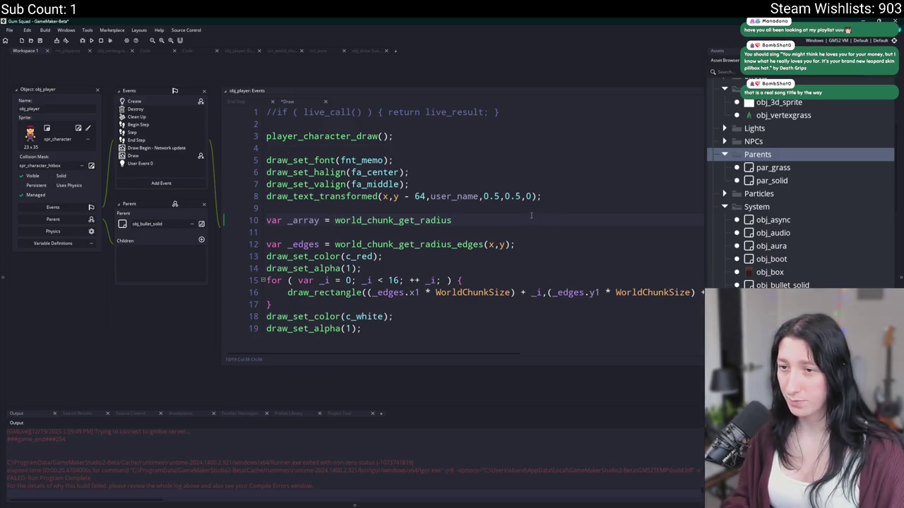
{"action": "type", "text": "(x"}
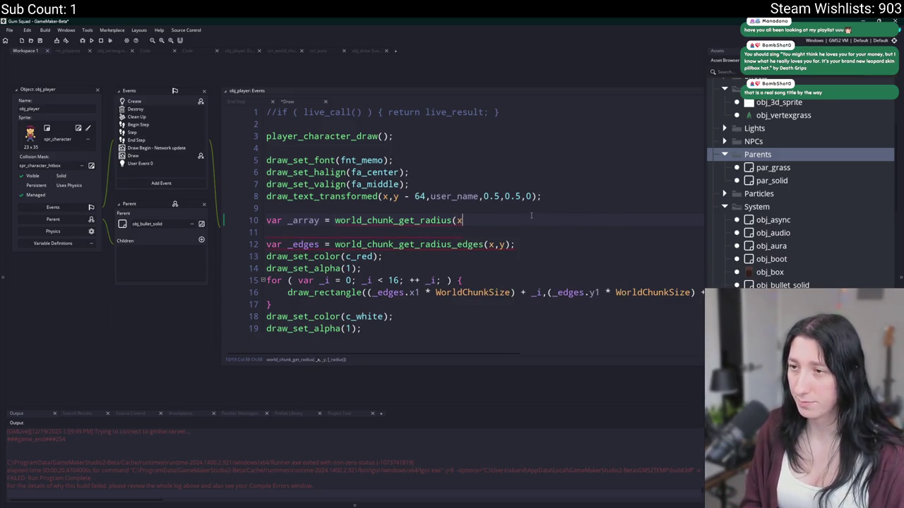
{"action": "type", "text": ",y);"}
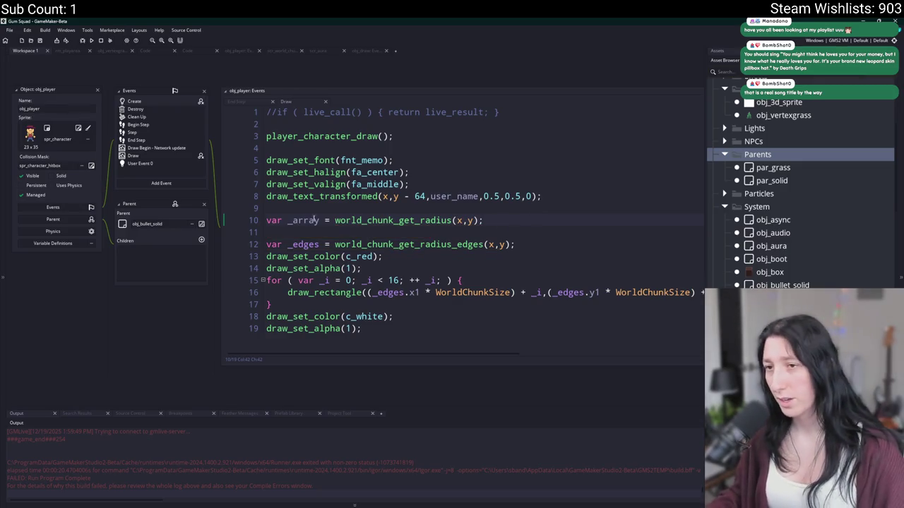
{"action": "key", "text": "Return"}
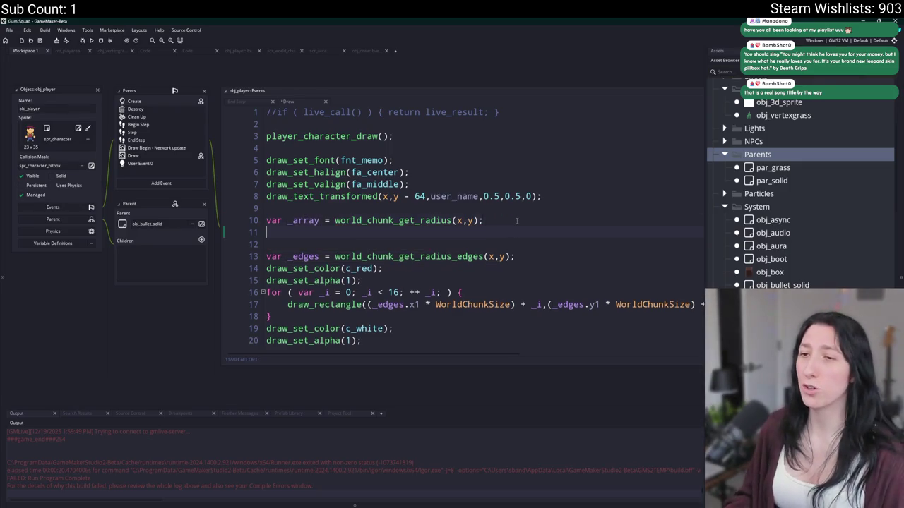
{"action": "key", "text": "Return"}
{"action": "type", "text": "for ( var "}
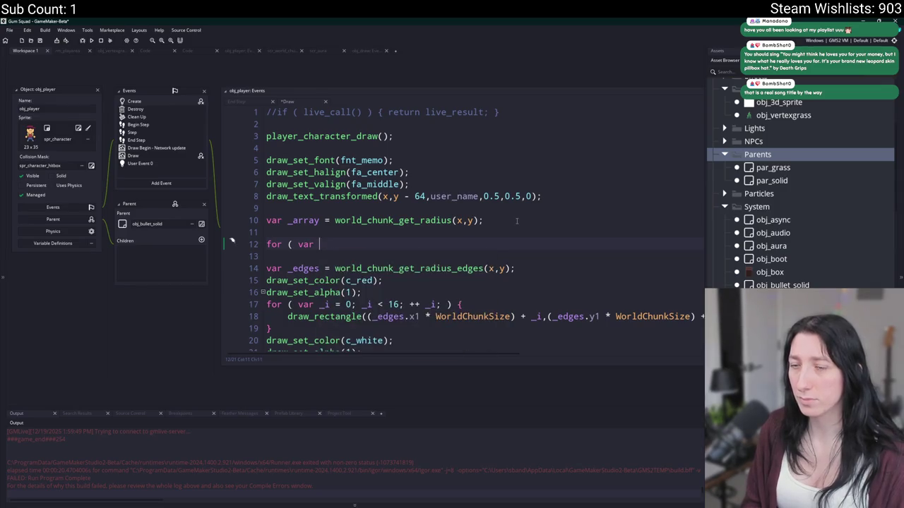
{"action": "type", "text": "_r = 0; _r < array"}
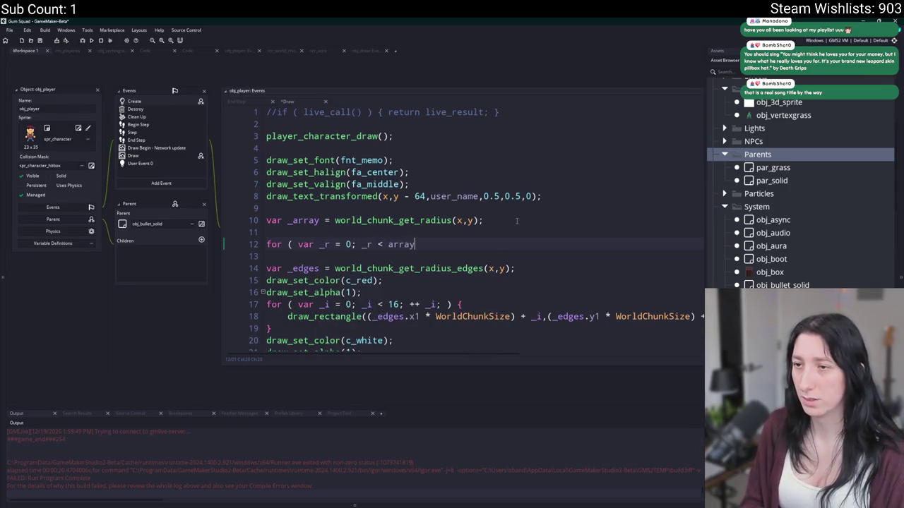
{"action": "type", "text": "_length(_array);"}
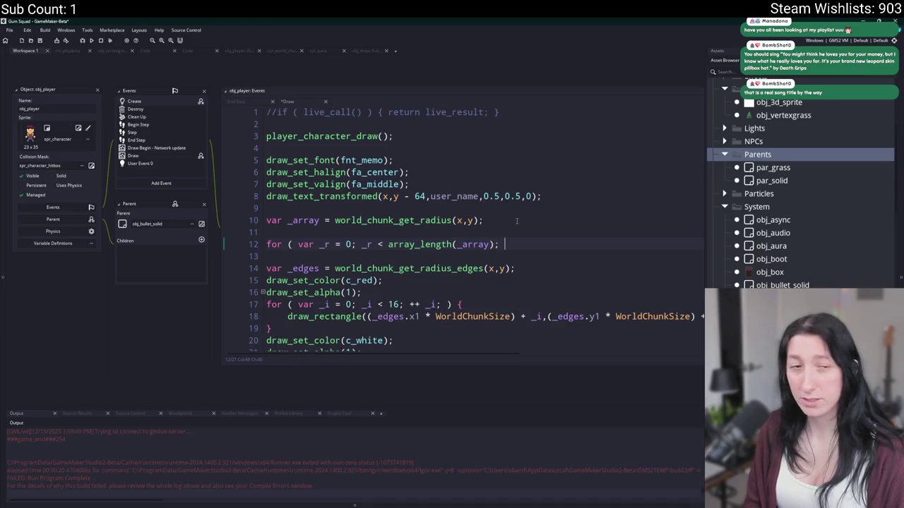
{"action": "type", "text": " ++ _r; ) {"}
{"action": "key", "text": "Return"}
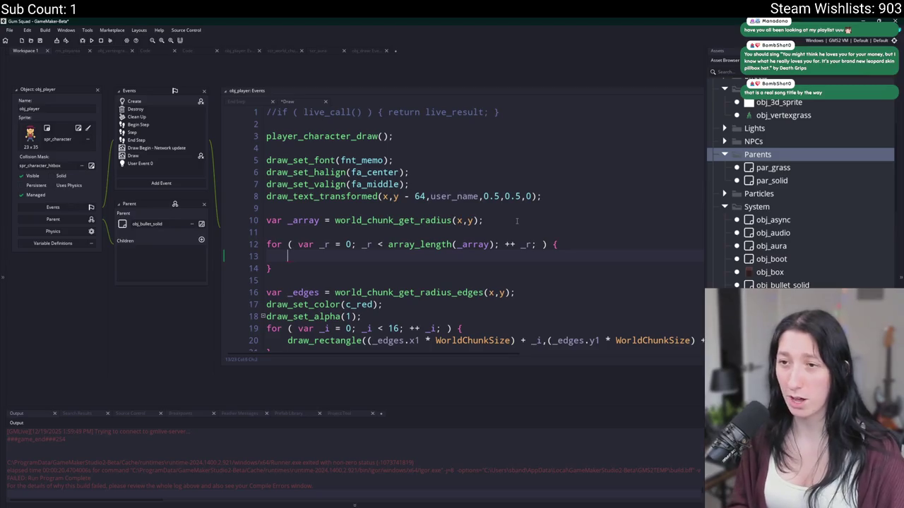
Copy the red edge-drawing code on lines 16–23 into the new loop body
{"action": "scroll", "coordinate": [517, 221], "scroll_direction": "down", "scroll_amount": 2}
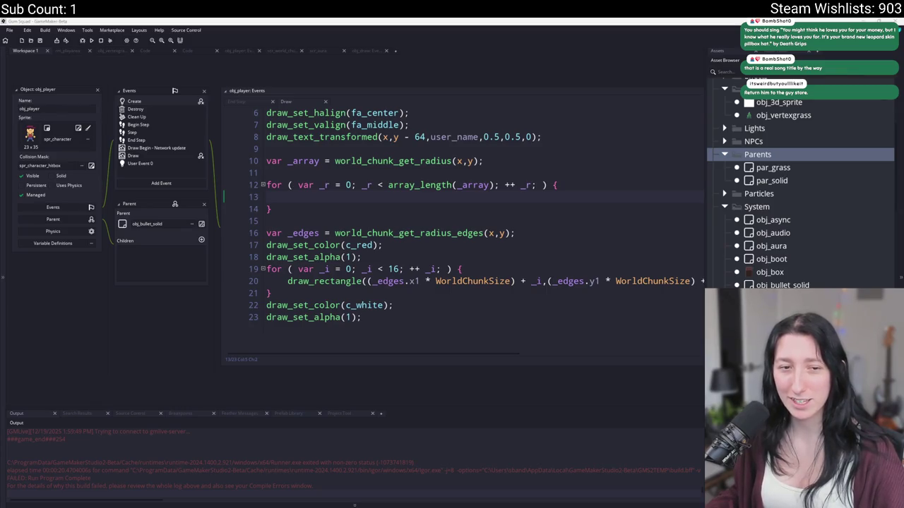
{"action": "mouse_move", "coordinate": [362, 322]}
{"action": "left_mouse_down"}
{"action": "mouse_move", "coordinate": [269, 300]}
{"action": "mouse_move", "coordinate": [228, 235]}
{"action": "left_mouse_up"}
{"action": "key", "text": "ctrl+c"}
{"action": "left_click", "coordinate": [343, 202]}
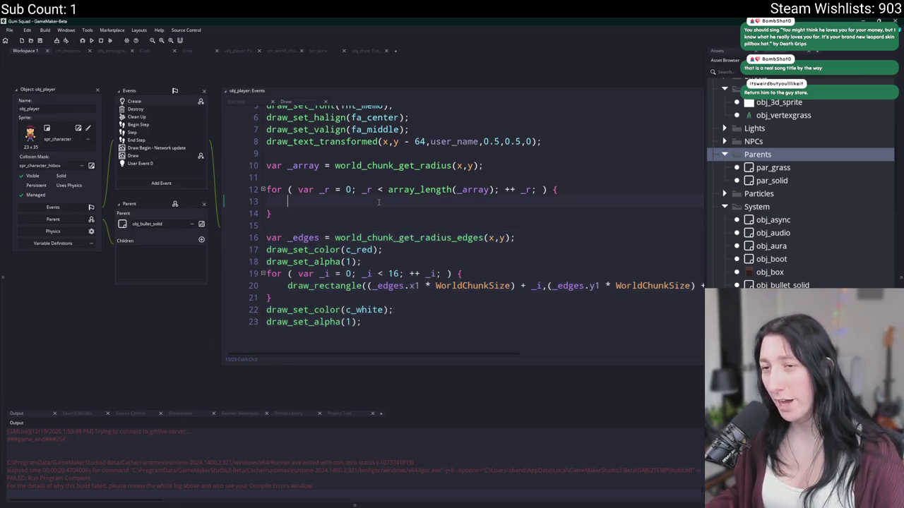
{"action": "key", "text": "ctrl+v"}
Indent the pasted block and change line 13's edges call to _array[_r].get_edges()
{"action": "left_click_drag", "start_coordinate": [362, 285], "coordinate": [267, 212]}
{"action": "key", "text": "Tab"}
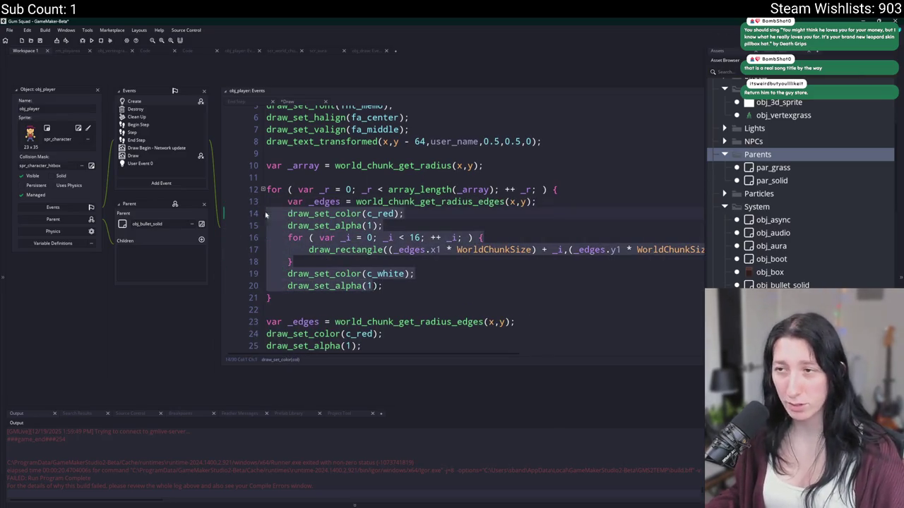
{"action": "left_click", "coordinate": [343, 226]}
{"action": "double_click", "coordinate": [331, 202]}
{"action": "left_click", "coordinate": [357, 201]}
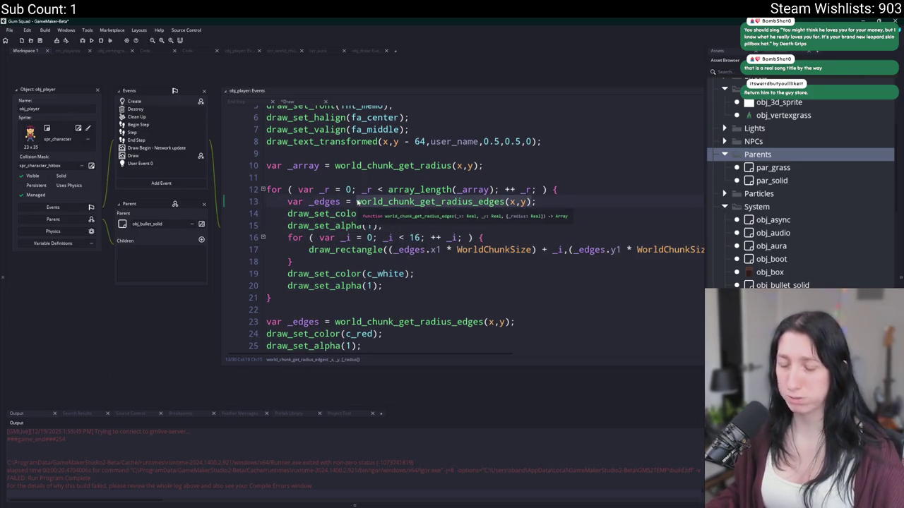
{"action": "key", "text": "shift+End"}
{"action": "key", "text": "shift+Left"}
{"action": "type", "text": "_array."}
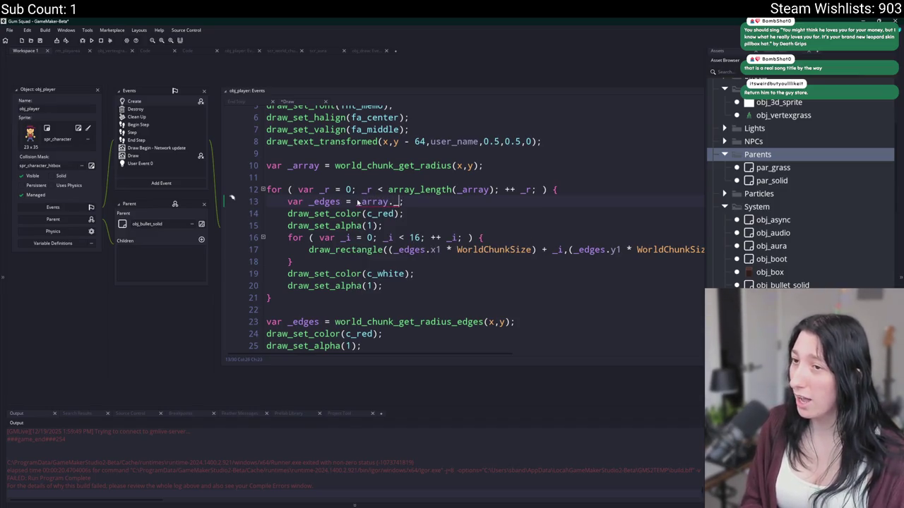
{"action": "type", "text": "r"}
{"action": "type", "text": "get_edges()"}
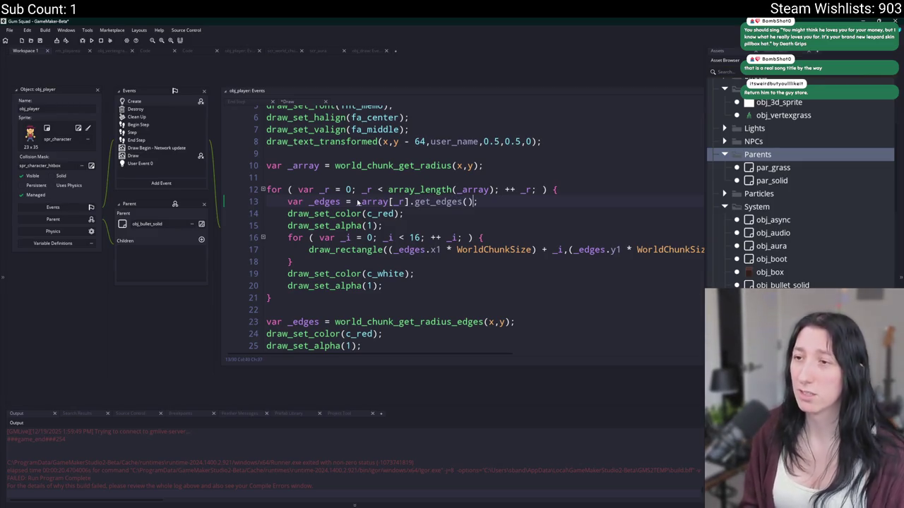
Strip the extra brackets and WorldChunkSize multipliers from _edges.x1 and _edges.y1 in draw_rectangle
{"action": "left_click", "coordinate": [394, 249]}
{"action": "key", "text": "BackSpace"}
{"action": "left_click_drag", "start_coordinate": [436, 250], "coordinate": [536, 256]}
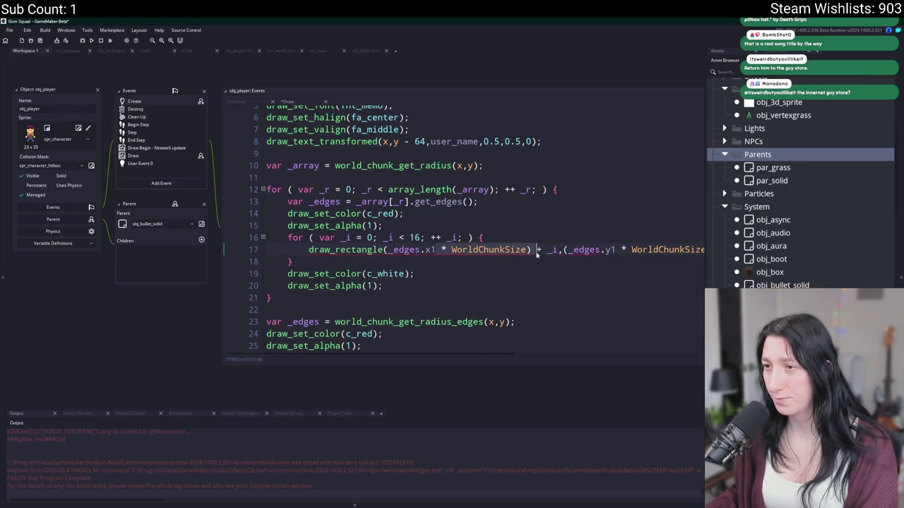
{"action": "key", "text": "BackSpace"}
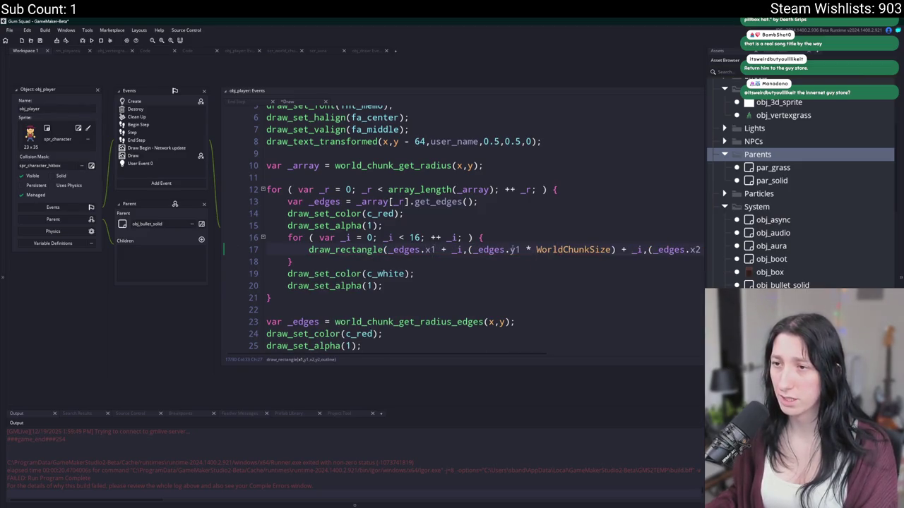
{"action": "left_click", "coordinate": [469, 250]}
{"action": "key", "text": "BackSpace"}
{"action": "left_click_drag", "start_coordinate": [612, 250], "coordinate": [522, 252]}
{"action": "key", "text": "BackSpace"}
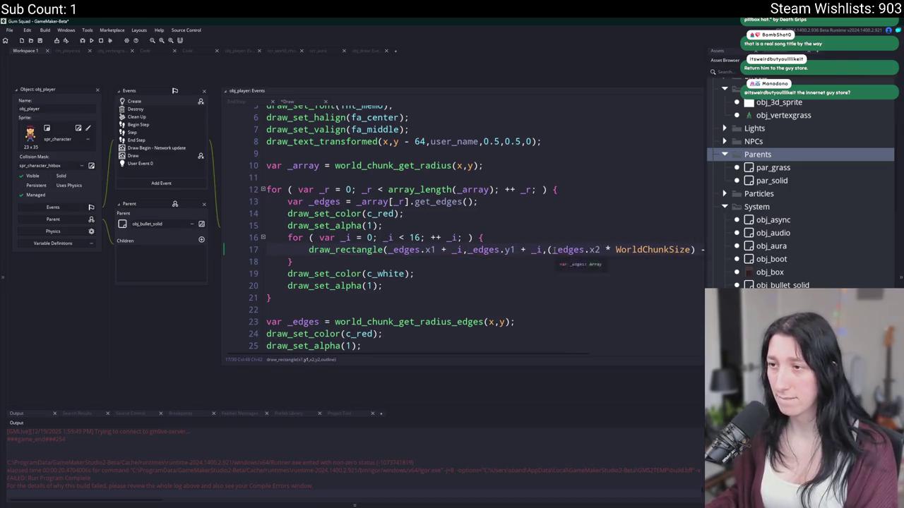
Strip the brackets and WorldChunkSize multipliers from _edges.x2 and _edges.y2 likewise
{"action": "left_click", "coordinate": [554, 250]}
{"action": "key", "text": "BackSpace"}
{"action": "left_click_drag", "start_coordinate": [594, 250], "coordinate": [690, 250]}
{"action": "key", "text": "BackSpace"}
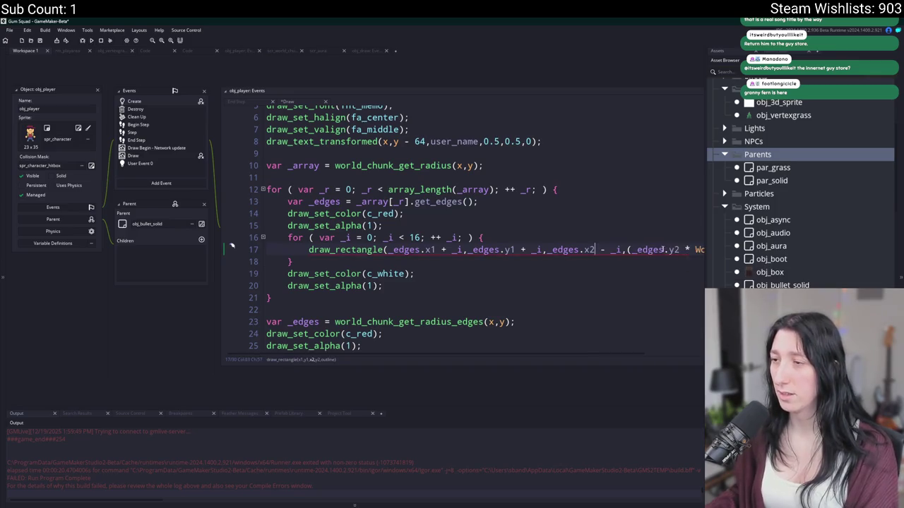
{"action": "left_click", "coordinate": [632, 250]}
{"action": "key", "text": "BackSpace"}
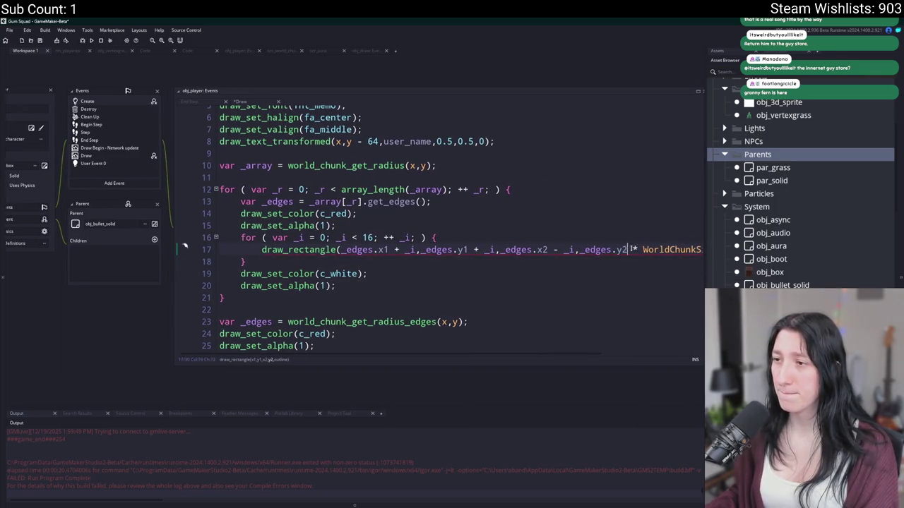
{"action": "left_click_drag", "start_coordinate": [630, 250], "coordinate": [606, 250]}
{"action": "key", "text": "BackSpace"}
{"action": "type", "text": "- _i,true);"}
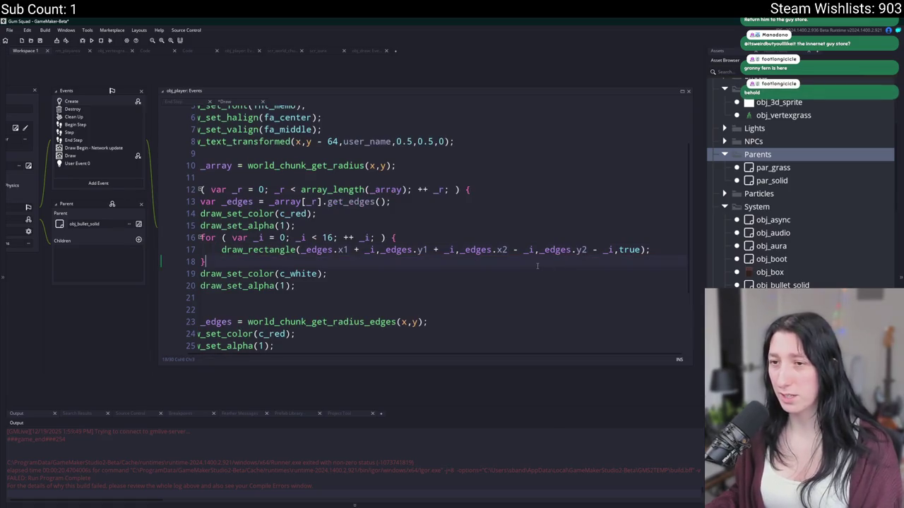
Add exit; on empty line 22 after the loop and run the game with F5
{"action": "left_click_drag", "start_coordinate": [202, 273], "coordinate": [202, 297]}
{"action": "scroll", "coordinate": [353, 247], "scroll_direction": "down", "scroll_amount": 2}
{"action": "left_click", "coordinate": [245, 238]}
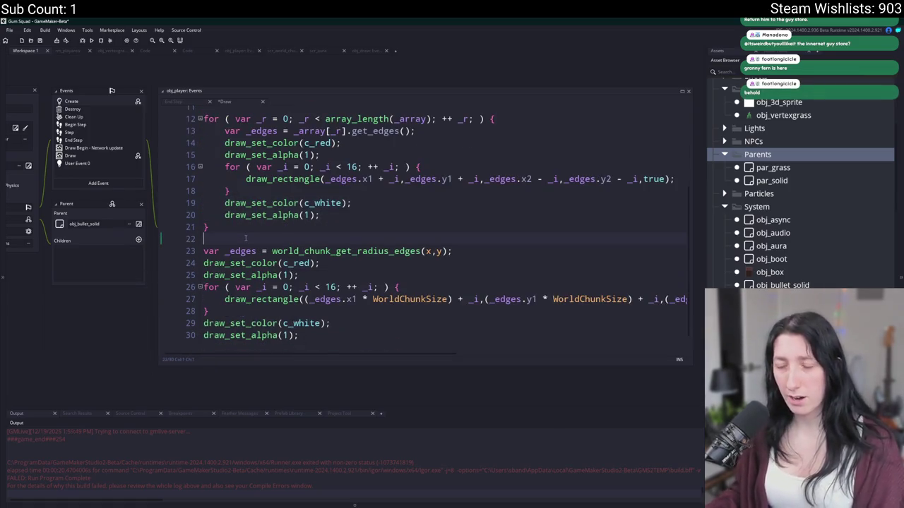
{"action": "type", "text": "exit;"}
{"action": "scroll", "coordinate": [246, 238], "scroll_direction": "up", "scroll_amount": 2}
{"action": "key", "text": "F5"}
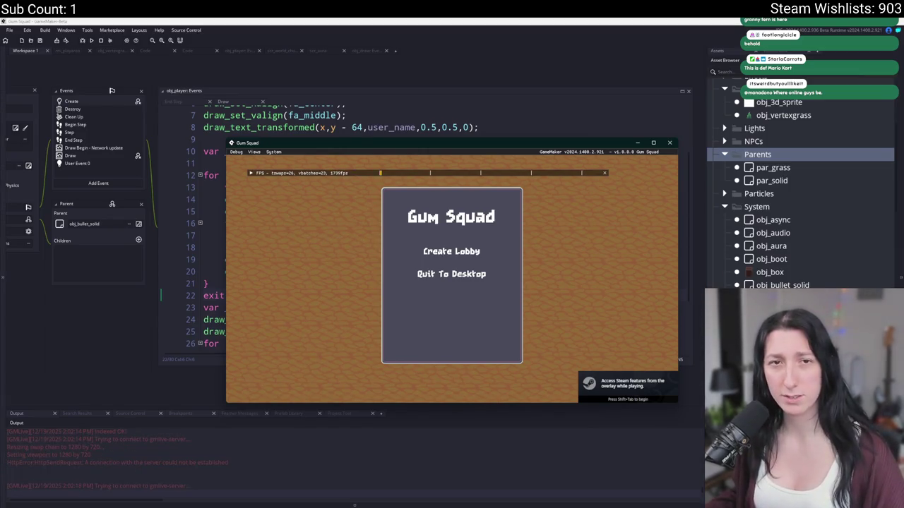
{"action": "left_click", "coordinate": [452, 252]}
{"action": "left_click_drag", "start_coordinate": [448, 143], "coordinate": [448, 87]}
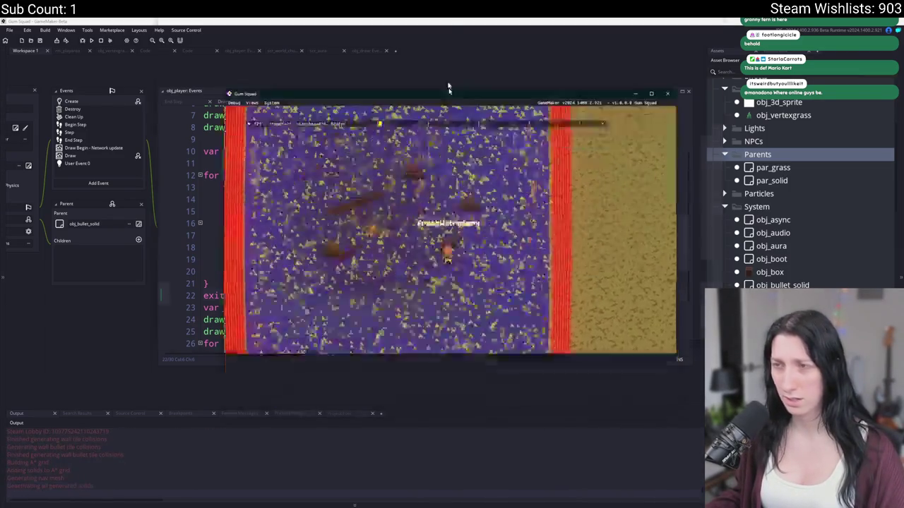
{"action": "double_click", "coordinate": [448, 87]}
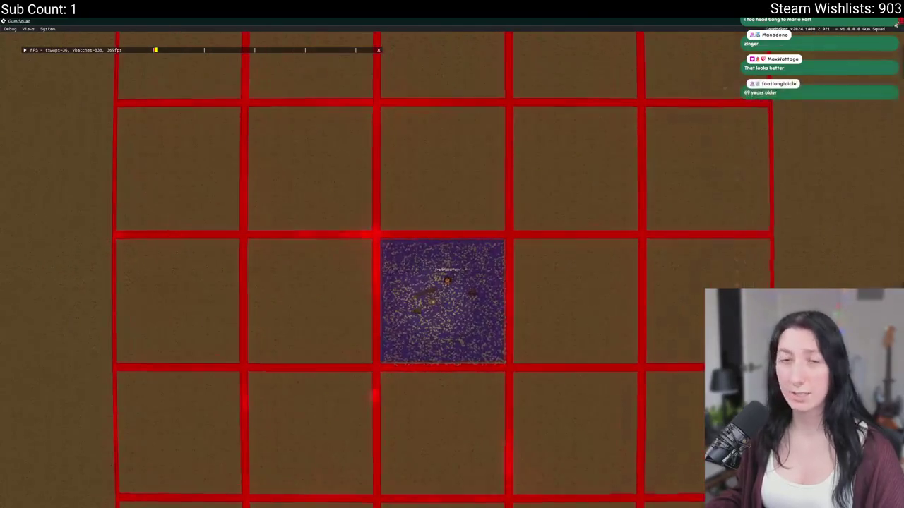
{"action": "key", "text": "Escape"}
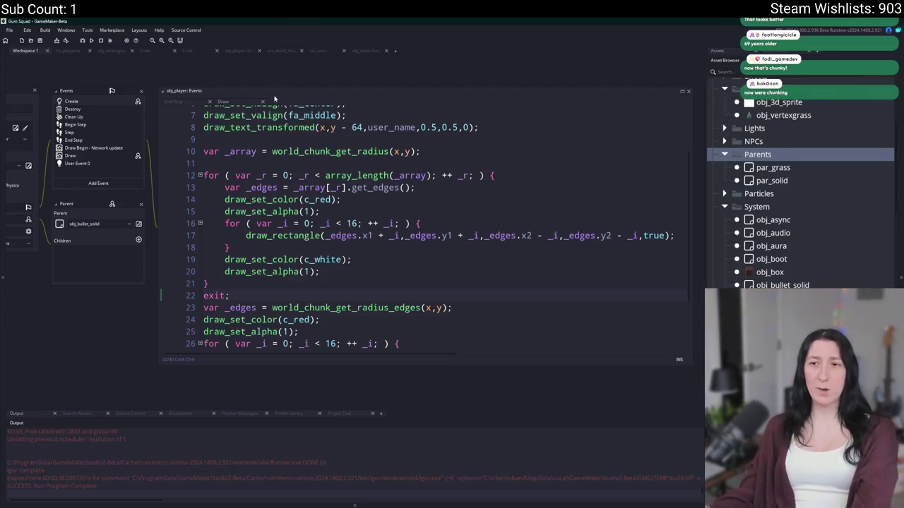
Comment out lines 10–21, the chunk-outline loop and exit, with Ctrl+K
{"action": "scroll", "coordinate": [422, 296], "scroll_direction": "down", "scroll_amount": 1}
{"action": "scroll", "coordinate": [255, 252], "scroll_direction": "up", "scroll_amount": 1}
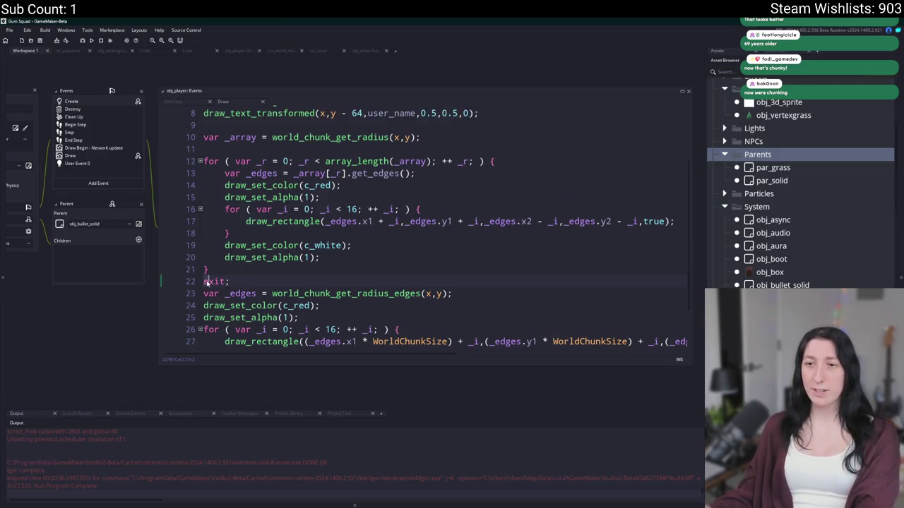
{"action": "scroll", "coordinate": [205, 282], "scroll_direction": "up", "scroll_amount": 1}
{"action": "left_click", "coordinate": [173, 203]}
{"action": "left_click", "coordinate": [173, 181]}
{"action": "key", "text": "ctrl+k"}
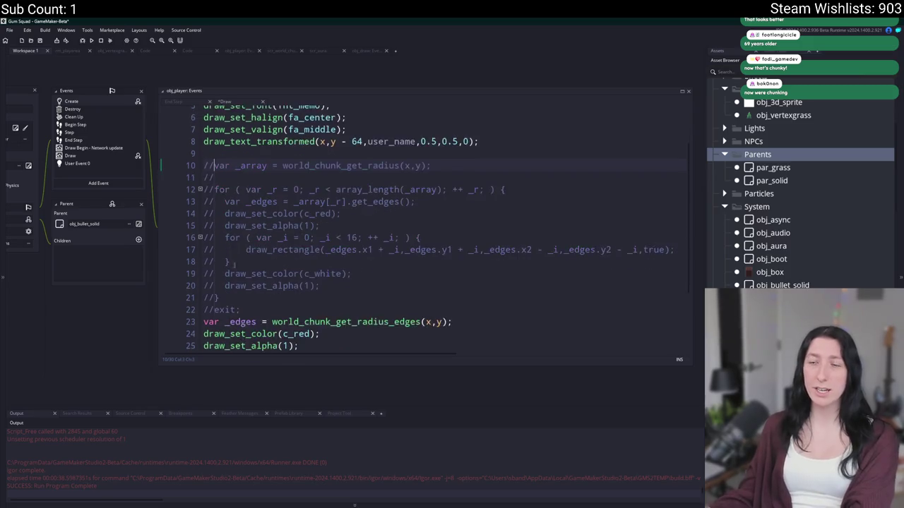
Jump to the world_chunk_get_radius_edges definition in scr_world_chunks and enlarge its code window
{"action": "scroll", "coordinate": [336, 264], "scroll_direction": "down", "scroll_amount": 2}
{"action": "middle_click", "coordinate": [337, 264]}
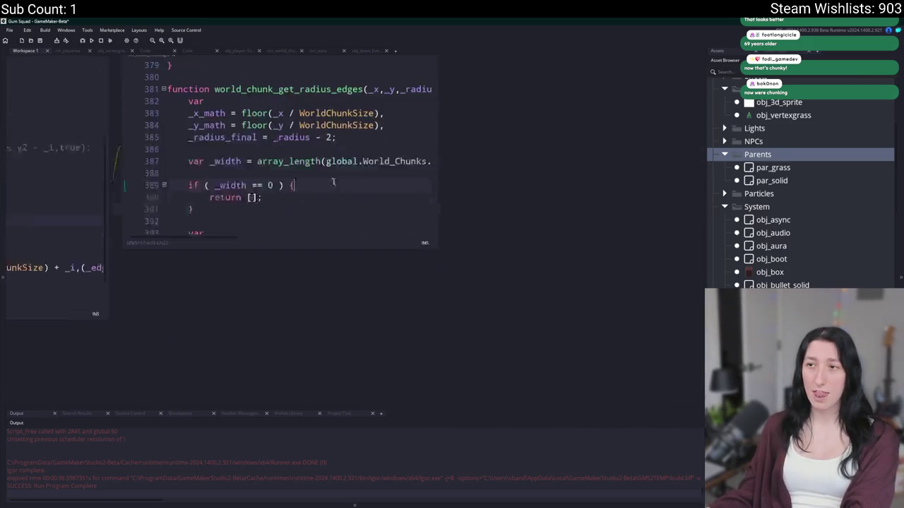
{"action": "left_click", "coordinate": [332, 181]}
{"action": "left_click_drag", "start_coordinate": [412, 242], "coordinate": [611, 406]}
{"action": "left_click", "coordinate": [427, 116]}
{"action": "left_click", "coordinate": [431, 104]}
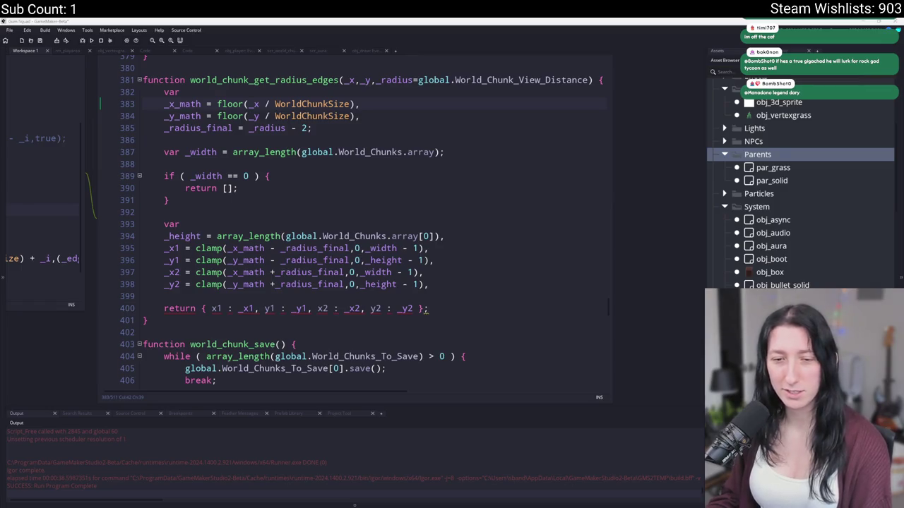
{"action": "scroll", "coordinate": [388, 192], "scroll_direction": "up", "scroll_amount": 1}
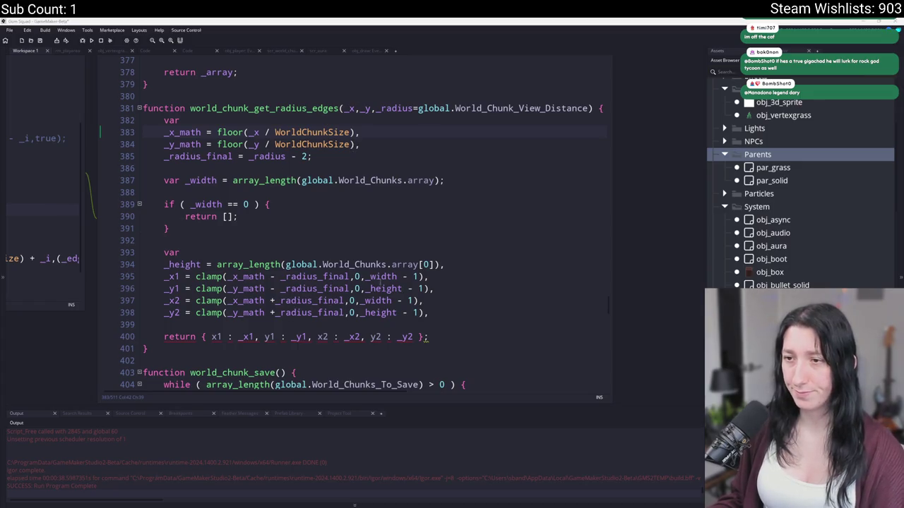
{"action": "left_click", "coordinate": [349, 277]}
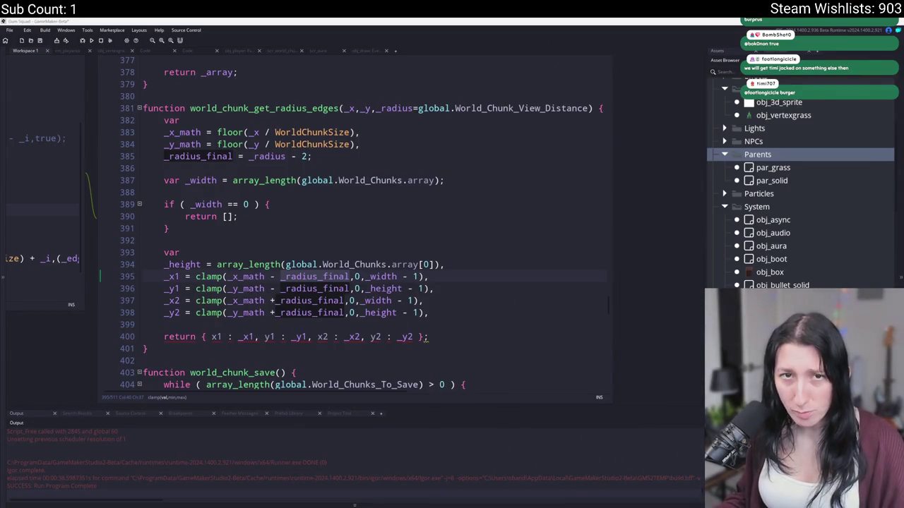
{"action": "left_click", "coordinate": [517, 279]}
{"action": "left_click", "coordinate": [369, 300]}
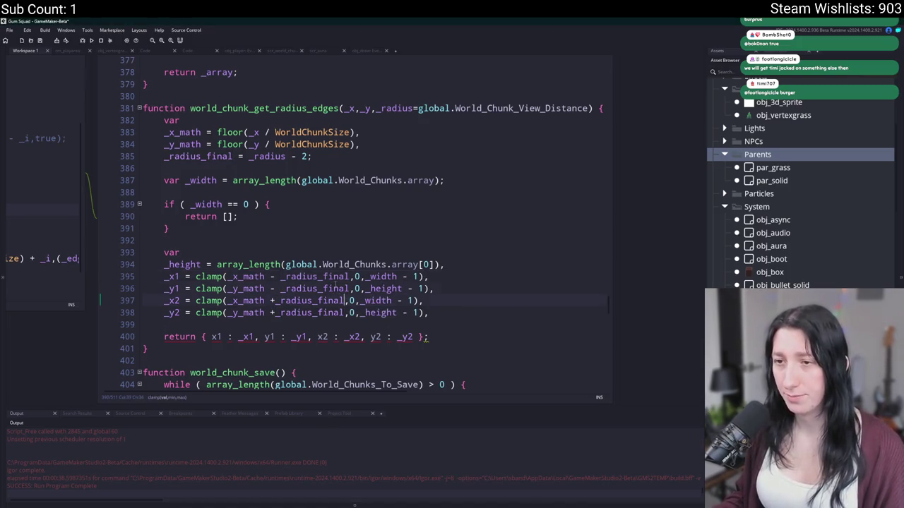
{"action": "double_click", "coordinate": [337, 276]}
{"action": "scroll", "coordinate": [336, 275], "scroll_direction": "up", "scroll_amount": 2}
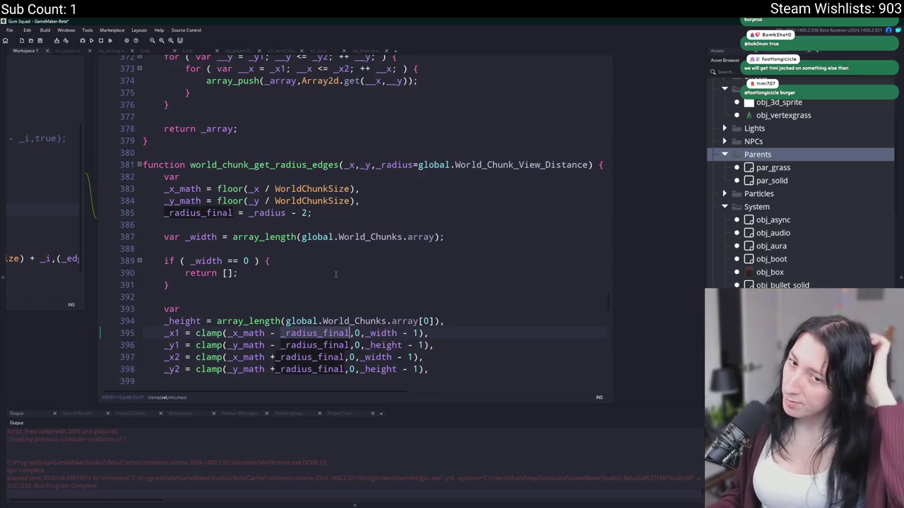
{"action": "scroll", "coordinate": [336, 274], "scroll_direction": "down", "scroll_amount": 1}
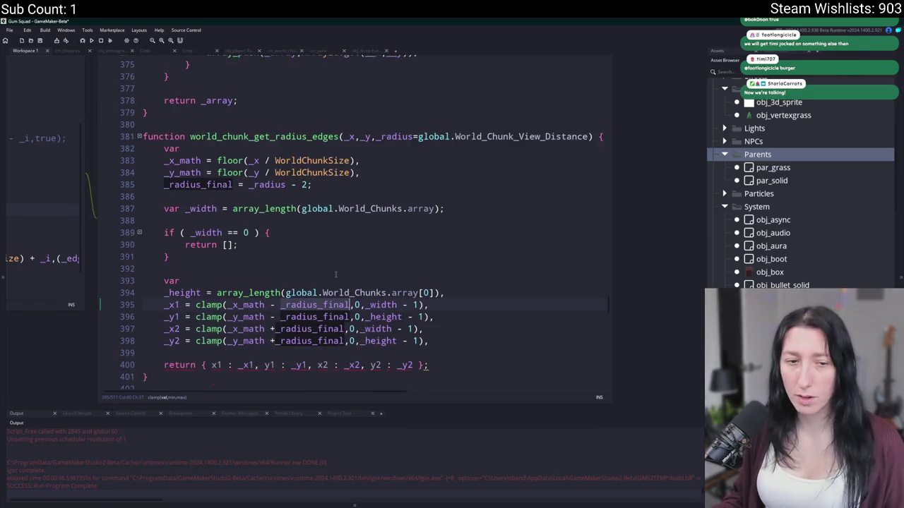
{"action": "scroll", "coordinate": [335, 274], "scroll_direction": "up", "scroll_amount": 1}
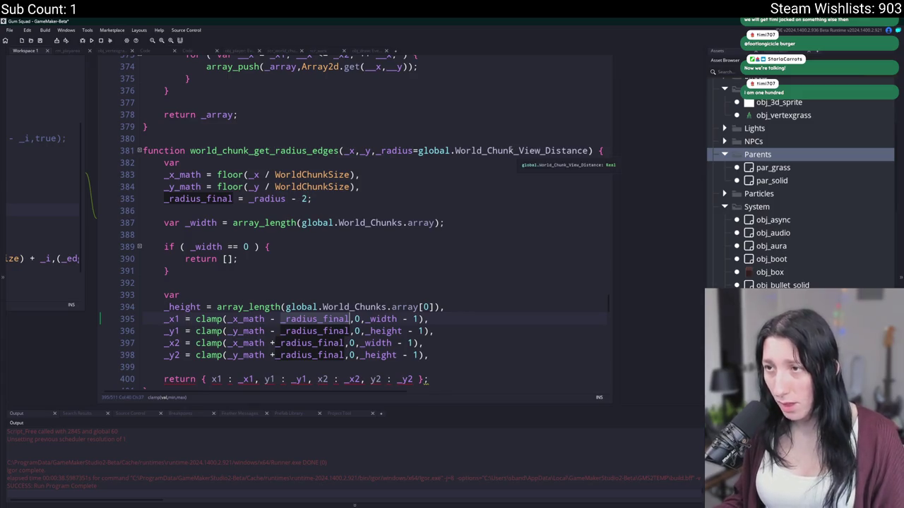
{"action": "scroll", "coordinate": [605, 150], "scroll_direction": "up", "scroll_amount": 10}
{"action": "scroll", "coordinate": [336, 140], "scroll_direction": "up", "scroll_amount": 2}
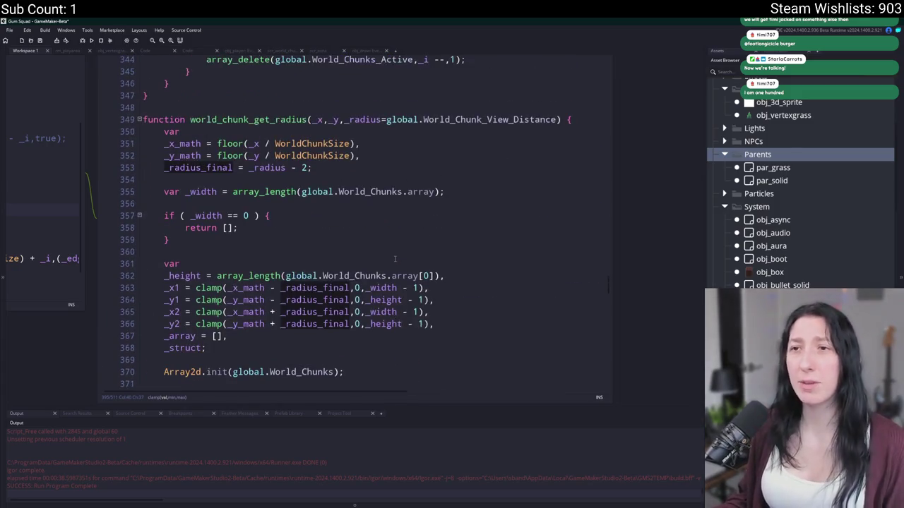
{"action": "scroll", "coordinate": [336, 140], "scroll_direction": "down", "scroll_amount": 2}
{"action": "scroll", "coordinate": [336, 136], "scroll_direction": "down", "scroll_amount": 3}
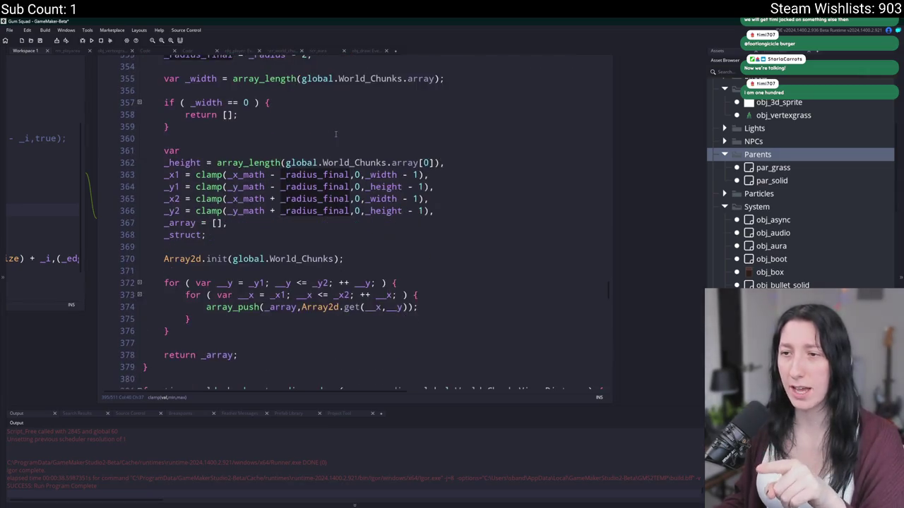
{"action": "scroll", "coordinate": [245, 231], "scroll_direction": "up", "scroll_amount": 1}
{"action": "scroll", "coordinate": [246, 231], "scroll_direction": "down", "scroll_amount": 1}
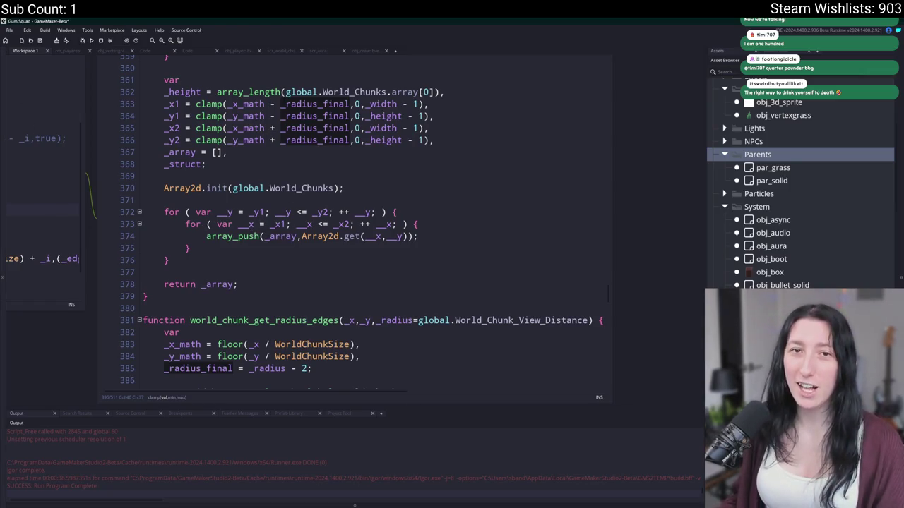
{"action": "scroll", "coordinate": [375, 187], "scroll_direction": "down", "scroll_amount": 5}
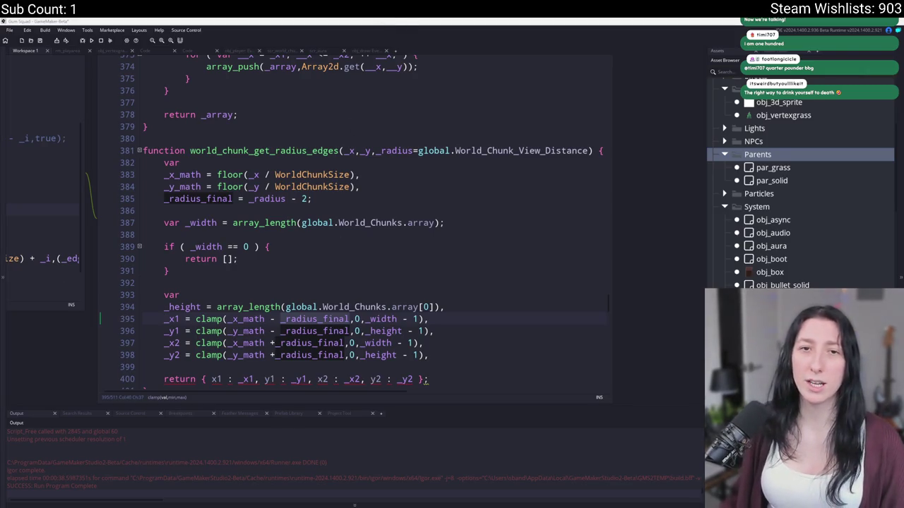
In Aseprite, add a new layer and pick red with the Pencil tool
{"action": "key", "text": "alt+Tab"}
{"action": "scroll", "coordinate": [251, 247], "scroll_direction": "up", "scroll_amount": 3}
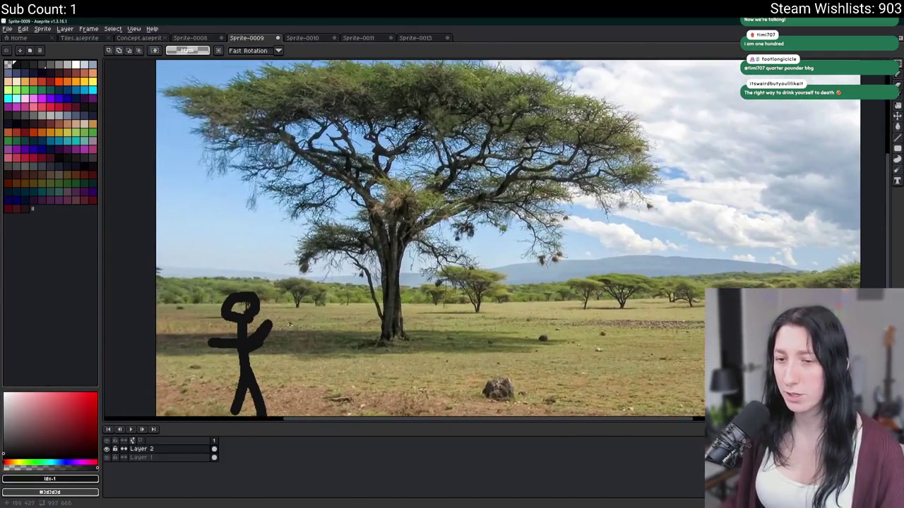
{"action": "key", "text": "shift+n"}
{"action": "left_click", "coordinate": [24, 68]}
{"action": "left_click", "coordinate": [47, 106]}
{"action": "scroll", "coordinate": [157, 324], "scroll_direction": "down", "scroll_amount": 3}
{"action": "key", "text": "b"}
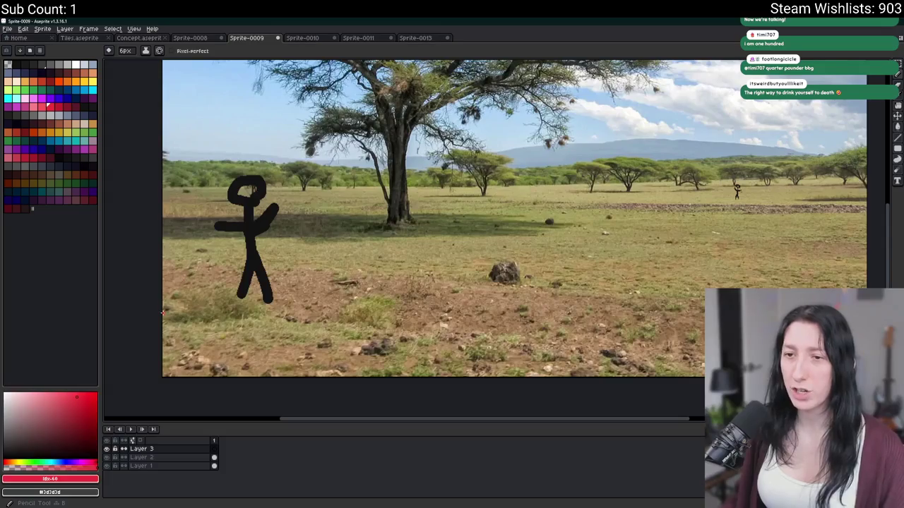
Draw a red horizon line with slanted grid lines running down to the bottom
{"action": "mouse_move", "coordinate": [164, 318]}
{"action": "left_mouse_down"}
{"action": "mouse_move", "coordinate": [192, 262]}
{"action": "mouse_move", "coordinate": [786, 263]}
{"action": "left_mouse_up"}
{"action": "scroll", "coordinate": [786, 263], "scroll_direction": "left", "scroll_amount": 5}
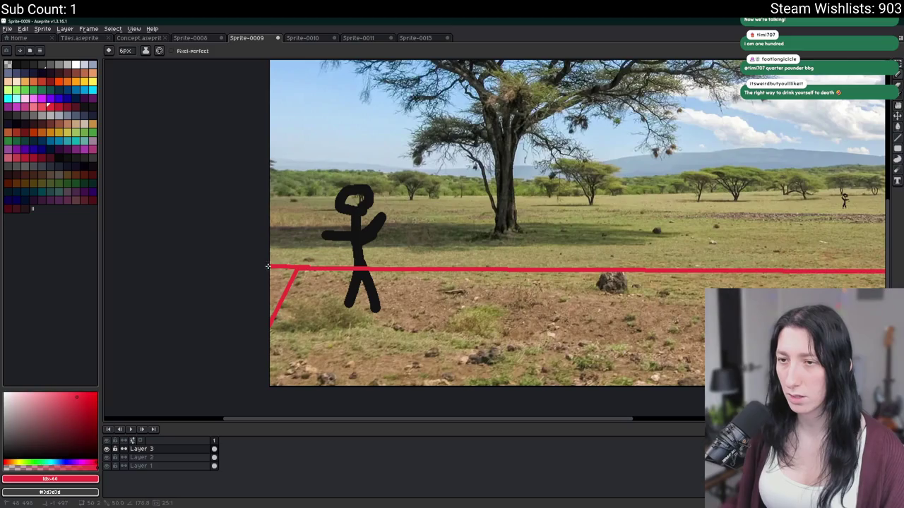
{"action": "scroll", "coordinate": [332, 325], "scroll_direction": "down", "scroll_amount": 1}
{"action": "scroll", "coordinate": [332, 325], "scroll_direction": "right", "scroll_amount": 1}
{"action": "mouse_move", "coordinate": [481, 257]}
{"action": "left_mouse_down"}
{"action": "mouse_move", "coordinate": [478, 373]}
{"action": "mouse_move", "coordinate": [462, 387]}
{"action": "left_mouse_up"}
{"action": "scroll", "coordinate": [580, 291], "scroll_direction": "right", "scroll_amount": 3}
{"action": "left_click_drag", "start_coordinate": [676, 250], "coordinate": [661, 374]}
{"action": "scroll", "coordinate": [644, 379], "scroll_direction": "right", "scroll_amount": 3}
{"action": "scroll", "coordinate": [254, 335], "scroll_direction": "left", "scroll_amount": 8}
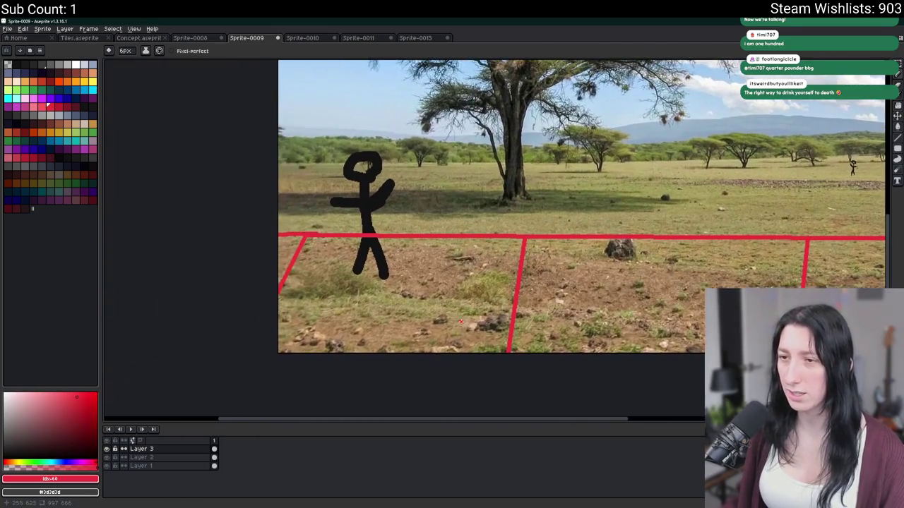
{"action": "key", "text": "ctrl+z"}
{"action": "key", "text": "ctrl+z"}
{"action": "scroll", "coordinate": [519, 239], "scroll_direction": "right", "scroll_amount": 3}
{"action": "key", "text": "ctrl+y"}
{"action": "scroll", "coordinate": [656, 267], "scroll_direction": "right", "scroll_amount": 3}
{"action": "left_click_drag", "start_coordinate": [640, 253], "coordinate": [620, 375]}
{"action": "scroll", "coordinate": [291, 252], "scroll_direction": "left", "scroll_amount": 3}
{"action": "scroll", "coordinate": [292, 252], "scroll_direction": "up", "scroll_amount": 1}
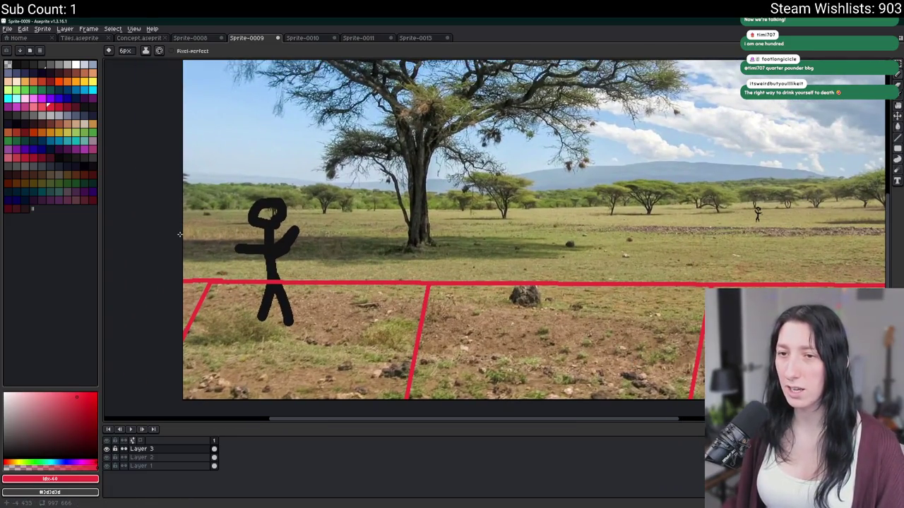
Draw a second horizontal red line and join it to the first with three slanted lines
{"action": "left_click_drag", "start_coordinate": [180, 228], "coordinate": [883, 226]}
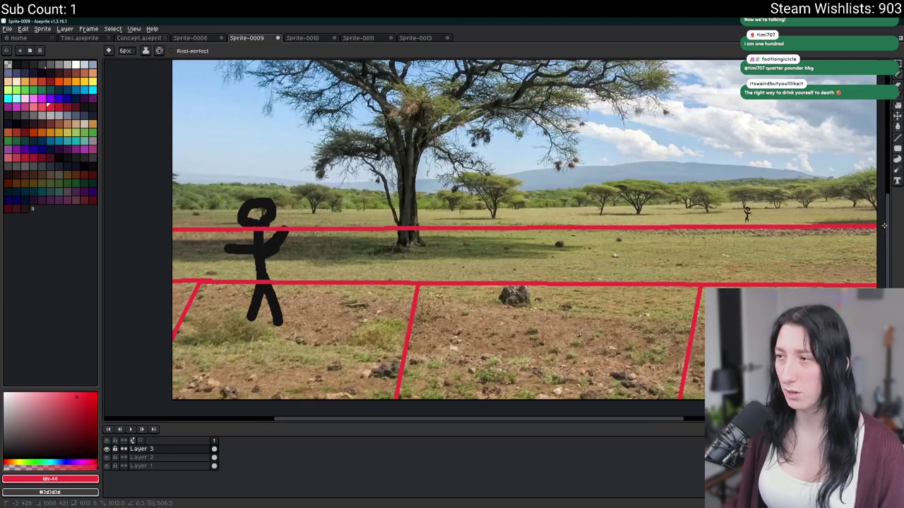
{"action": "left_click_drag", "start_coordinate": [730, 227], "coordinate": [688, 282]}
{"action": "key", "text": "ctrl+z"}
{"action": "left_click_drag", "start_coordinate": [708, 228], "coordinate": [699, 284]}
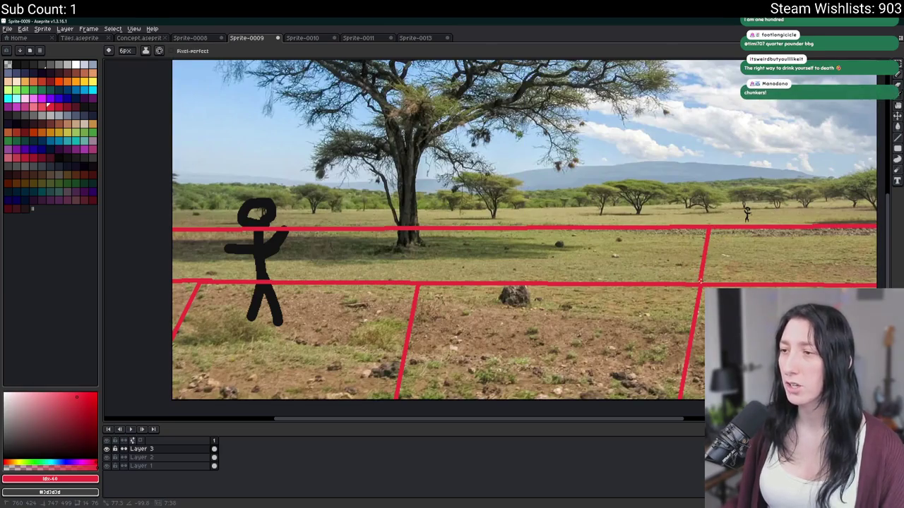
{"action": "left_click_drag", "start_coordinate": [426, 229], "coordinate": [418, 284]}
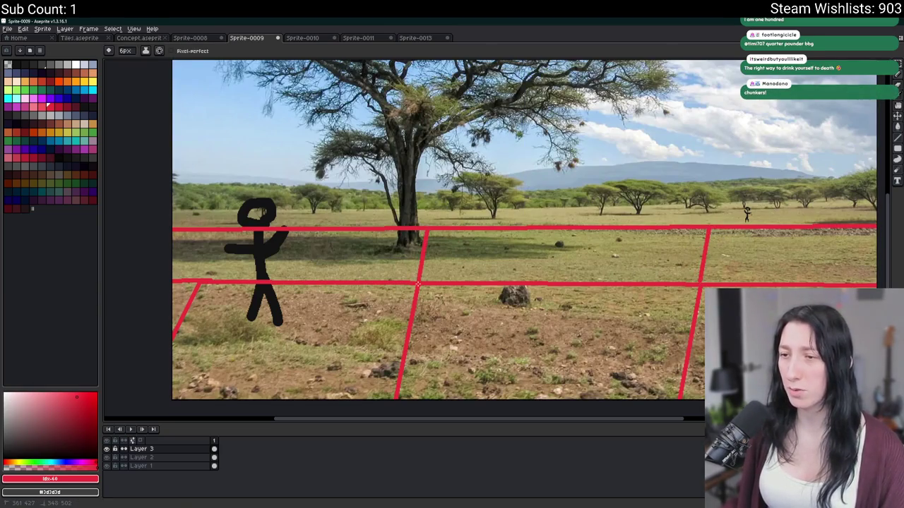
{"action": "left_click_drag", "start_coordinate": [217, 230], "coordinate": [199, 282]}
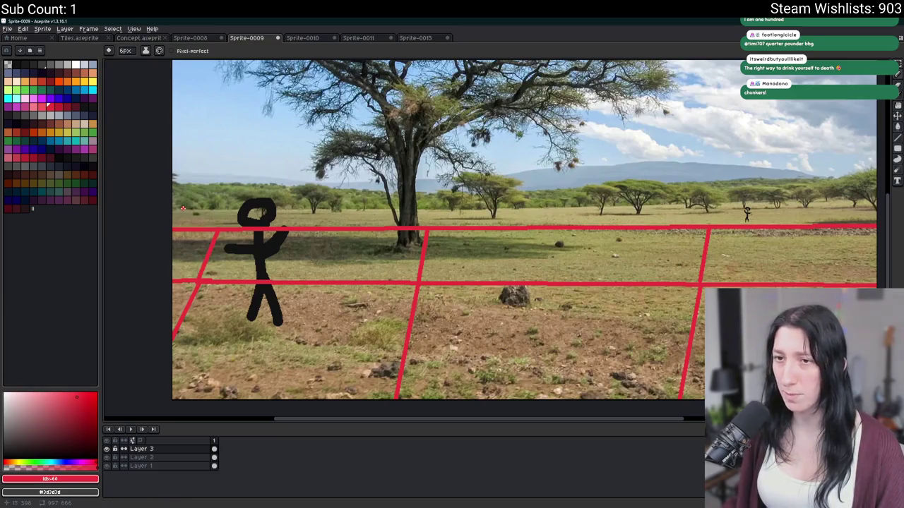
Add a top red row line, extend the three grid lines up to it, fill lower-left cell grey
{"action": "mouse_move", "coordinate": [170, 209]}
{"action": "left_mouse_down"}
{"action": "mouse_move", "coordinate": [872, 208]}
{"action": "mouse_move", "coordinate": [842, 208]}
{"action": "left_mouse_up"}
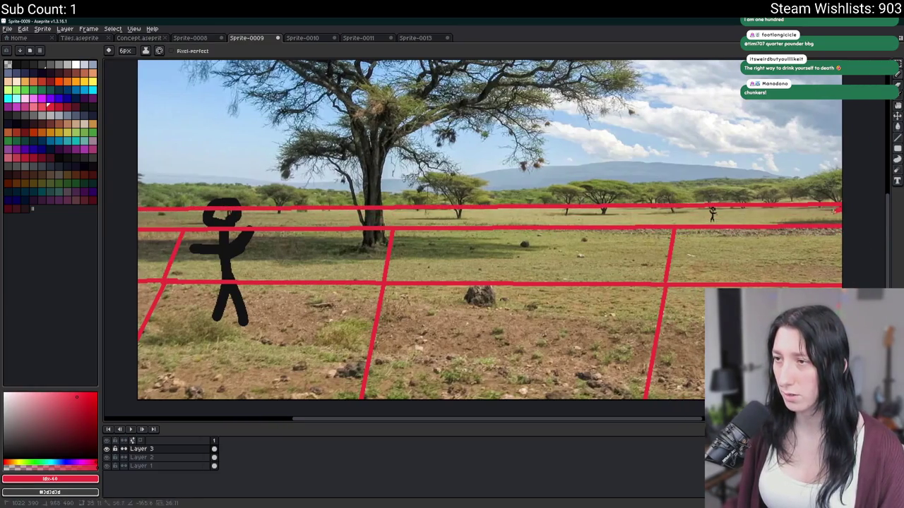
{"action": "left_click_drag", "start_coordinate": [680, 208], "coordinate": [675, 226]}
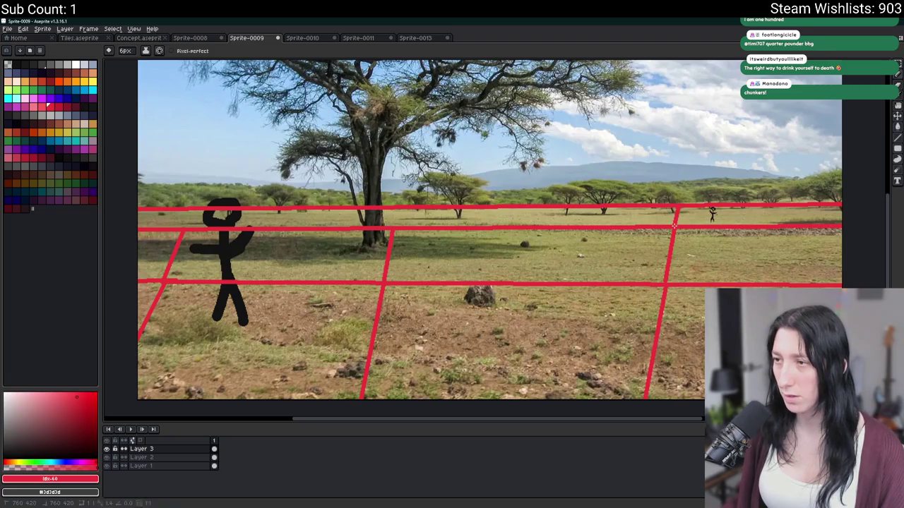
{"action": "left_click_drag", "start_coordinate": [392, 229], "coordinate": [396, 209]}
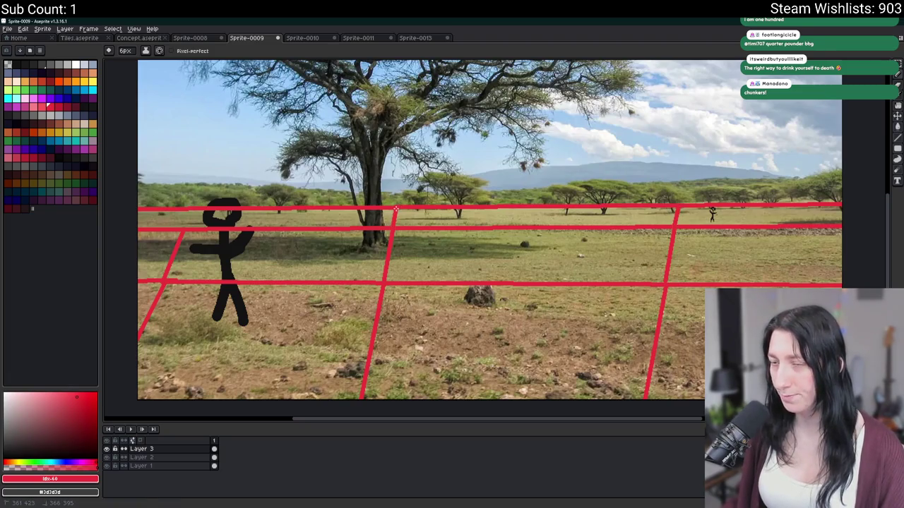
{"action": "left_click_drag", "start_coordinate": [182, 229], "coordinate": [193, 209]}
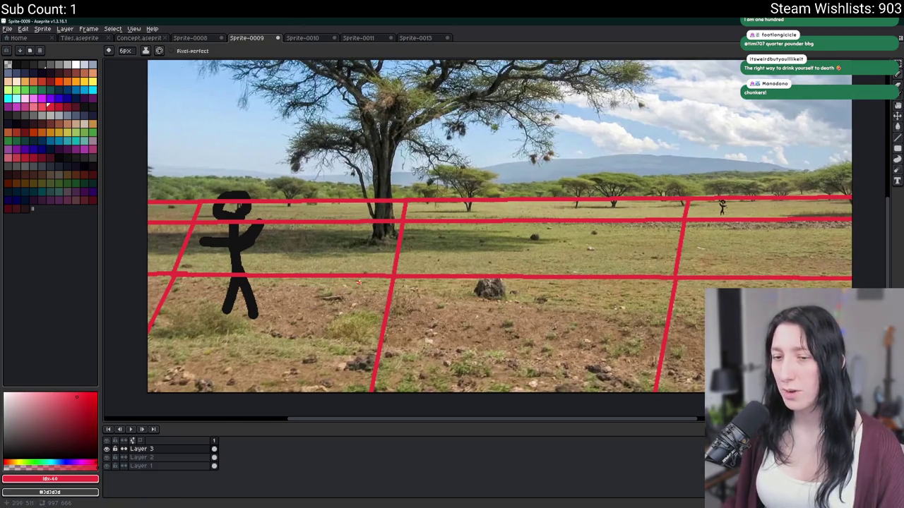
{"action": "key", "text": "g"}
{"action": "right_click", "coordinate": [294, 321]}
Fill several grid cells dark grey and the small lower-left sliver yellow
{"action": "right_click", "coordinate": [157, 307]}
{"action": "right_click", "coordinate": [168, 249]}
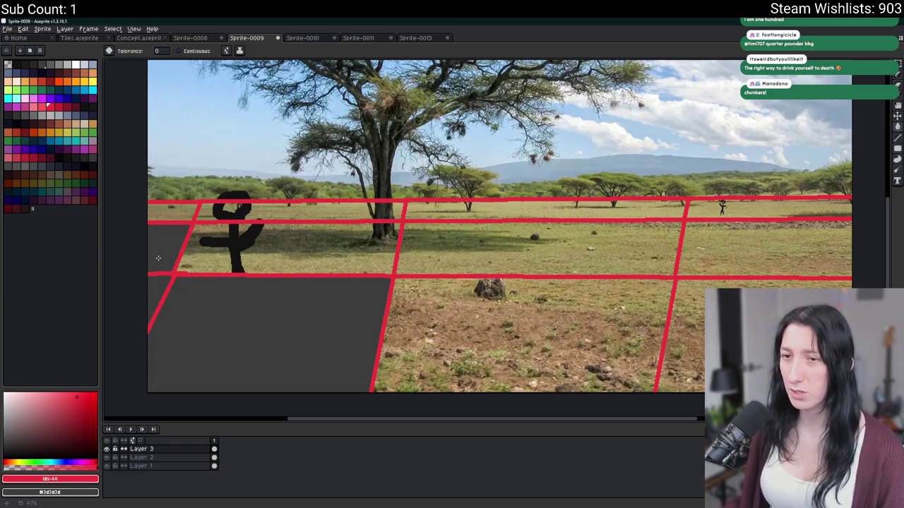
{"action": "right_click", "coordinate": [282, 249]}
{"action": "right_click", "coordinate": [93, 90]}
{"action": "right_click", "coordinate": [92, 80]}
{"action": "right_click", "coordinate": [149, 278]}
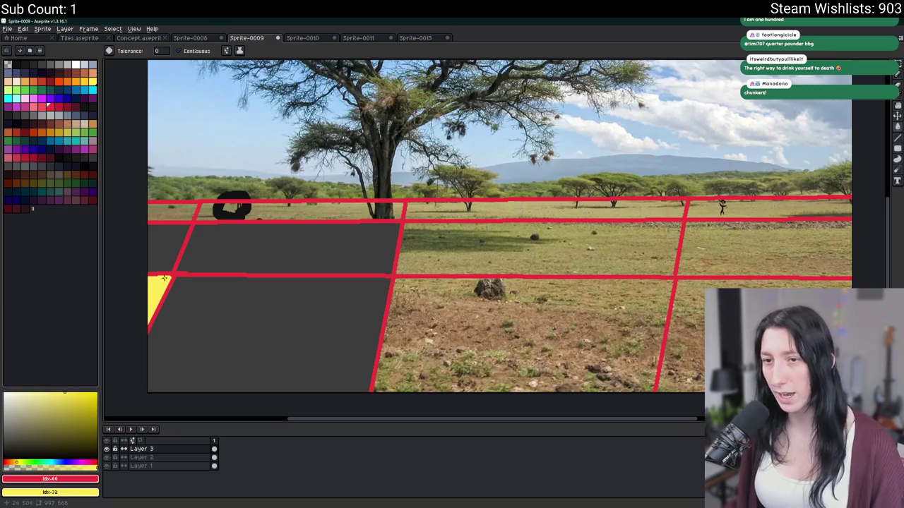
Try tracing white outlines around the grey cells with a thinner pencil, then undo them
{"action": "left_click_drag", "start_coordinate": [203, 282], "coordinate": [251, 210]}
{"action": "key", "text": "b"}
{"action": "right_click", "coordinate": [76, 64]}
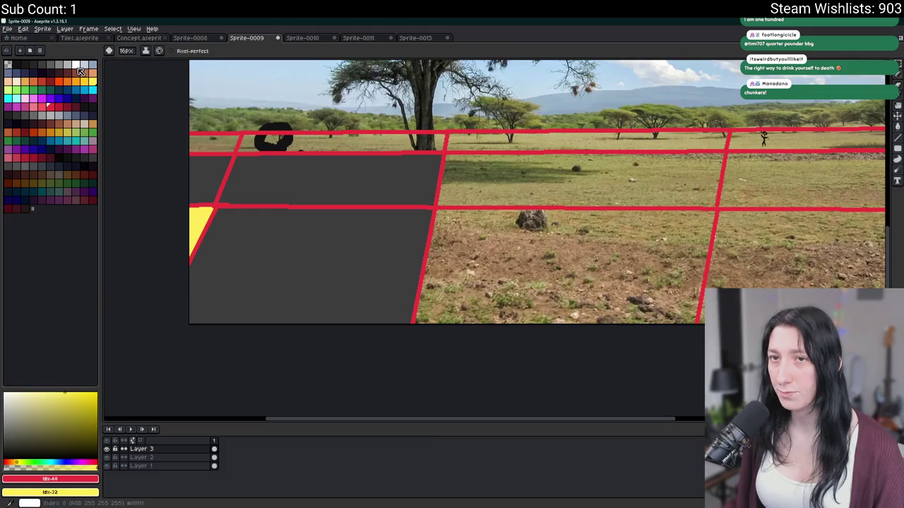
{"action": "key", "text": "minus"}
{"action": "key", "text": "minus"}
{"action": "key", "text": "minus"}
{"action": "right_click", "coordinate": [443, 154]}
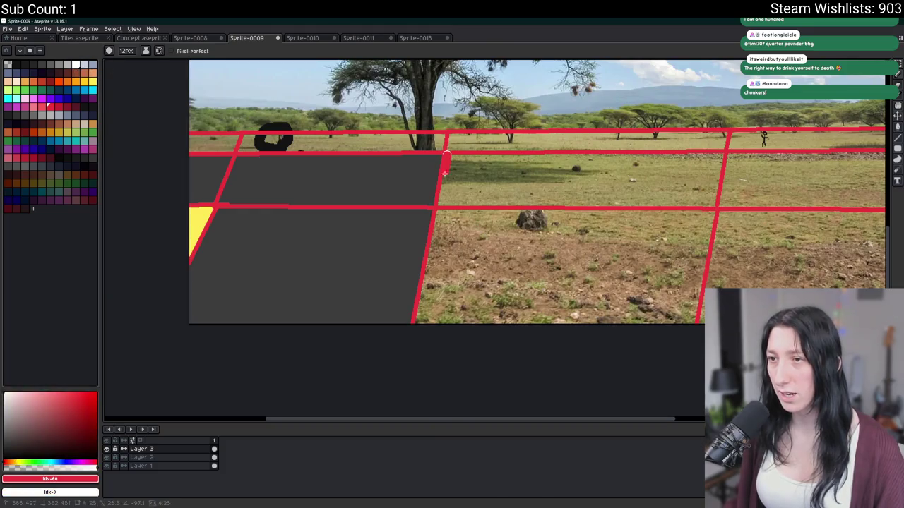
{"action": "right_click", "coordinate": [414, 322], "text": "shift"}
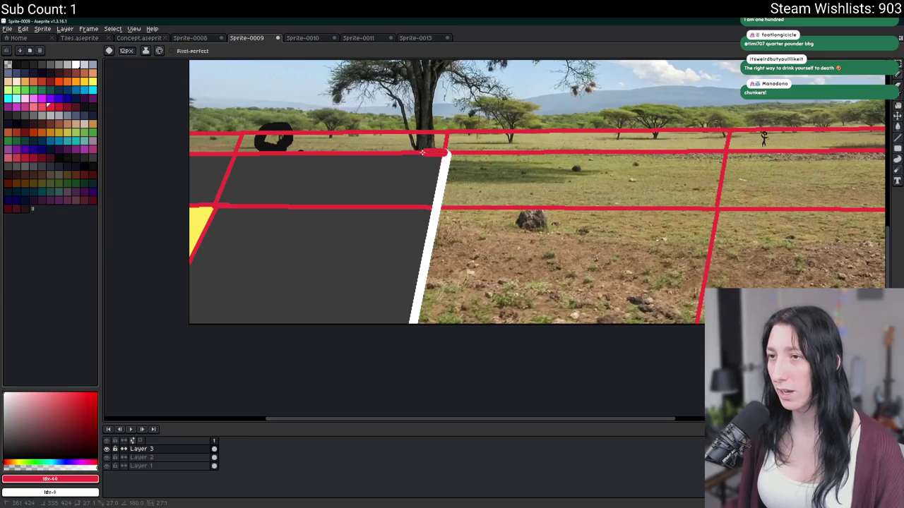
{"action": "right_click", "coordinate": [189, 154], "text": "shift"}
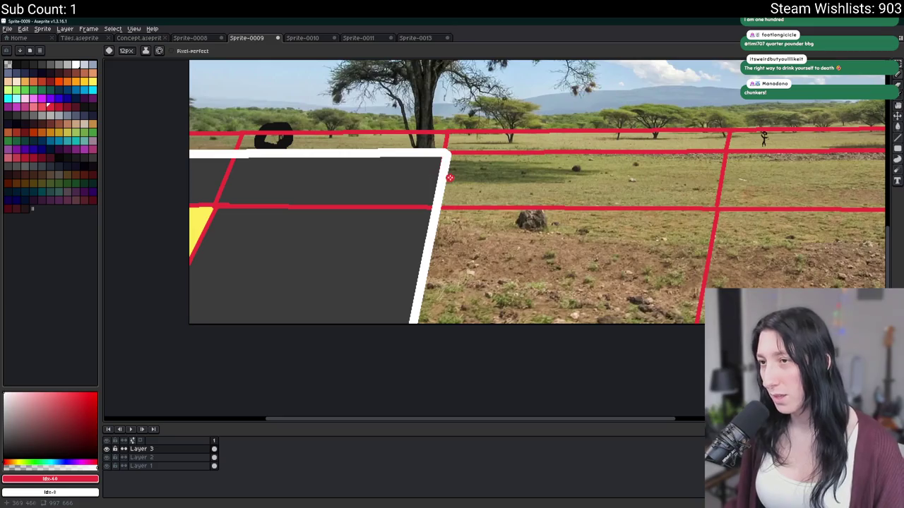
{"action": "mouse_move", "coordinate": [447, 159]}
{"action": "left_mouse_down"}
{"action": "mouse_move", "coordinate": [720, 157]}
{"action": "mouse_move", "coordinate": [693, 334]}
{"action": "left_mouse_up"}
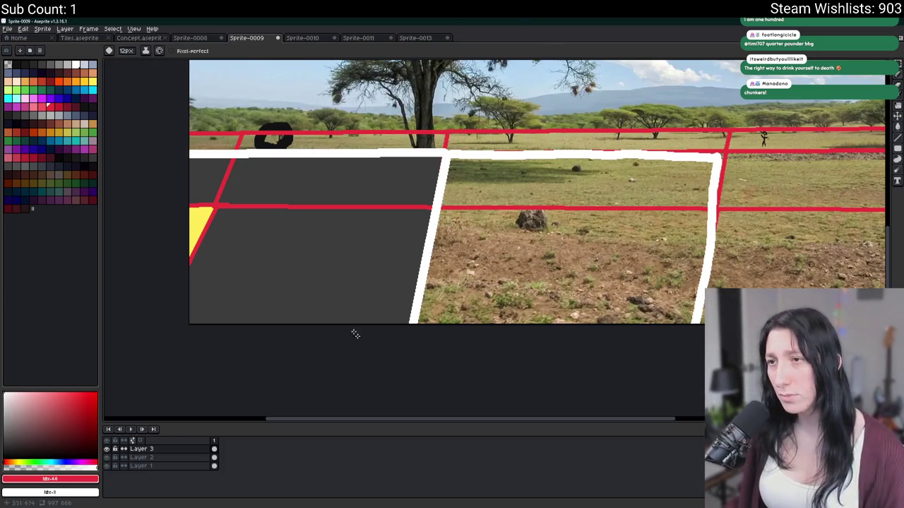
{"action": "left_click_drag", "start_coordinate": [394, 176], "coordinate": [458, 190]}
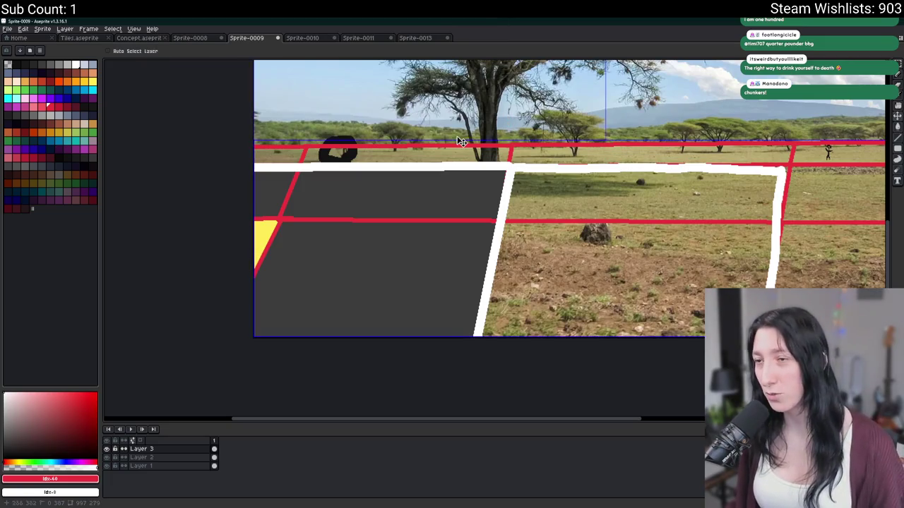
{"action": "key", "text": "ctrl+z"}
{"action": "key", "text": "ctrl+z"}
{"action": "key", "text": "ctrl+z"}
{"action": "key", "text": "ctrl+z"}
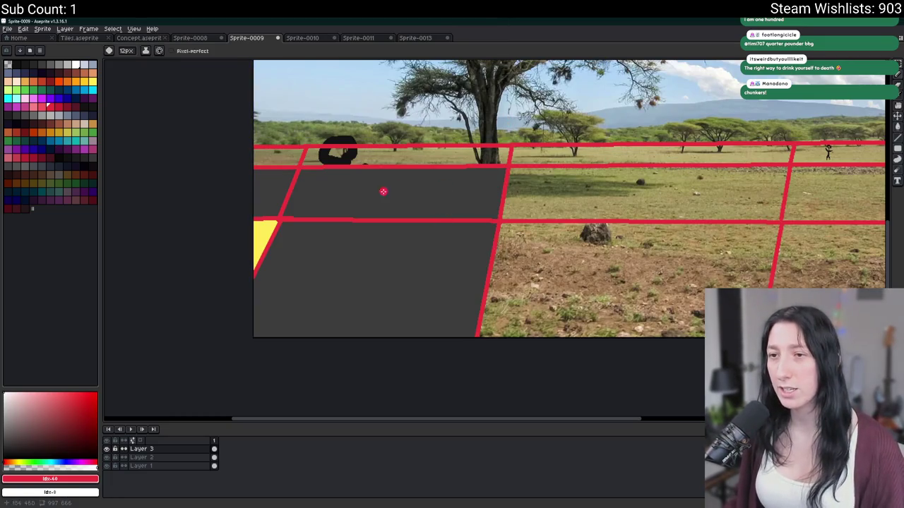
Eyedrop the dark grey and fill the remaining cell and the three top-strip cells with it
{"action": "key", "text": "i"}
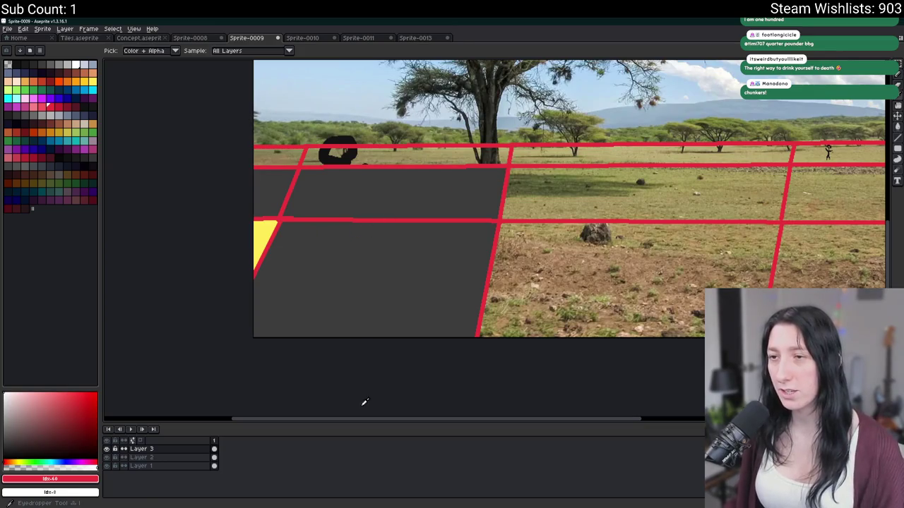
{"action": "left_click", "coordinate": [420, 194]}
{"action": "key", "text": "g"}
{"action": "left_click", "coordinate": [581, 182]}
{"action": "left_click", "coordinate": [552, 279]}
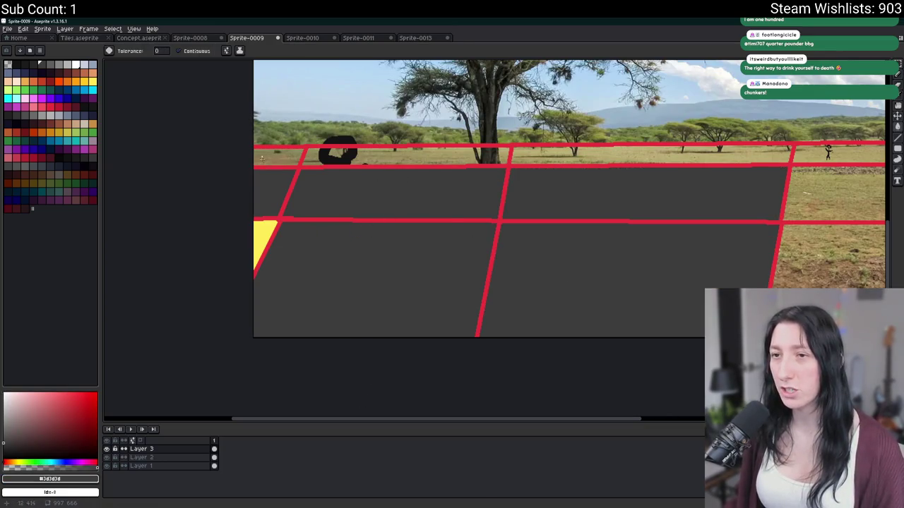
{"action": "left_click", "coordinate": [263, 158]}
{"action": "left_click", "coordinate": [466, 157]}
{"action": "left_click", "coordinate": [707, 155]}
Make and clear a rectangular selection over the grid's right part, then return to GameMaker
{"action": "key", "text": "m"}
{"action": "mouse_move", "coordinate": [790, 145]}
{"action": "left_mouse_down"}
{"action": "mouse_move", "coordinate": [755, 256]}
{"action": "mouse_move", "coordinate": [495, 365]}
{"action": "left_mouse_up"}
{"action": "left_click", "coordinate": [584, 231]}
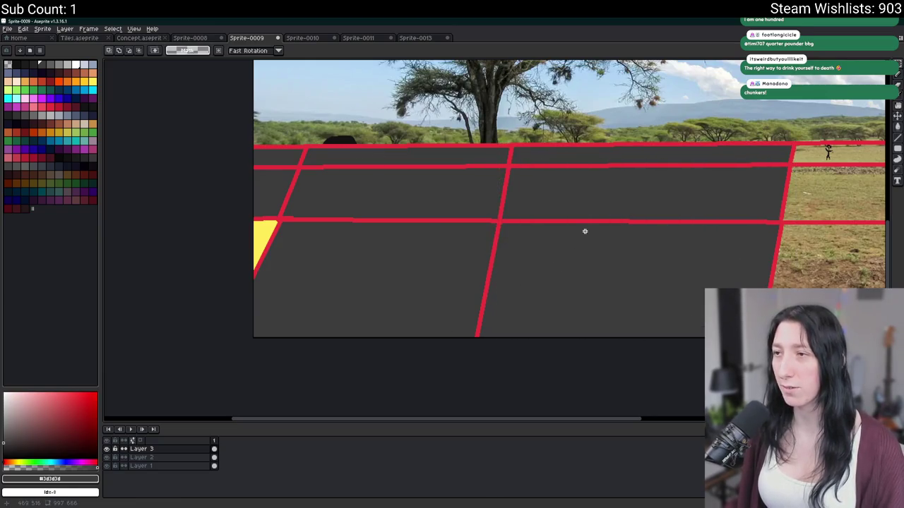
{"action": "scroll", "coordinate": [585, 231], "scroll_direction": "down", "scroll_amount": 3}
{"action": "key", "text": "alt+Tab"}
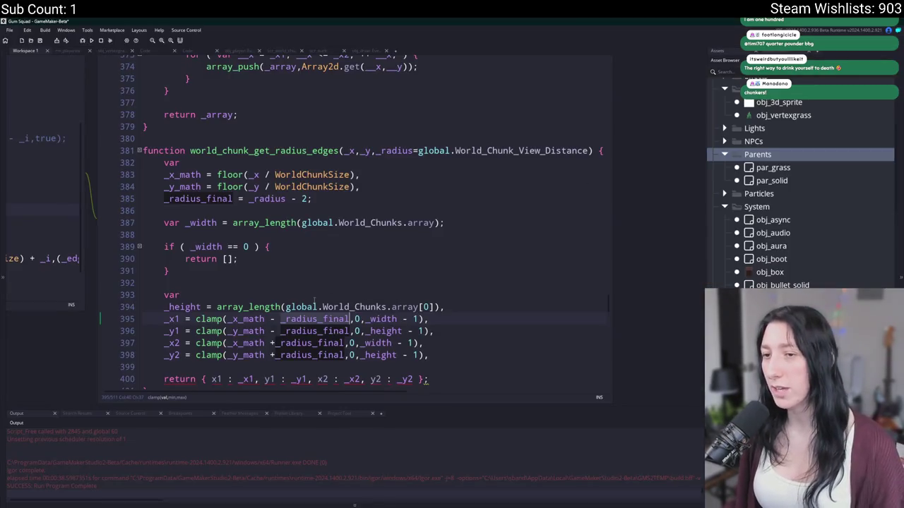
Append + 1 after _radius_final on the _x2 and _y2 clamp lines and run the game
{"action": "scroll", "coordinate": [315, 301], "scroll_direction": "down", "scroll_amount": 2}
{"action": "left_click", "coordinate": [321, 300]}
{"action": "left_click", "coordinate": [346, 300]}
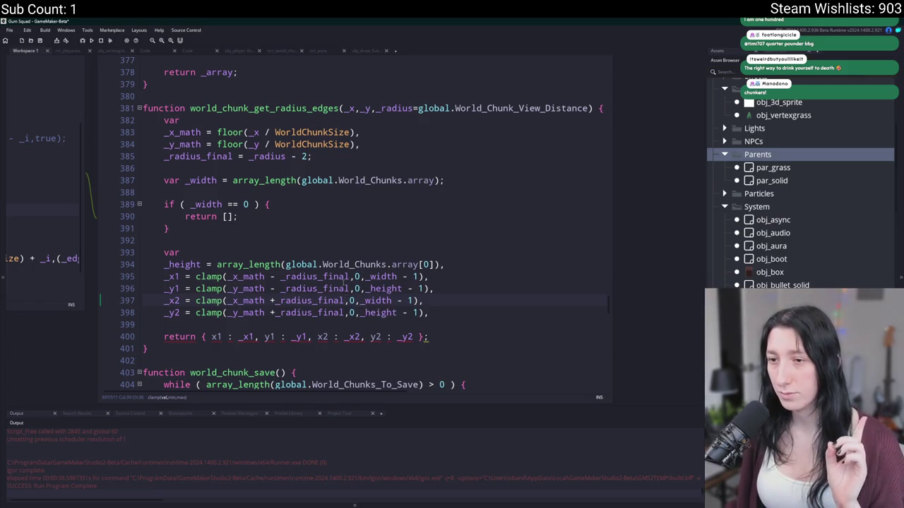
{"action": "scroll", "coordinate": [329, 120], "scroll_direction": "up", "scroll_amount": 4}
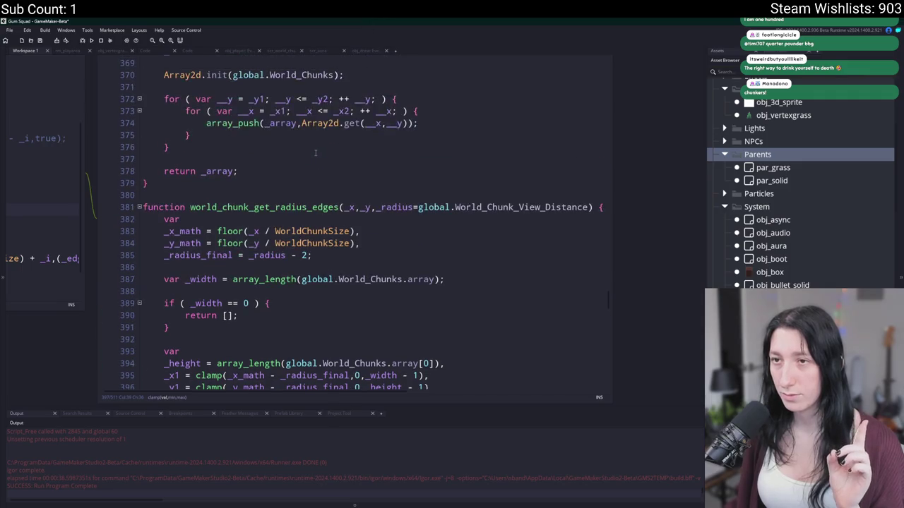
{"action": "scroll", "coordinate": [293, 205], "scroll_direction": "down", "scroll_amount": 4}
{"action": "type", "text": "+ 1"}
{"action": "key", "text": "Down"}
{"action": "type", "text": "+ 1"}
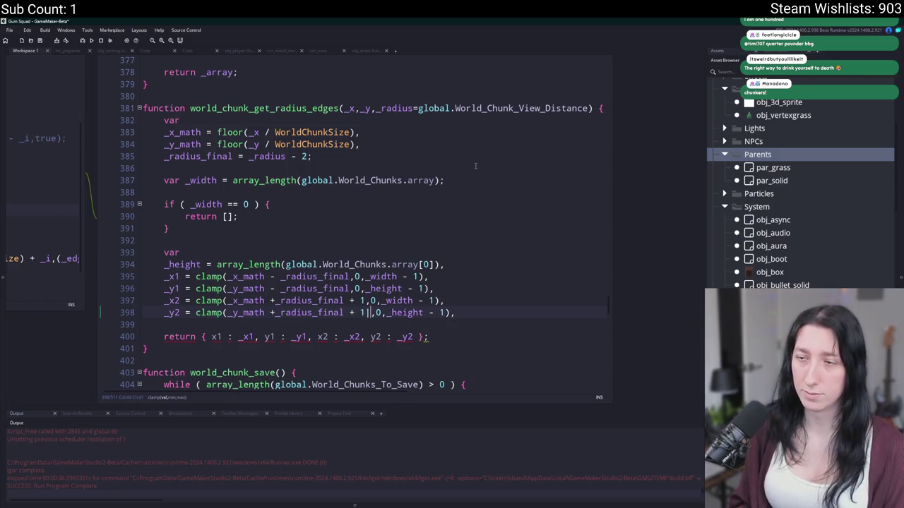
{"action": "key", "text": "F5"}
Look through the scr_world_chunks, player and obj_draw tabs, then return to obj_player's edge-drawing code
{"action": "scroll", "coordinate": [474, 164], "scroll_direction": "up", "scroll_amount": 6}
{"action": "scroll", "coordinate": [469, 173], "scroll_direction": "down", "scroll_amount": 6}
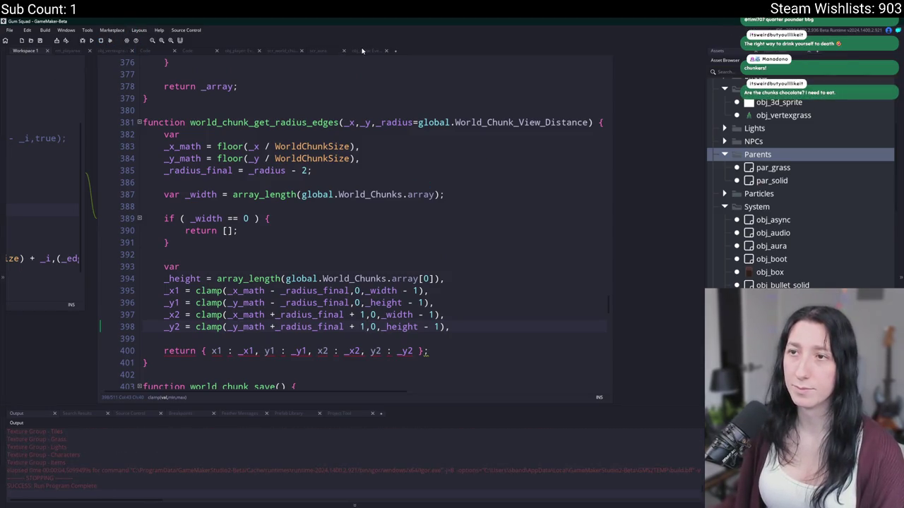
{"action": "left_click", "coordinate": [275, 53]}
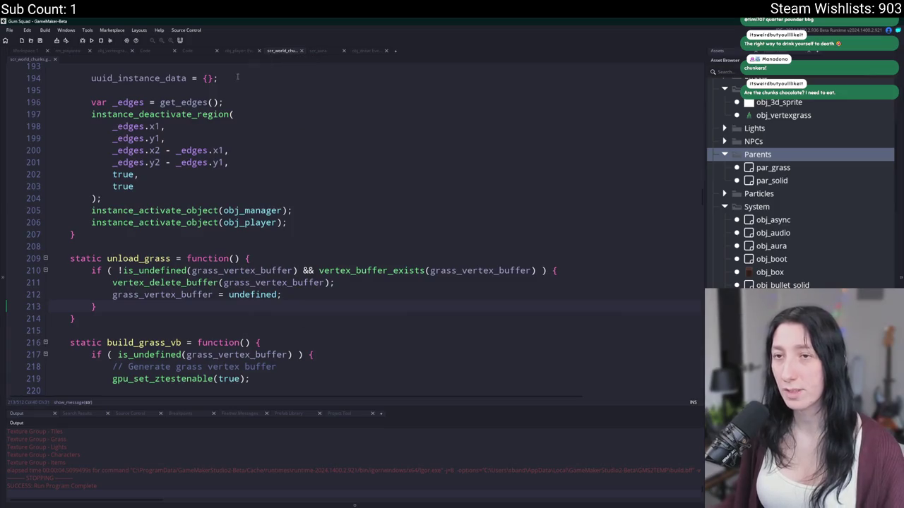
{"action": "left_click", "coordinate": [240, 54]}
{"action": "left_click", "coordinate": [191, 53]}
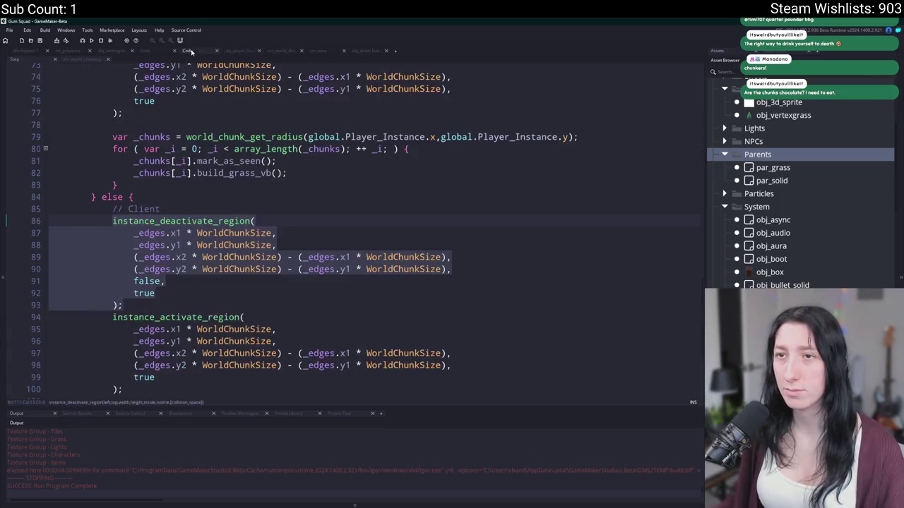
{"action": "left_click", "coordinate": [359, 50]}
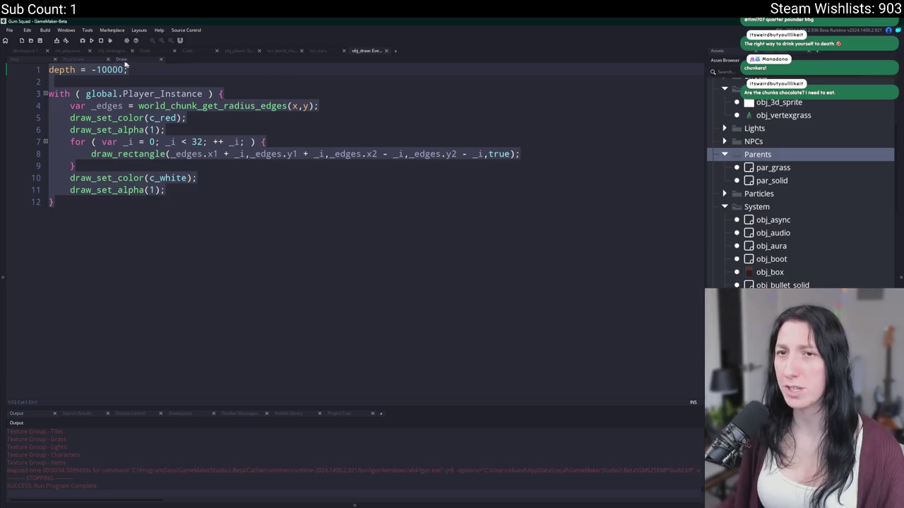
{"action": "left_click", "coordinate": [41, 52]}
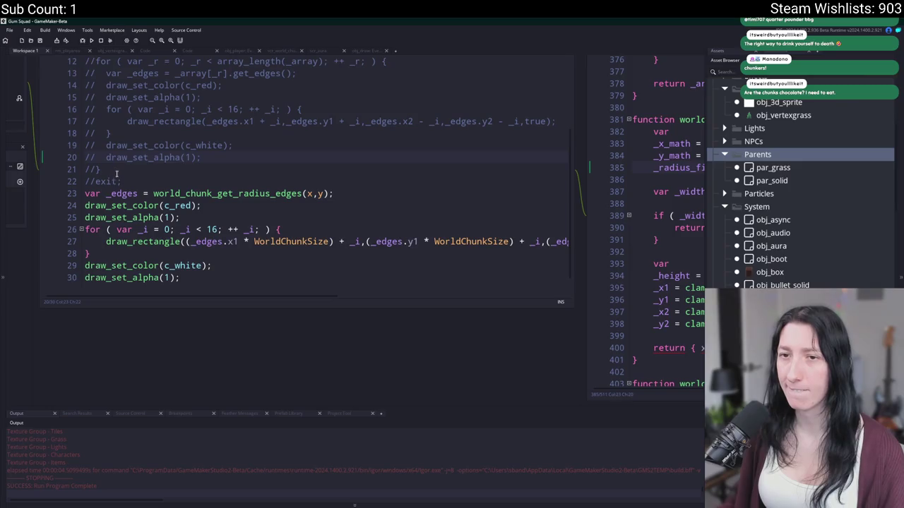
{"action": "scroll", "coordinate": [127, 186], "scroll_direction": "down", "scroll_amount": 1}
{"action": "left_click", "coordinate": [350, 229]}
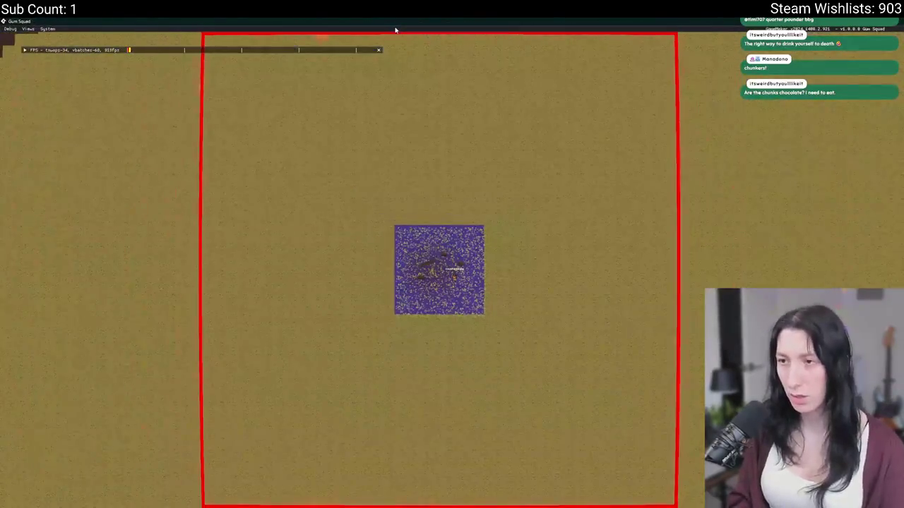
{"action": "key", "text": "d"}
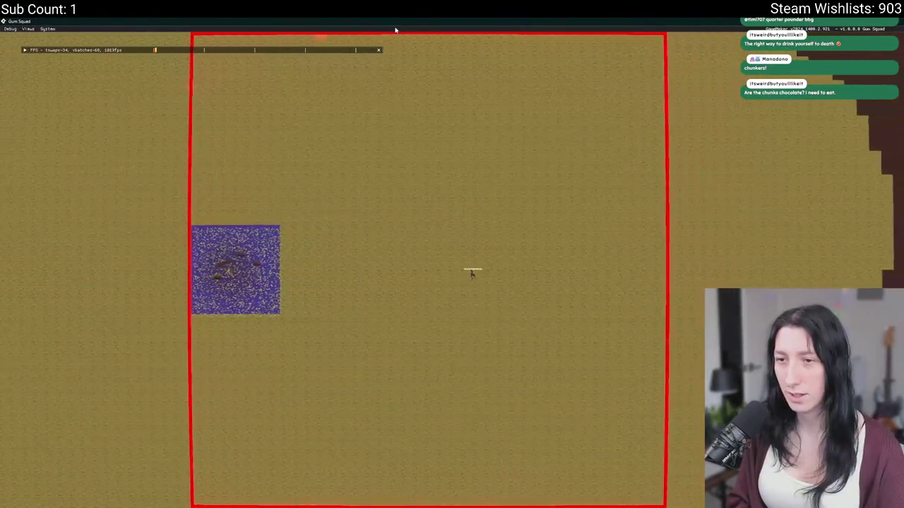
{"action": "key", "text": "a"}
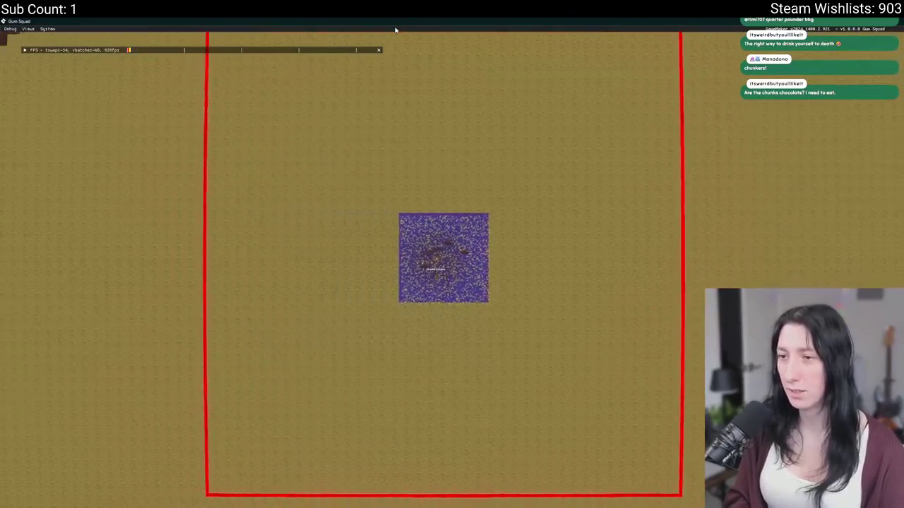
{"action": "key", "text": "a"}
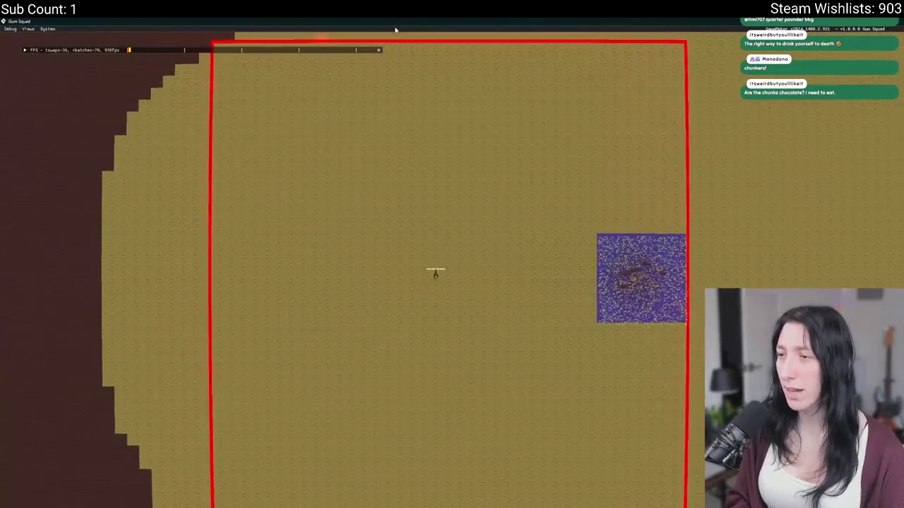
{"action": "key", "text": "d"}
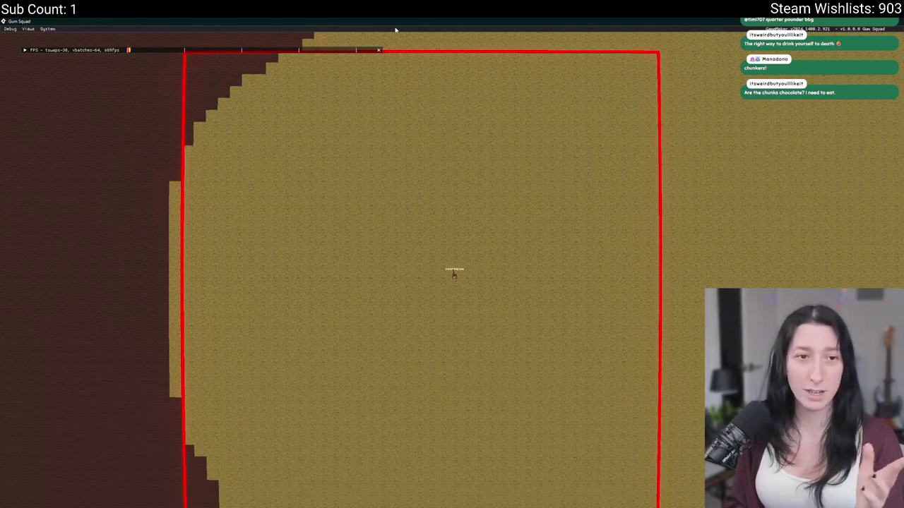
{"action": "key", "text": "d"}
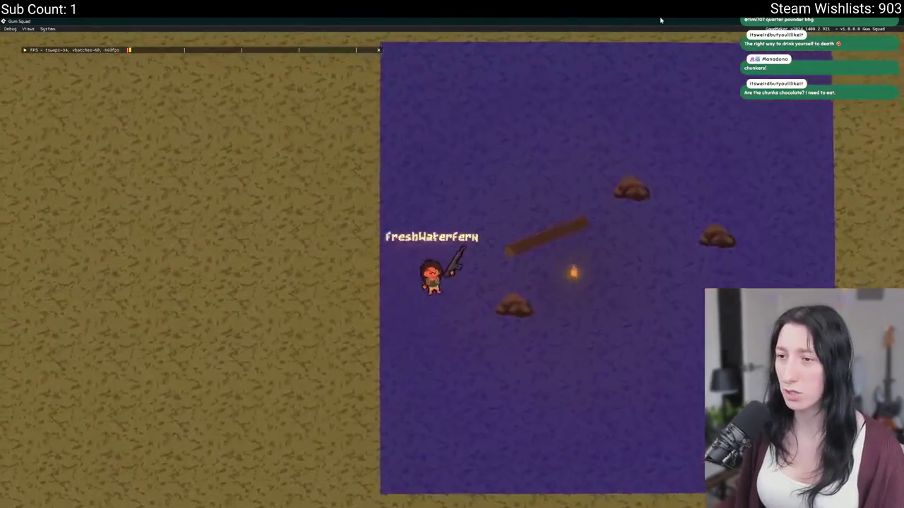
{"action": "key", "text": "w"}
{"action": "key", "text": "a"}
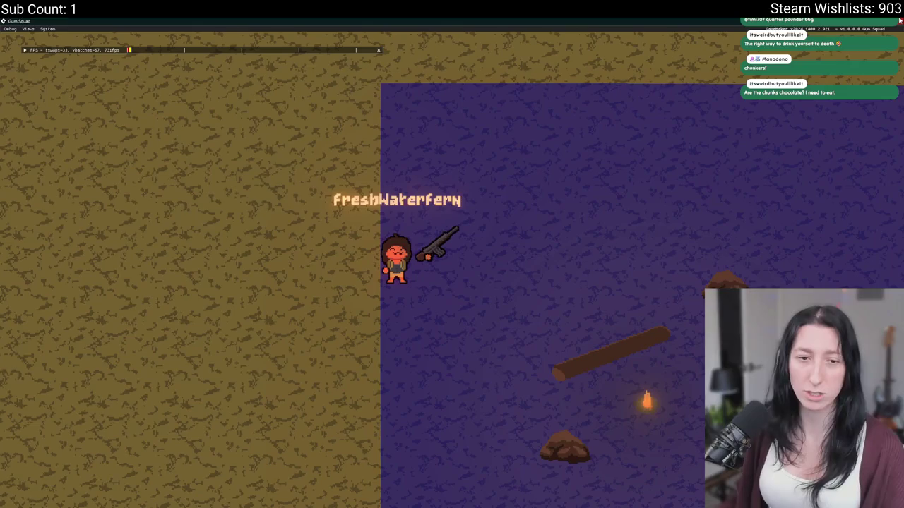
{"action": "left_click", "coordinate": [900, 21]}
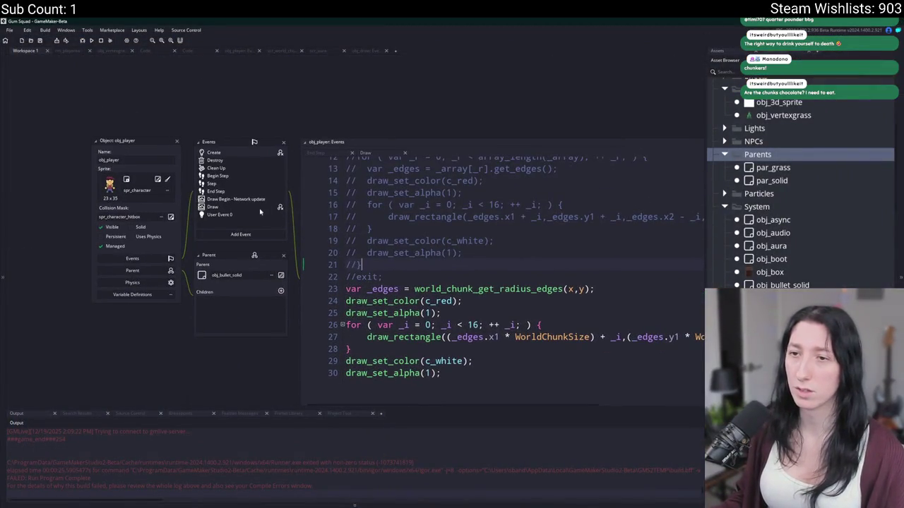
Pan the workspace and switch through the obj_draw tab to the scr_world_chunks script
{"action": "scroll", "coordinate": [412, 95], "scroll_direction": "down", "scroll_amount": 2}
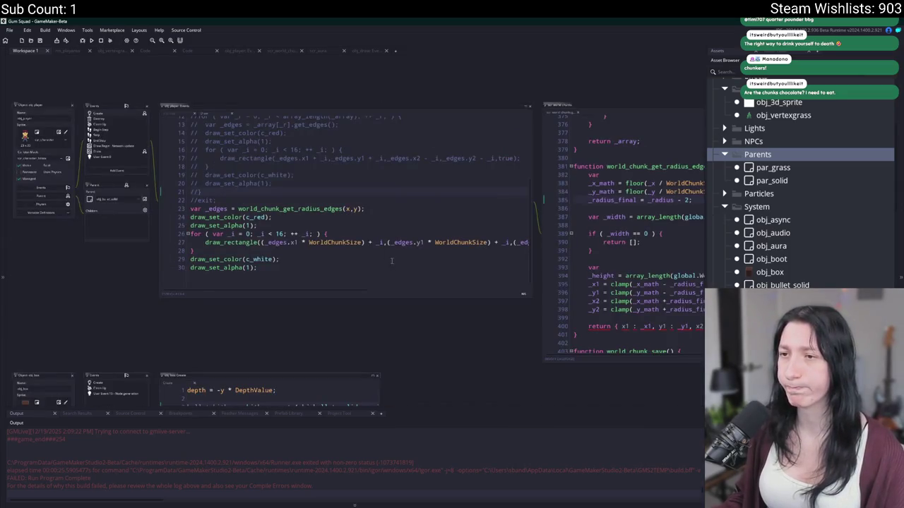
{"action": "left_click_drag", "start_coordinate": [408, 327], "coordinate": [423, 215]}
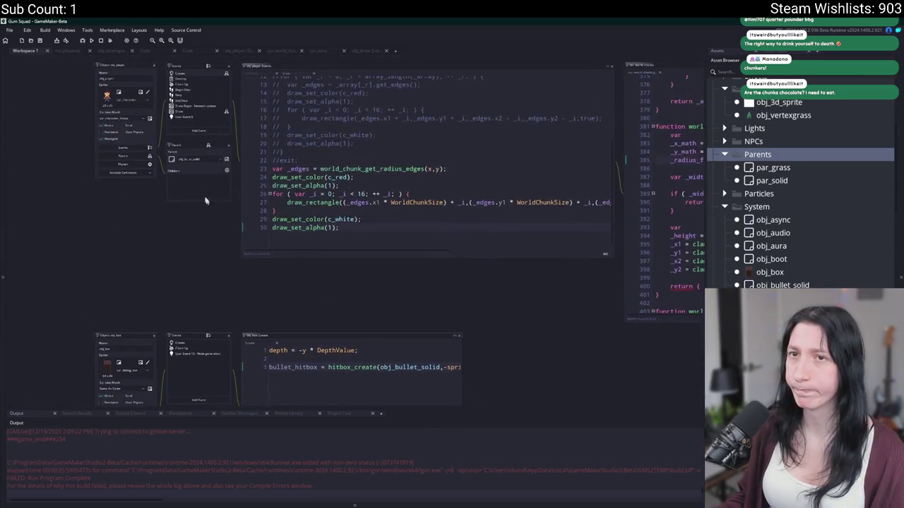
{"action": "left_click", "coordinate": [368, 50]}
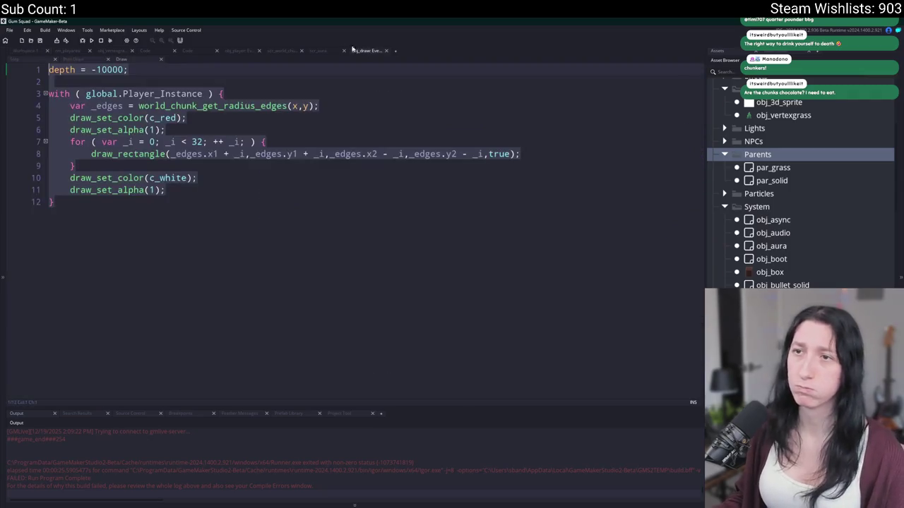
{"action": "left_click", "coordinate": [281, 50]}
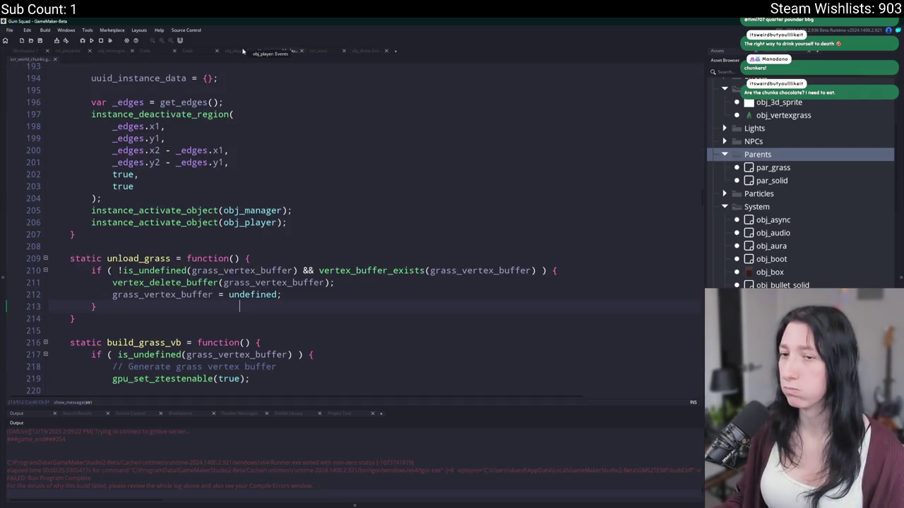
{"action": "scroll", "coordinate": [247, 185], "scroll_direction": "up", "scroll_amount": 1}
{"action": "scroll", "coordinate": [275, 212], "scroll_direction": "up", "scroll_amount": 1}
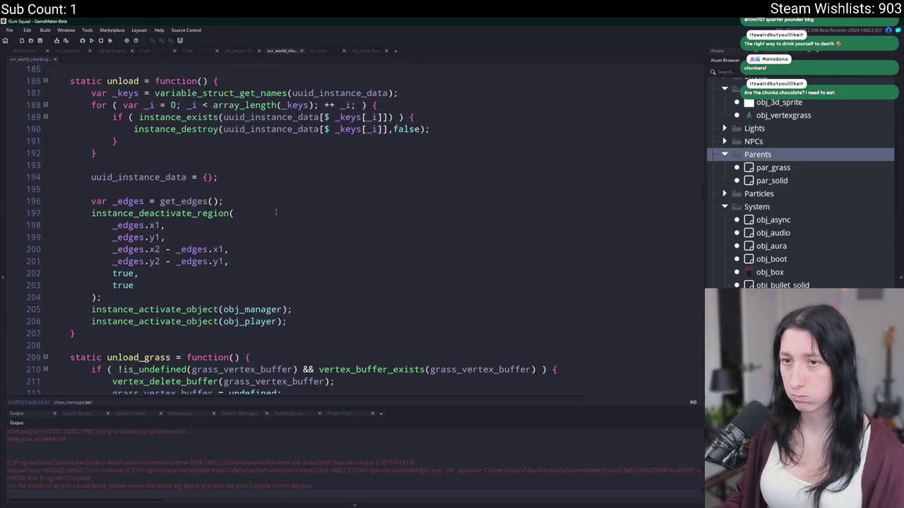
Review the unload and unload_grass functions and search the project for unload_grass
{"action": "left_click", "coordinate": [275, 212]}
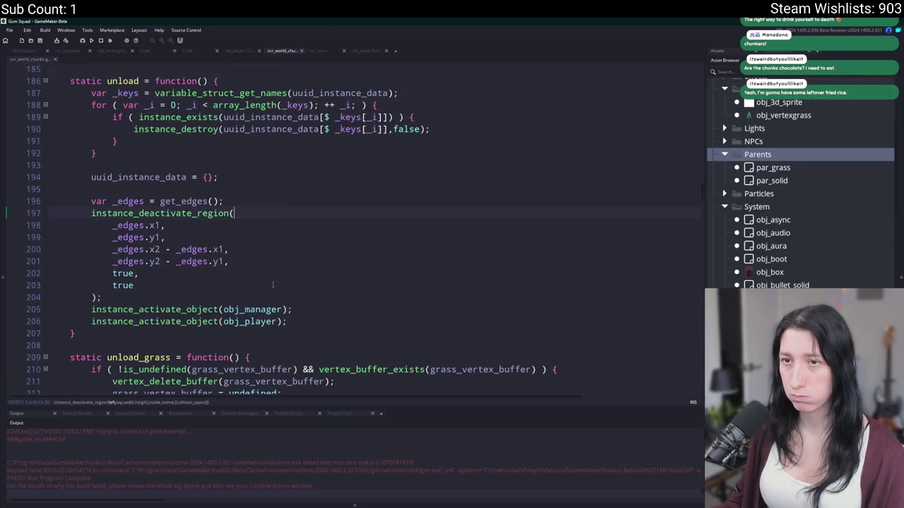
{"action": "scroll", "coordinate": [273, 284], "scroll_direction": "up", "scroll_amount": 2}
{"action": "scroll", "coordinate": [235, 265], "scroll_direction": "down", "scroll_amount": 3}
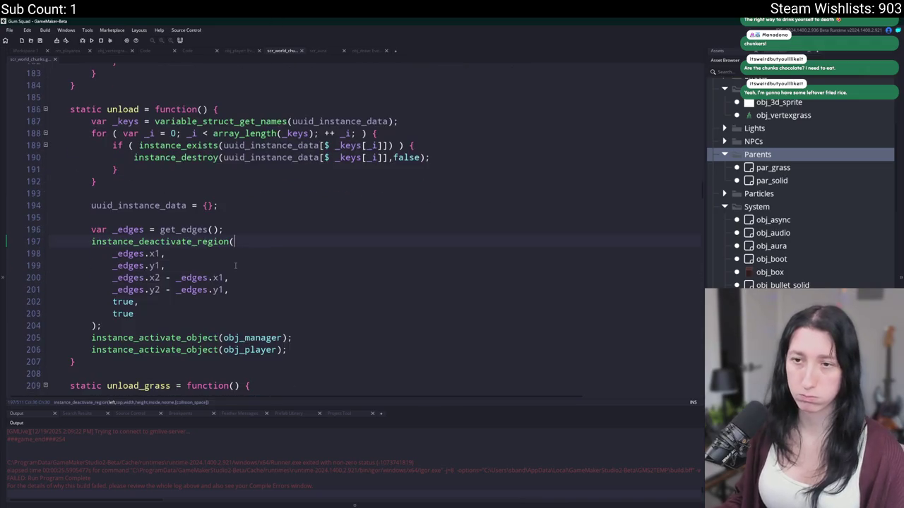
{"action": "scroll", "coordinate": [235, 265], "scroll_direction": "down", "scroll_amount": 2}
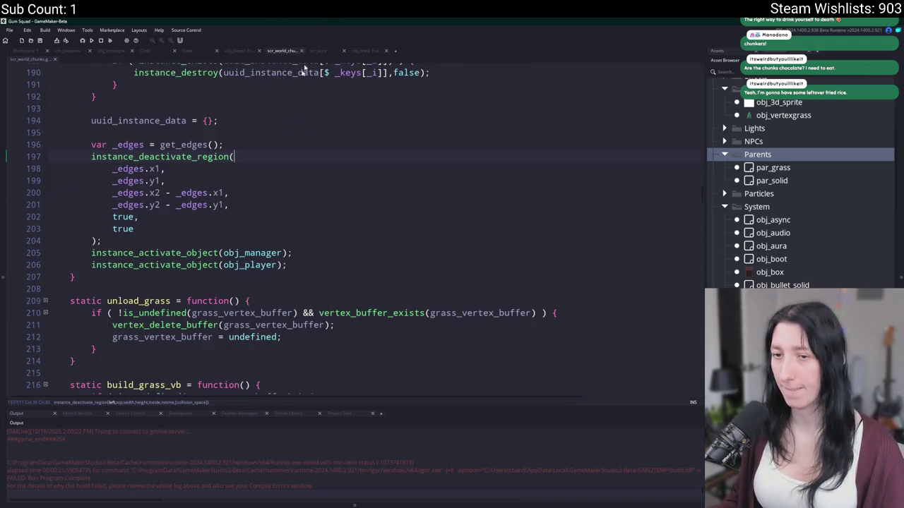
{"action": "scroll", "coordinate": [215, 303], "scroll_direction": "up", "scroll_amount": 3}
{"action": "left_click", "coordinate": [126, 106]}
{"action": "scroll", "coordinate": [185, 237], "scroll_direction": "down", "scroll_amount": 1}
{"action": "scroll", "coordinate": [185, 237], "scroll_direction": "down", "scroll_amount": 1}
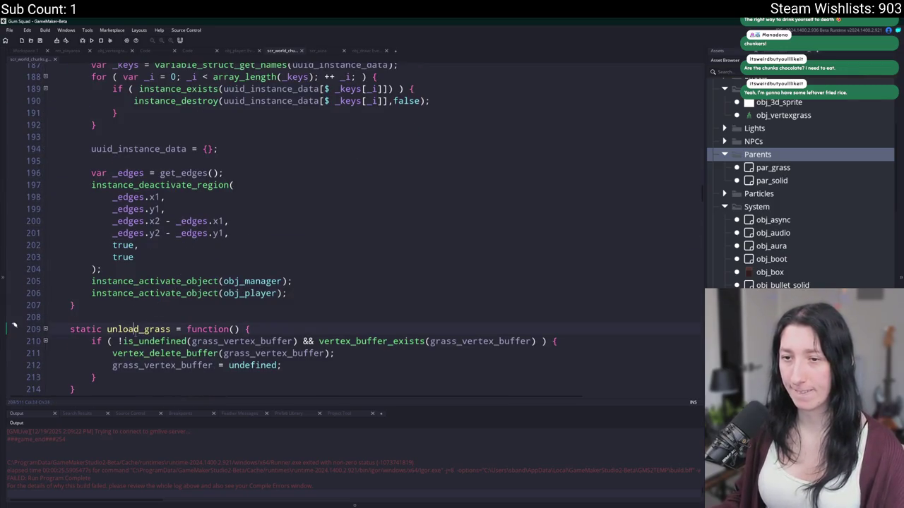
{"action": "key", "text": "ctrl+shift+f"}
{"action": "key", "text": "Return"}
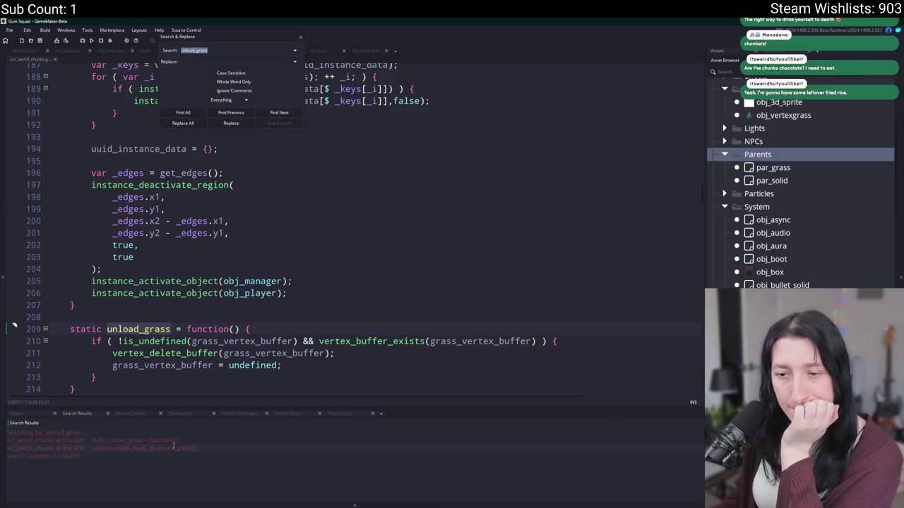
Locate the unload_grass call on line 478 in scr_world_chunks, undoing an accidental edit
{"action": "double_click", "coordinate": [173, 448]}
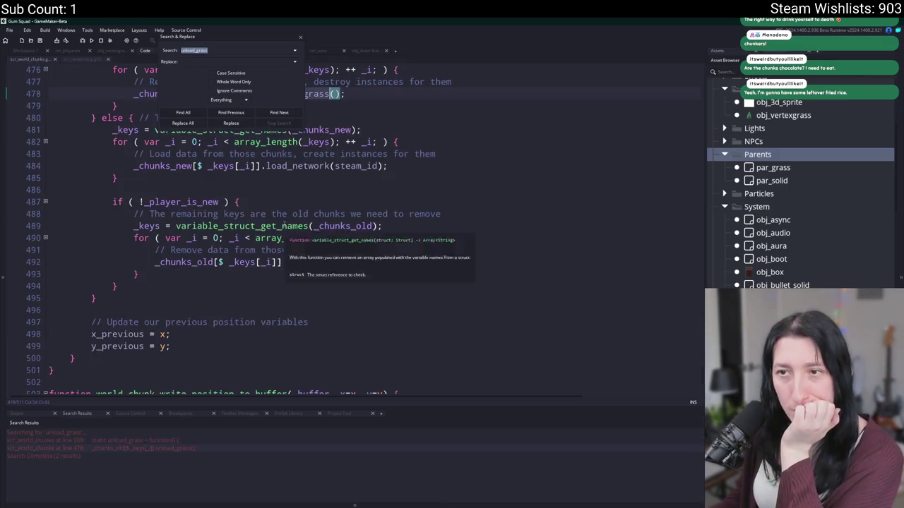
{"action": "left_click", "coordinate": [300, 36]}
{"action": "scroll", "coordinate": [322, 268], "scroll_direction": "up", "scroll_amount": 10}
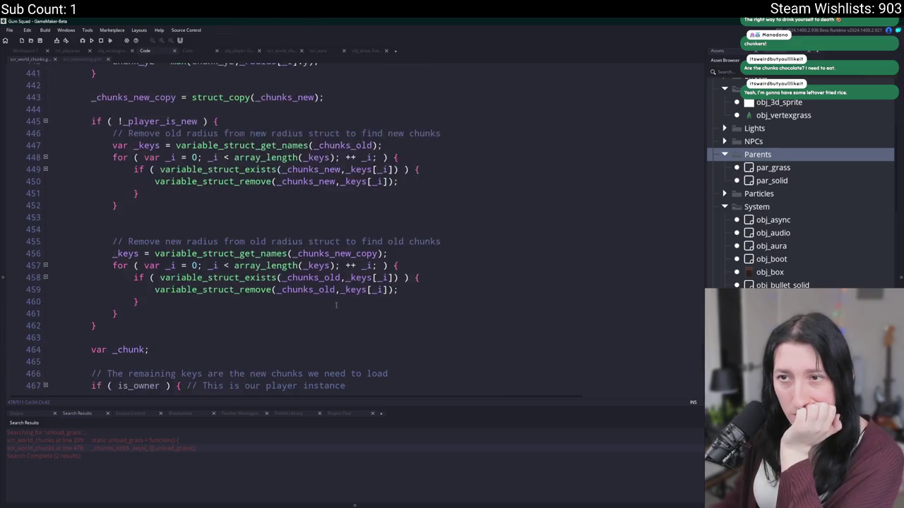
{"action": "scroll", "coordinate": [322, 269], "scroll_direction": "up", "scroll_amount": 2}
{"action": "scroll", "coordinate": [311, 266], "scroll_direction": "down", "scroll_amount": 12}
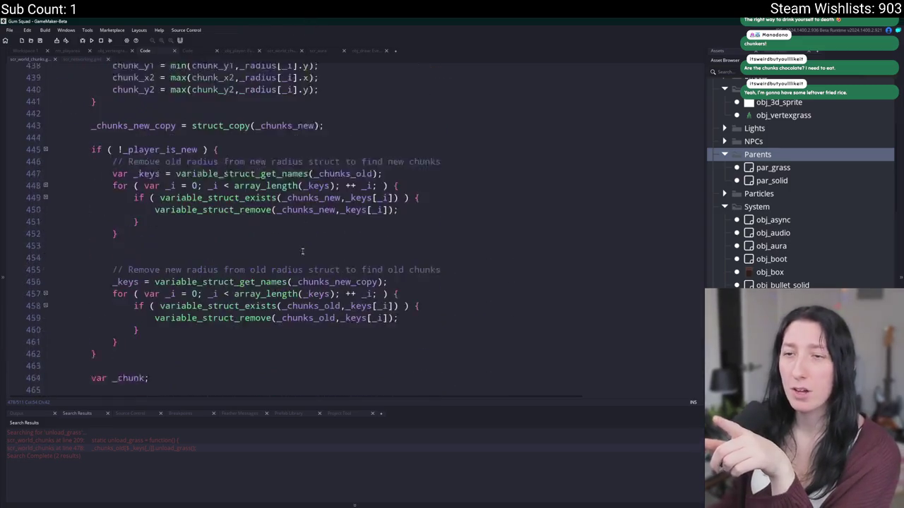
{"action": "scroll", "coordinate": [302, 262], "scroll_direction": "up", "scroll_amount": 6}
{"action": "scroll", "coordinate": [303, 263], "scroll_direction": "up", "scroll_amount": 6}
{"action": "scroll", "coordinate": [314, 222], "scroll_direction": "down", "scroll_amount": 8}
{"action": "scroll", "coordinate": [313, 203], "scroll_direction": "down", "scroll_amount": 3}
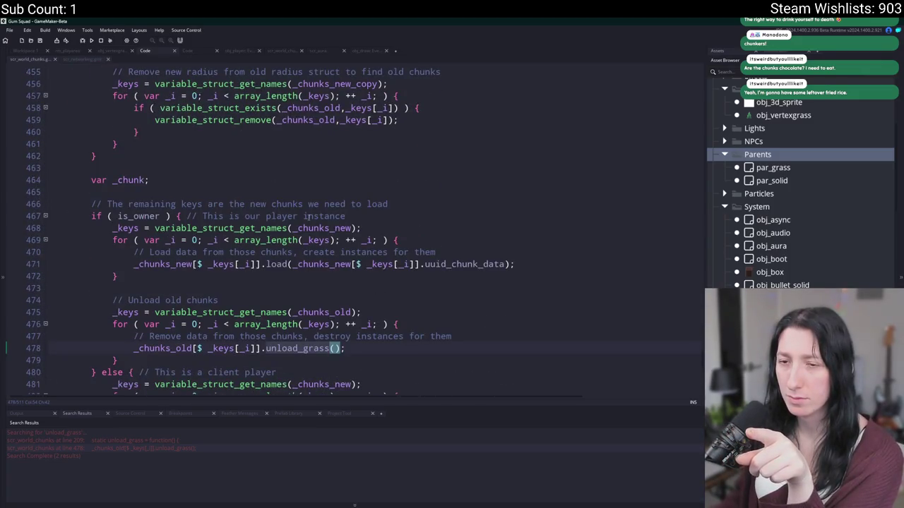
{"action": "scroll", "coordinate": [309, 217], "scroll_direction": "down", "scroll_amount": 2}
{"action": "double_click", "coordinate": [311, 292]}
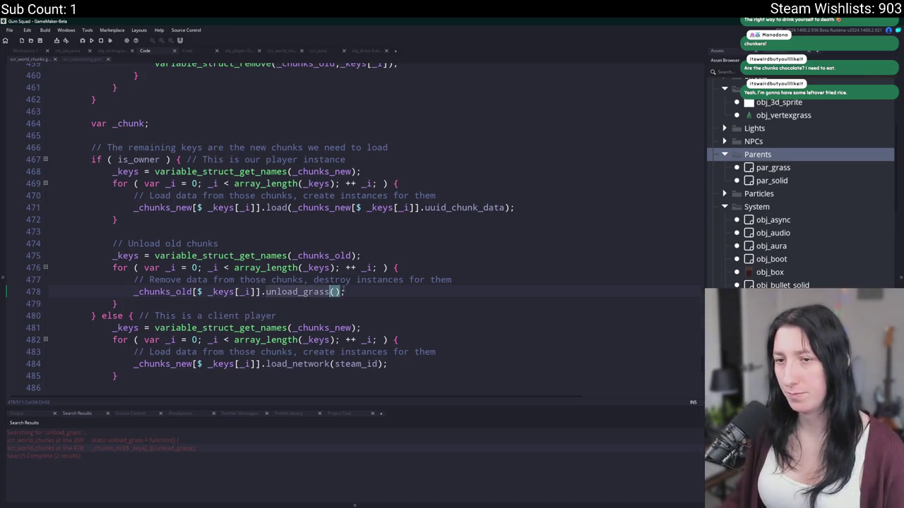
{"action": "type", "text": "6"}
{"action": "key", "text": "ctrl+z"}
{"action": "key", "text": "ctrl+f"}
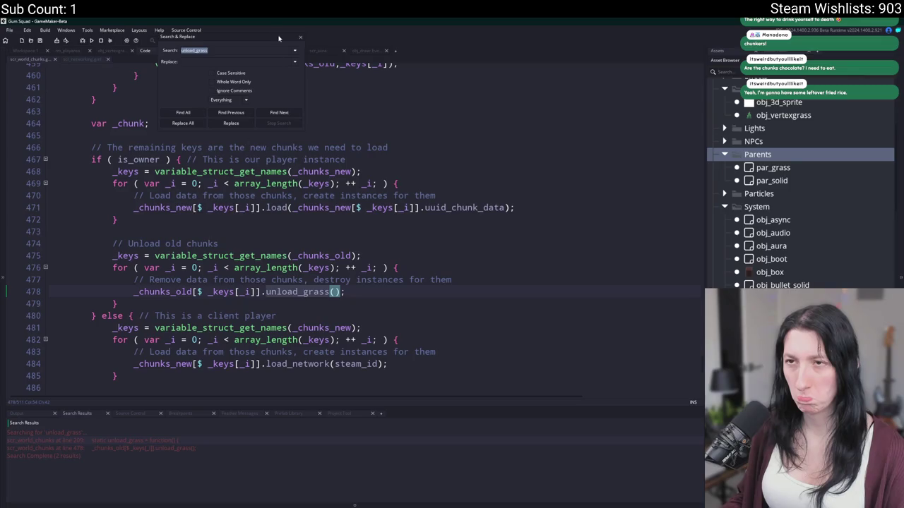
{"action": "left_click", "coordinate": [300, 37]}
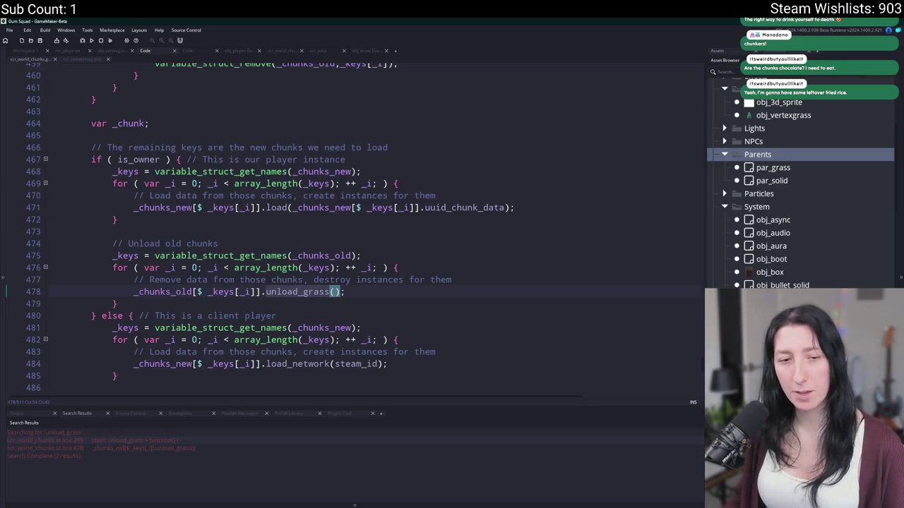
{"action": "left_click", "coordinate": [342, 291]}
{"action": "left_click_drag", "start_coordinate": [346, 291], "coordinate": [126, 293]}
{"action": "left_click", "coordinate": [97, 315]}
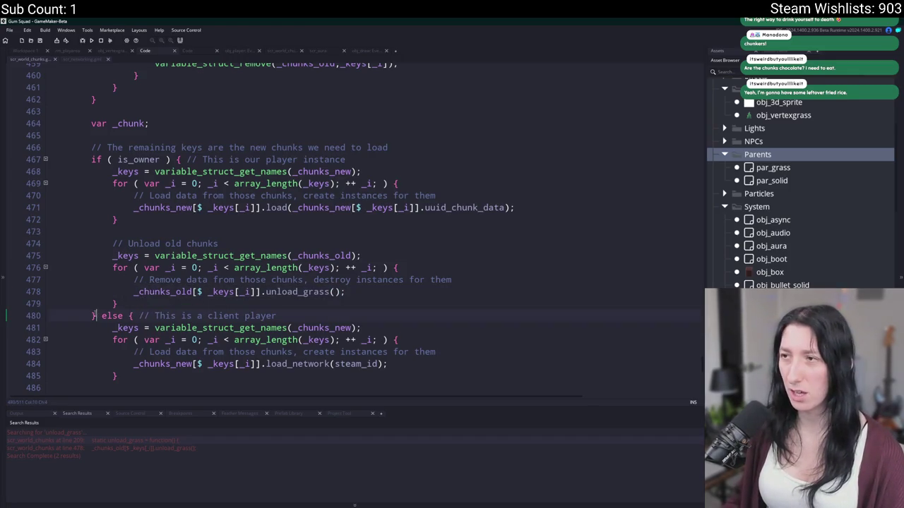
{"action": "scroll", "coordinate": [124, 191], "scroll_direction": "up", "scroll_amount": 10}
{"action": "scroll", "coordinate": [123, 191], "scroll_direction": "up", "scroll_amount": 9}
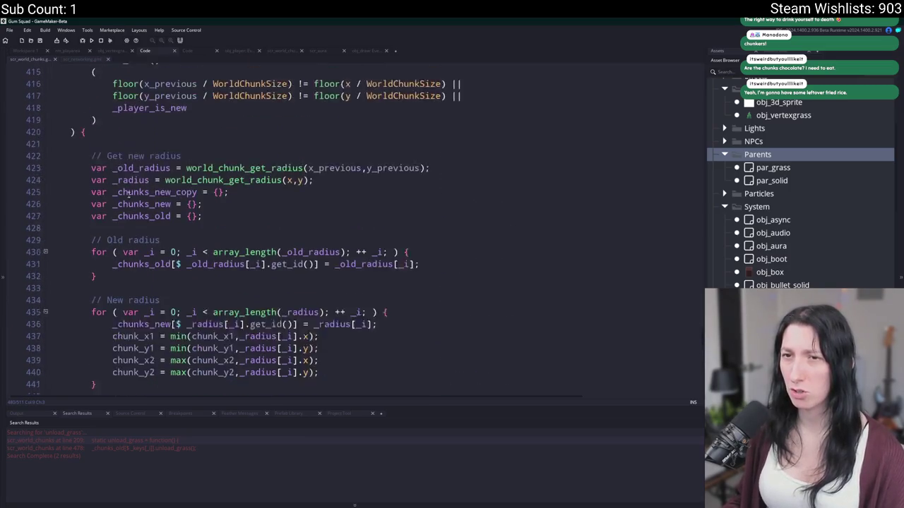
{"action": "left_click", "coordinate": [79, 301]}
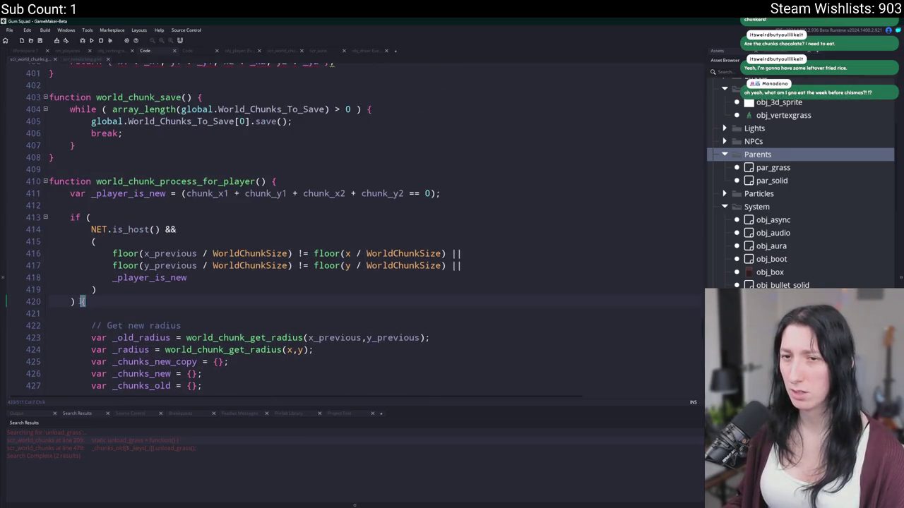
{"action": "scroll", "coordinate": [81, 269], "scroll_direction": "down", "scroll_amount": 15}
{"action": "scroll", "coordinate": [83, 257], "scroll_direction": "down", "scroll_amount": 8}
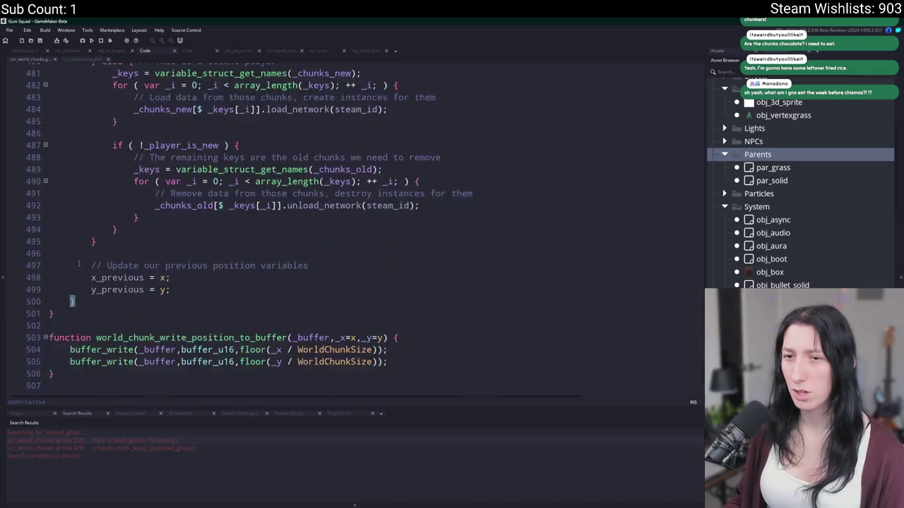
{"action": "scroll", "coordinate": [87, 255], "scroll_direction": "up", "scroll_amount": 3}
{"action": "scroll", "coordinate": [87, 254], "scroll_direction": "up", "scroll_amount": 2}
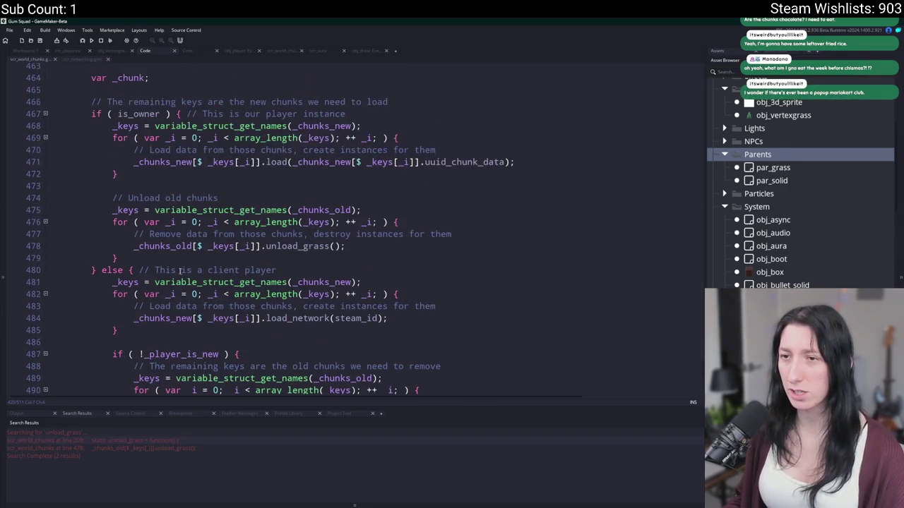
Delete the Unload old chunks for-loop (lines 473–479) that calls unload_grass
{"action": "double_click", "coordinate": [298, 246]}
{"action": "key", "text": "ctrl+f"}
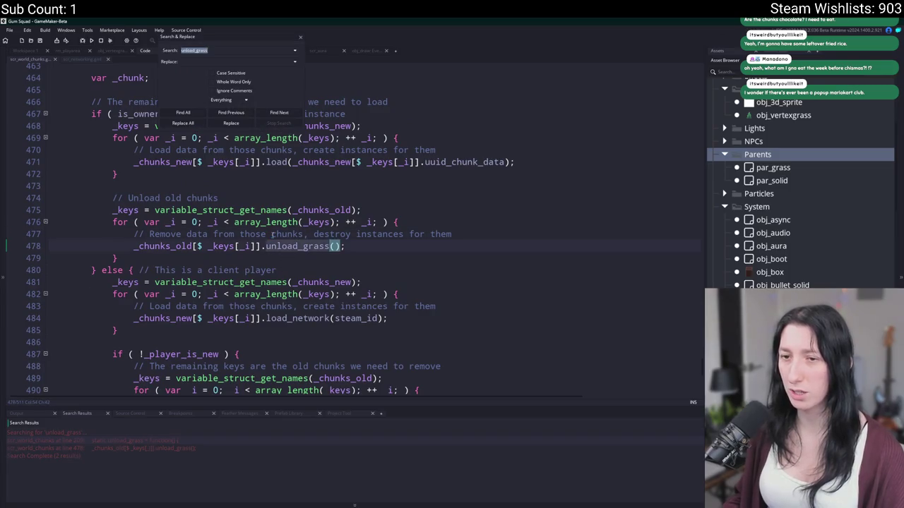
{"action": "left_click", "coordinate": [300, 37]}
{"action": "left_click", "coordinate": [326, 246]}
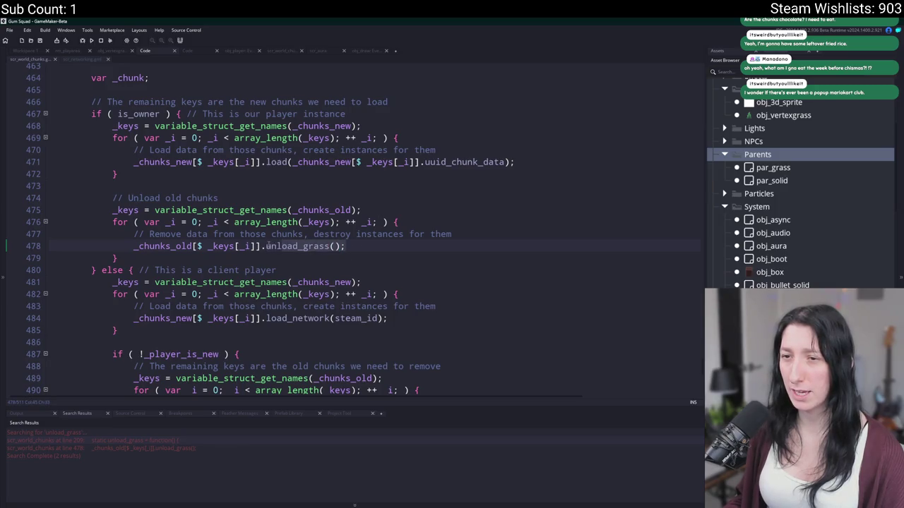
{"action": "left_click", "coordinate": [331, 246]}
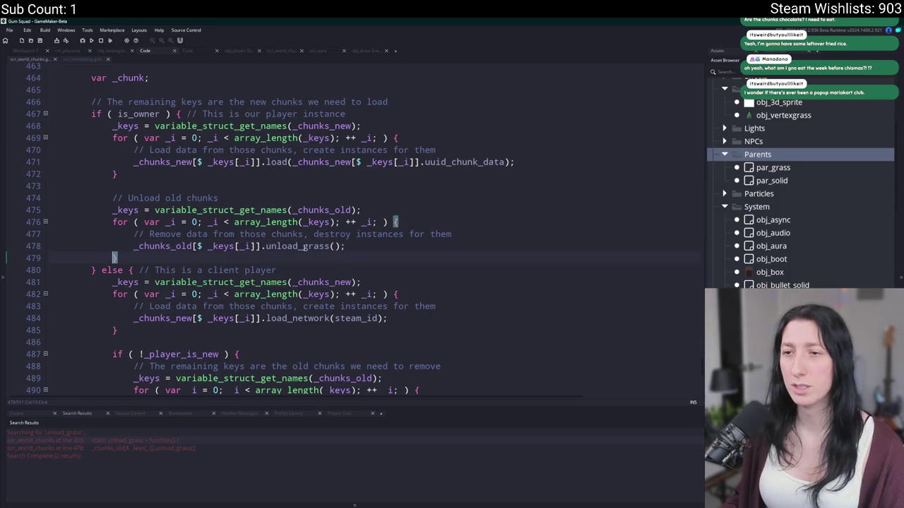
{"action": "scroll", "coordinate": [304, 250], "scroll_direction": "up", "scroll_amount": 1}
{"action": "mouse_move", "coordinate": [118, 286]}
{"action": "left_mouse_down"}
{"action": "mouse_move", "coordinate": [50, 251]}
{"action": "mouse_move", "coordinate": [51, 210]}
{"action": "left_mouse_up"}
{"action": "key", "text": "BackSpace"}
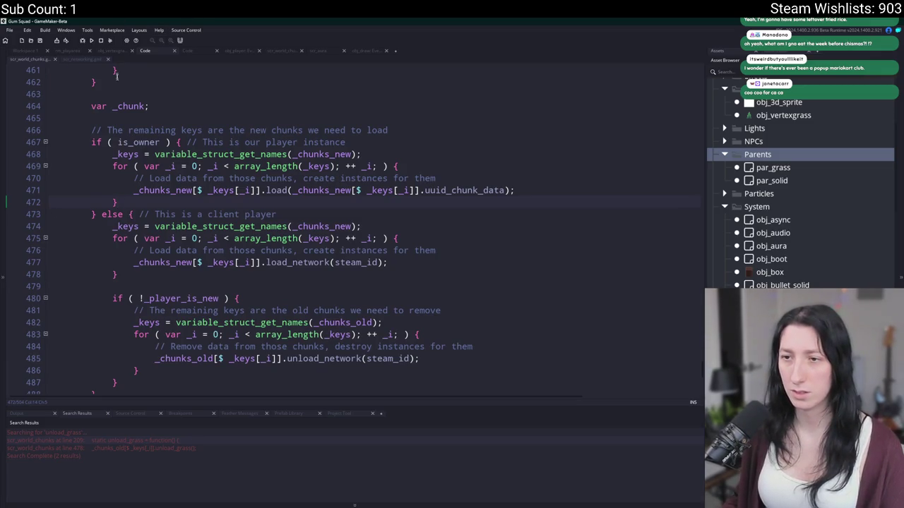
{"action": "left_click", "coordinate": [26, 52]}
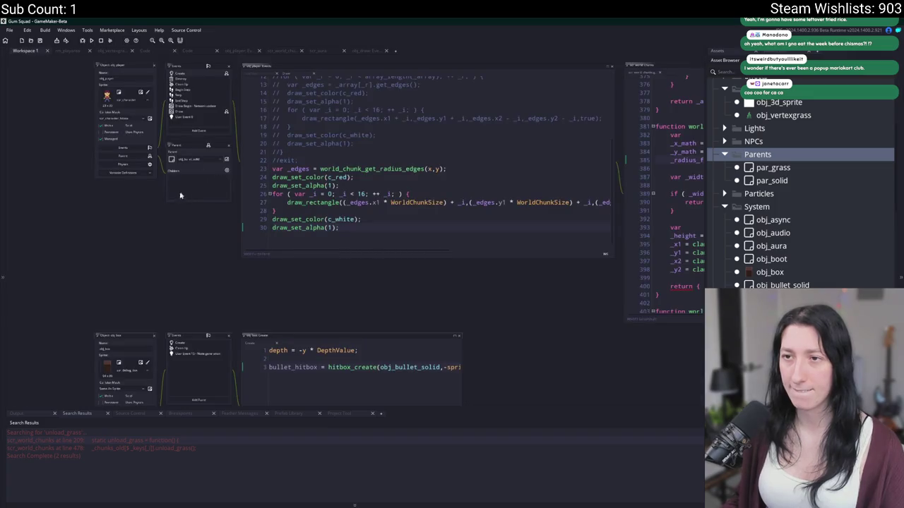
Open obj_player's Step event code and scroll down to its camera tracking and zoom section
{"action": "scroll", "coordinate": [180, 195], "scroll_direction": "up", "scroll_amount": 3}
{"action": "double_click", "coordinate": [190, 152]}
{"action": "left_click", "coordinate": [381, 178]}
{"action": "scroll", "coordinate": [367, 184], "scroll_direction": "down", "scroll_amount": 6}
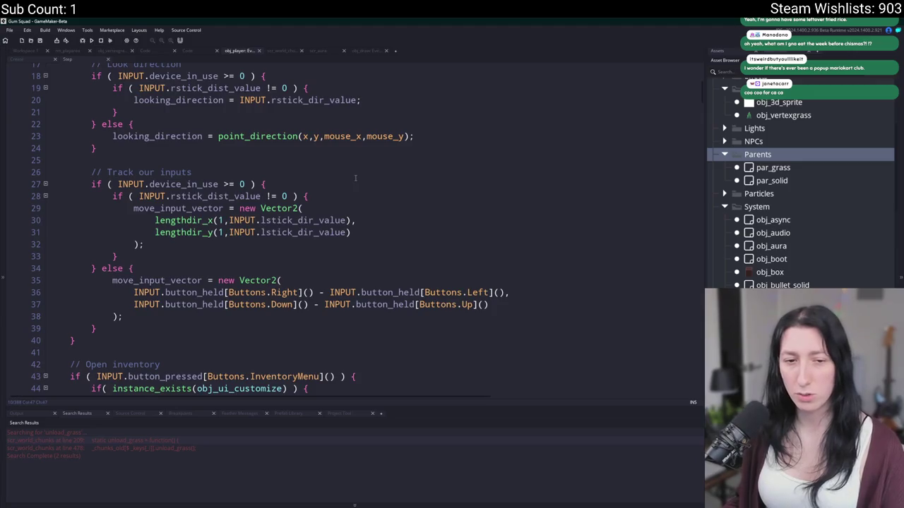
{"action": "scroll", "coordinate": [355, 178], "scroll_direction": "down", "scroll_amount": 5}
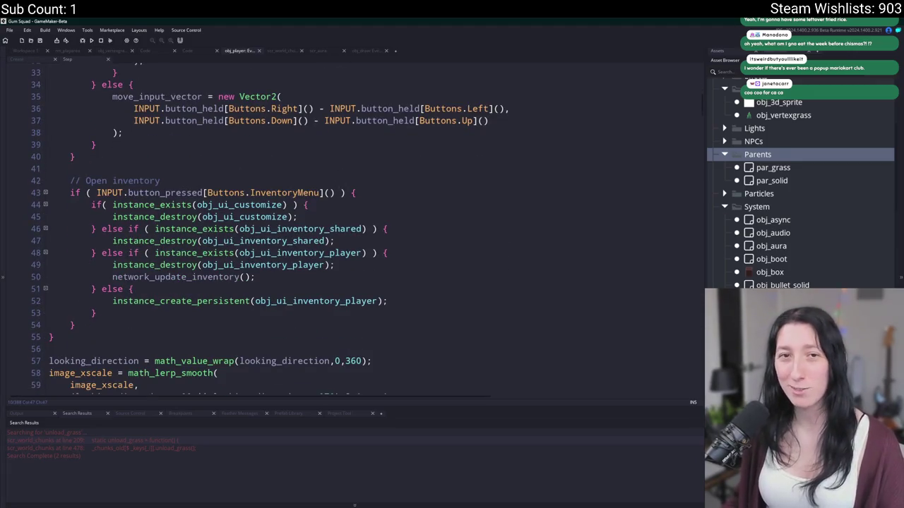
{"action": "left_click", "coordinate": [27, 52]}
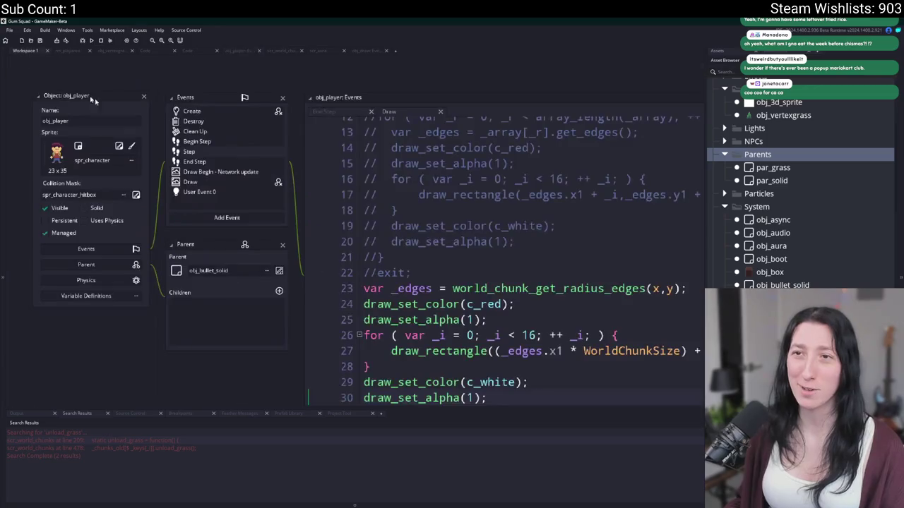
{"action": "scroll", "coordinate": [260, 215], "scroll_direction": "down", "scroll_amount": 2}
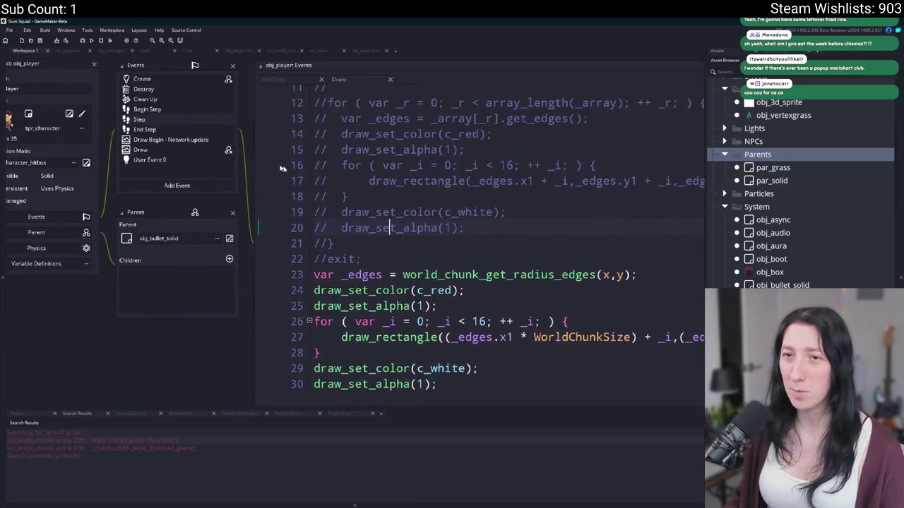
{"action": "left_click", "coordinate": [184, 119]}
{"action": "scroll", "coordinate": [391, 166], "scroll_direction": "down", "scroll_amount": 7}
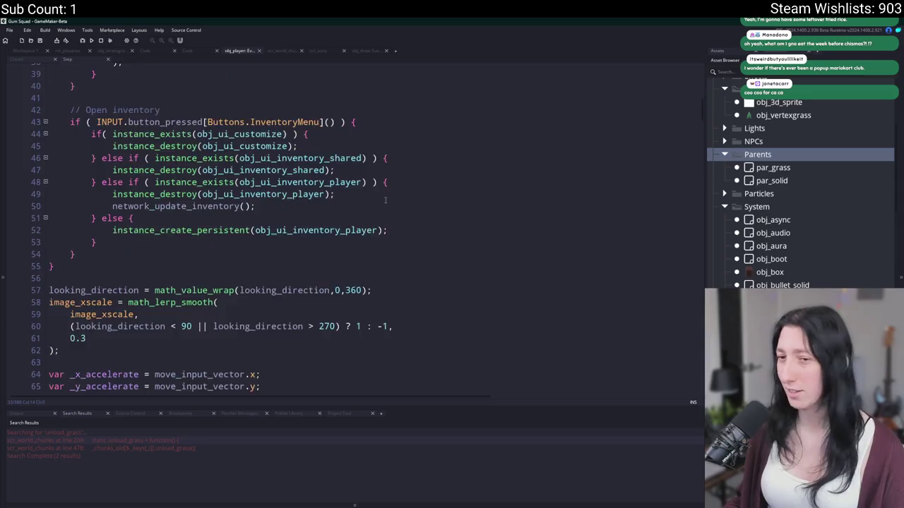
{"action": "scroll", "coordinate": [390, 166], "scroll_direction": "down", "scroll_amount": 10}
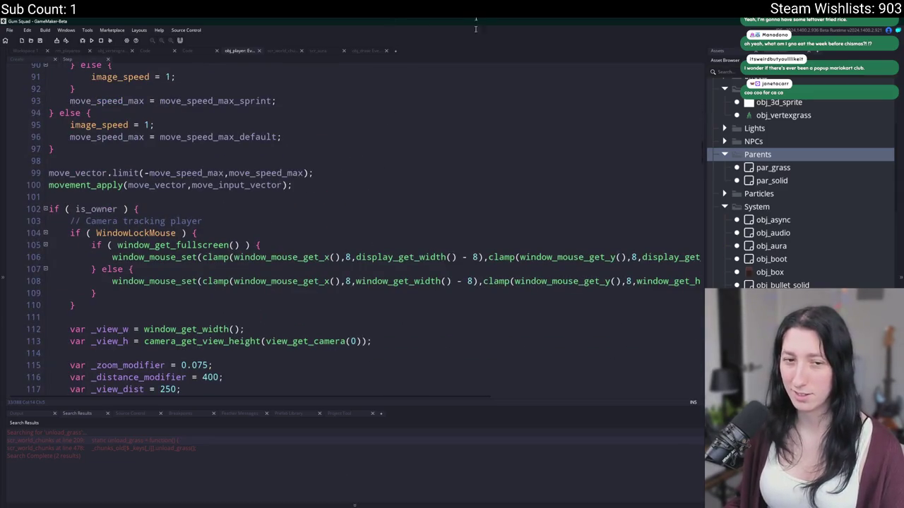
{"action": "scroll", "coordinate": [404, 182], "scroll_direction": "down", "scroll_amount": 5}
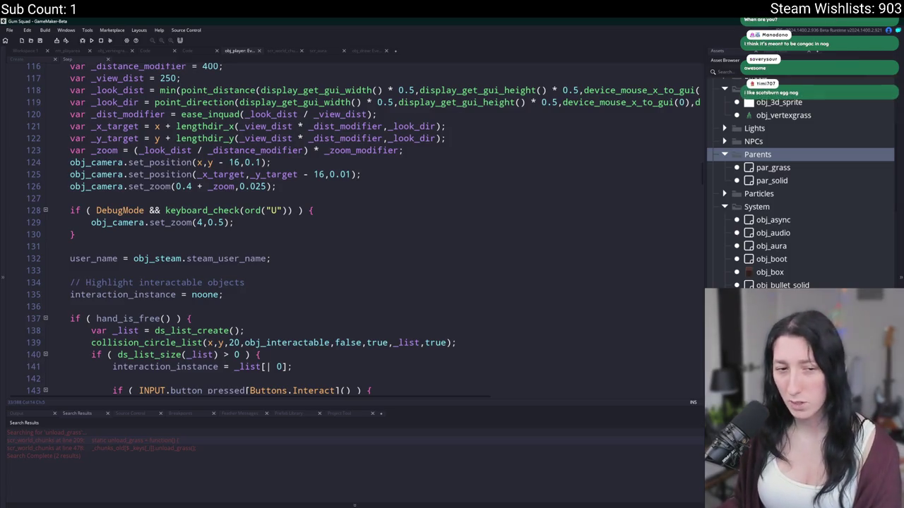
Try changing the debug set_zoom value from 4 to 3.5, then undo it back to 4
{"action": "left_click", "coordinate": [399, 209]}
{"action": "left_click", "coordinate": [341, 230]}
{"action": "left_click", "coordinate": [265, 222]}
{"action": "left_click", "coordinate": [199, 224]}
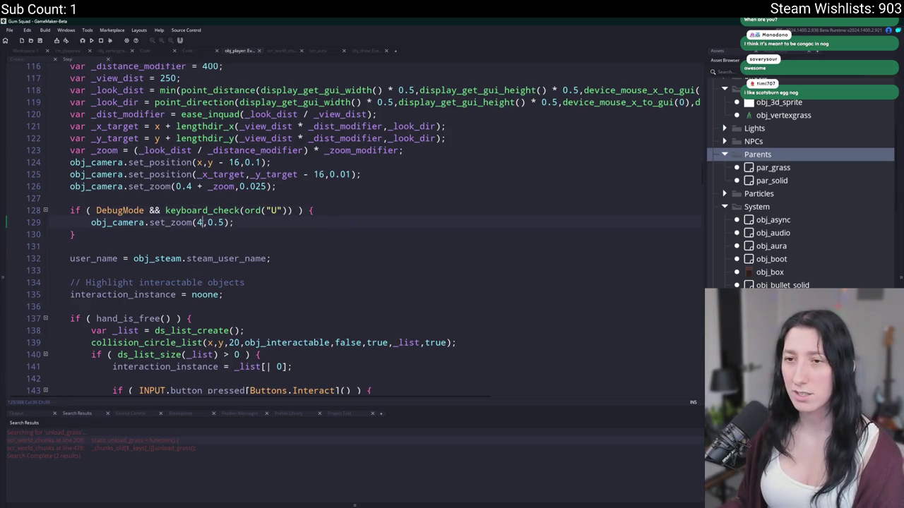
{"action": "key", "text": "Delete"}
{"action": "type", "text": "3.51"}
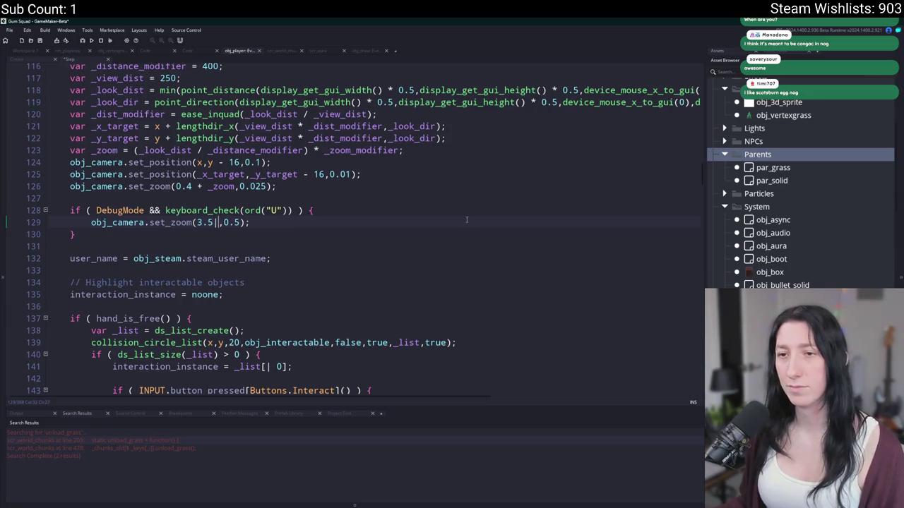
{"action": "key", "text": "ctrl+z"}
{"action": "left_click", "coordinate": [466, 219]}
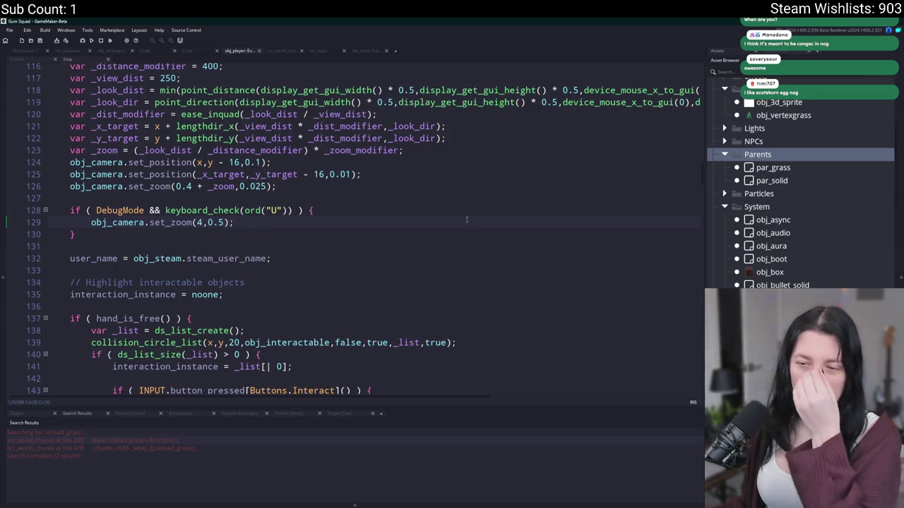
{"action": "scroll", "coordinate": [454, 216], "scroll_direction": "down", "scroll_amount": 5}
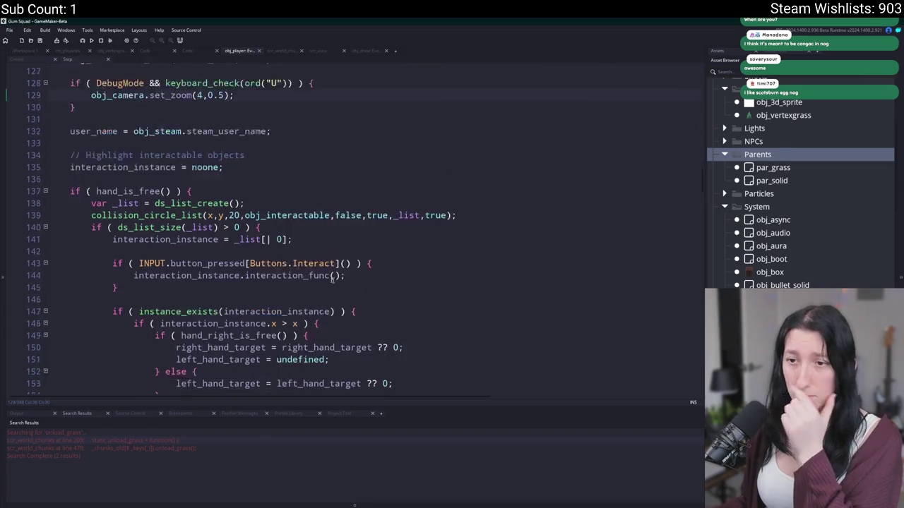
Return to the obj_player Draw workspace and search the assets for obj_wor to open obj_world
{"action": "left_click", "coordinate": [38, 53]}
{"action": "scroll", "coordinate": [329, 228], "scroll_direction": "down", "scroll_amount": 1}
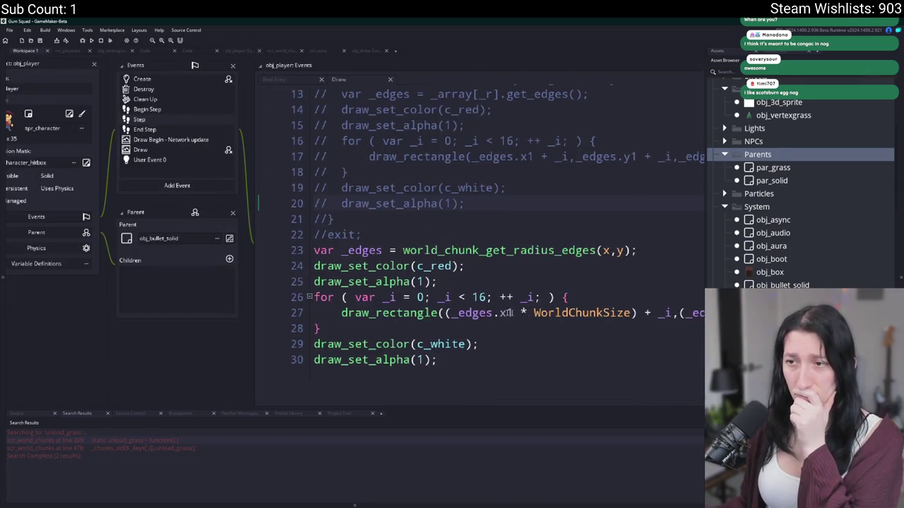
{"action": "key", "text": "ctrl+t"}
{"action": "type", "text": "obj_worl"}
{"action": "key", "text": "Return"}
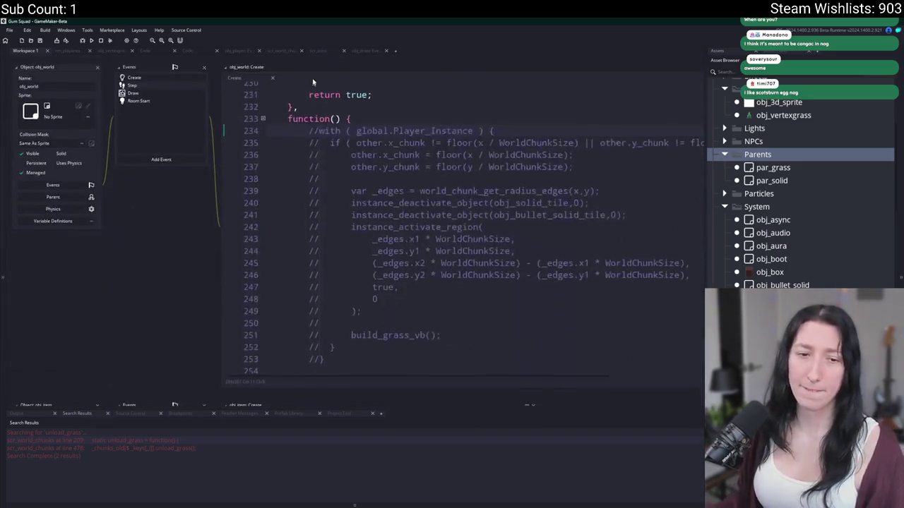
Show obj_world's Step event in the full code view at the client region deactivate/reactivate branch
{"action": "left_click", "coordinate": [427, 167]}
{"action": "scroll", "coordinate": [428, 167], "scroll_direction": "up", "scroll_amount": 3}
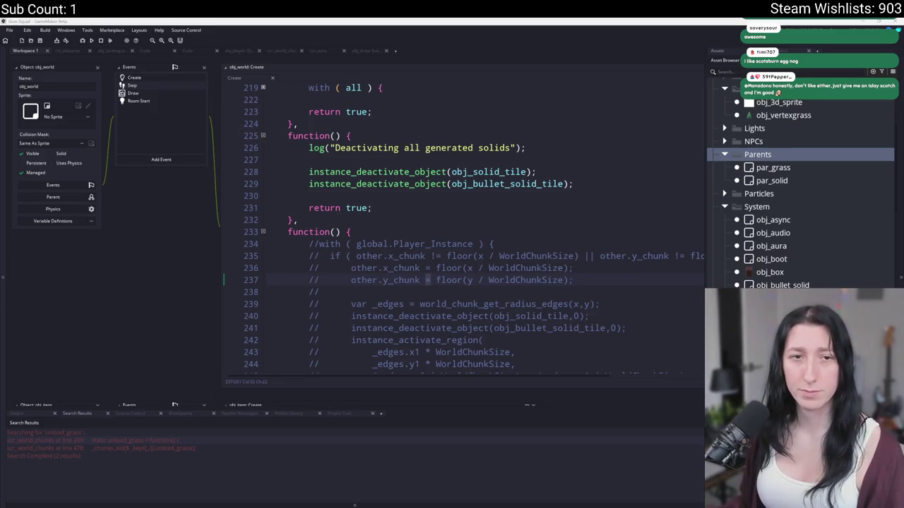
{"action": "left_click", "coordinate": [136, 86]}
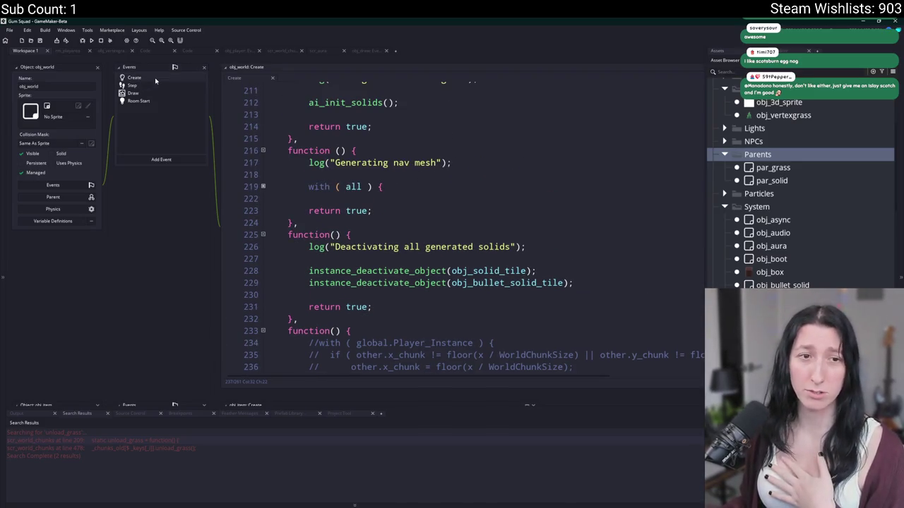
{"action": "key", "text": "ctrl+Tab"}
{"action": "key", "text": "ctrl+Tab"}
{"action": "key", "text": "ctrl+Tab"}
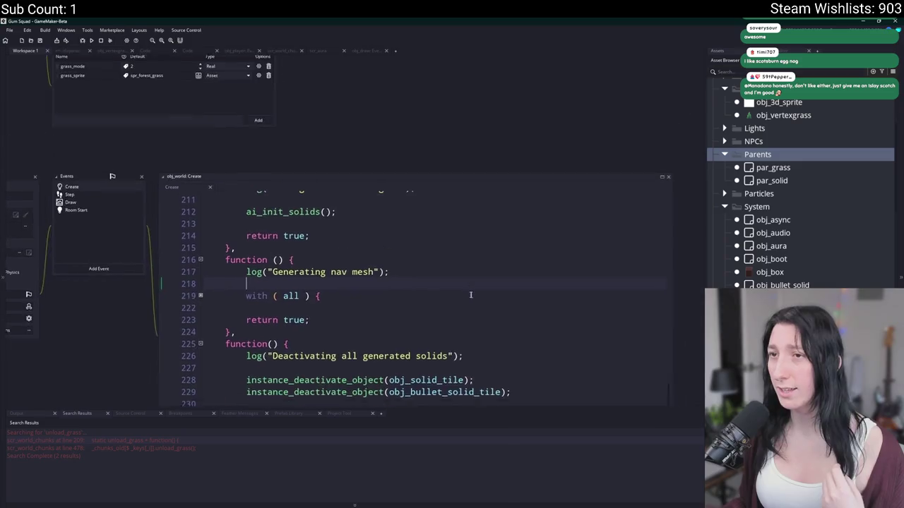
{"action": "left_click", "coordinate": [149, 233]}
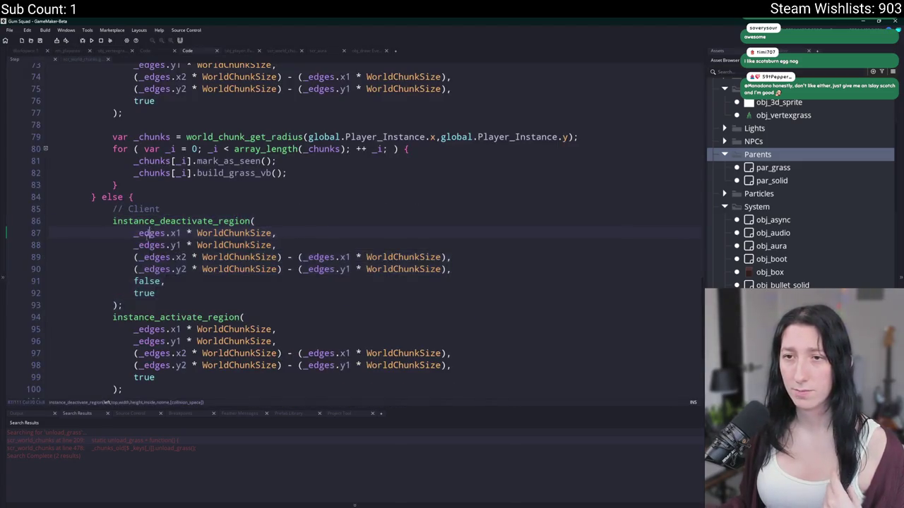
{"action": "scroll", "coordinate": [224, 279], "scroll_direction": "down", "scroll_amount": 4}
{"action": "scroll", "coordinate": [225, 279], "scroll_direction": "up", "scroll_amount": 5}
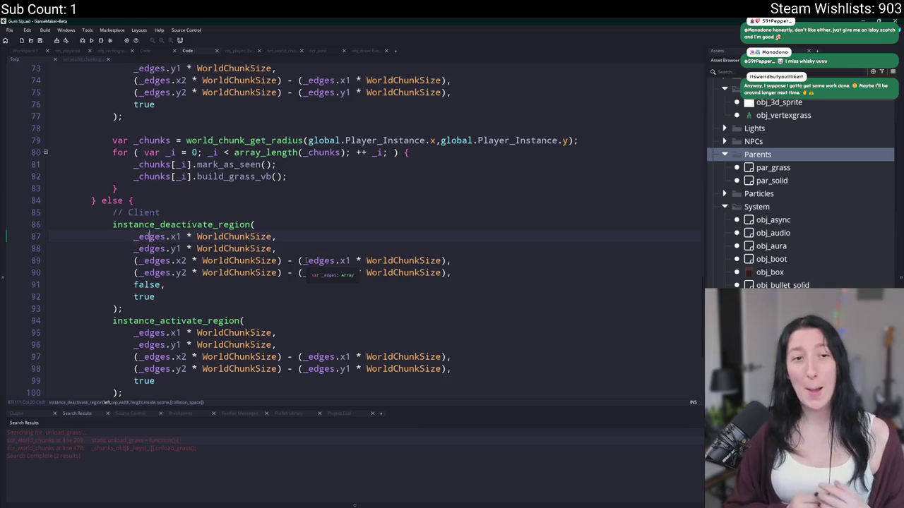
{"action": "left_click", "coordinate": [308, 212]}
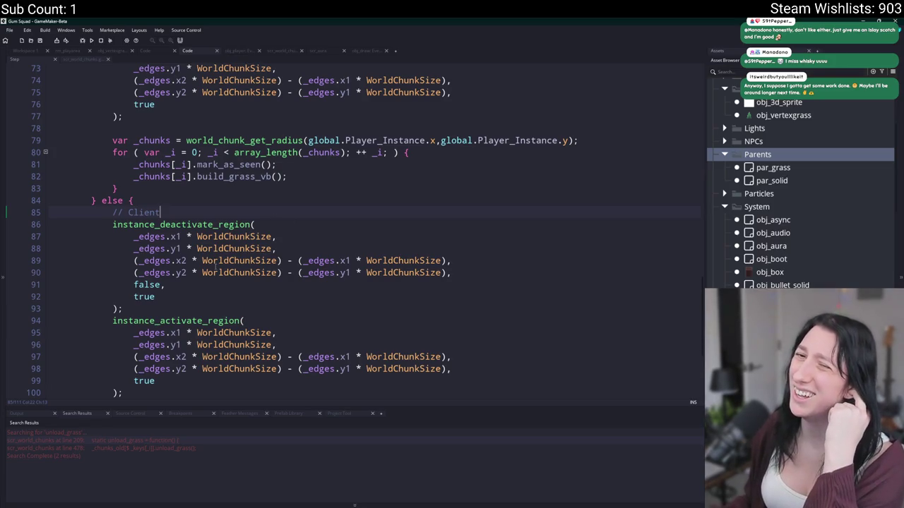
{"action": "scroll", "coordinate": [215, 264], "scroll_direction": "up", "scroll_amount": 4}
{"action": "scroll", "coordinate": [226, 345], "scroll_direction": "down", "scroll_amount": 2}
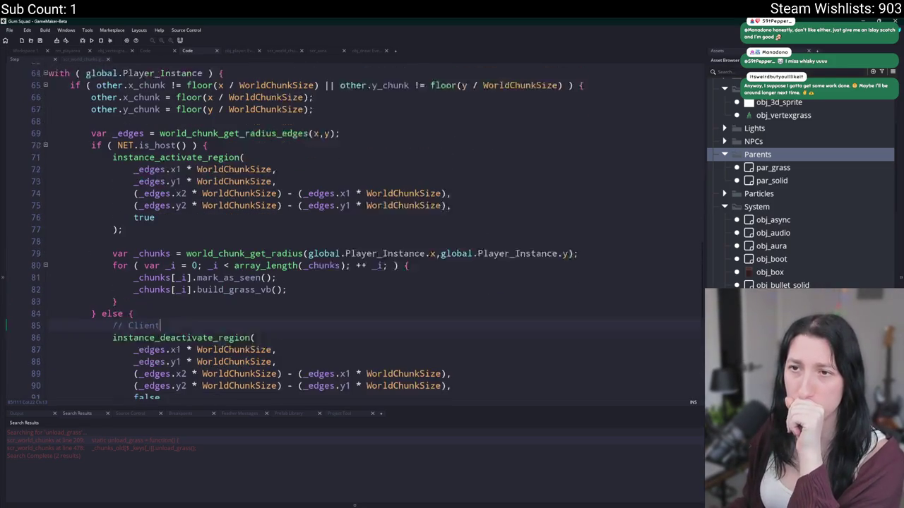
{"action": "scroll", "coordinate": [229, 261], "scroll_direction": "down", "scroll_amount": 2}
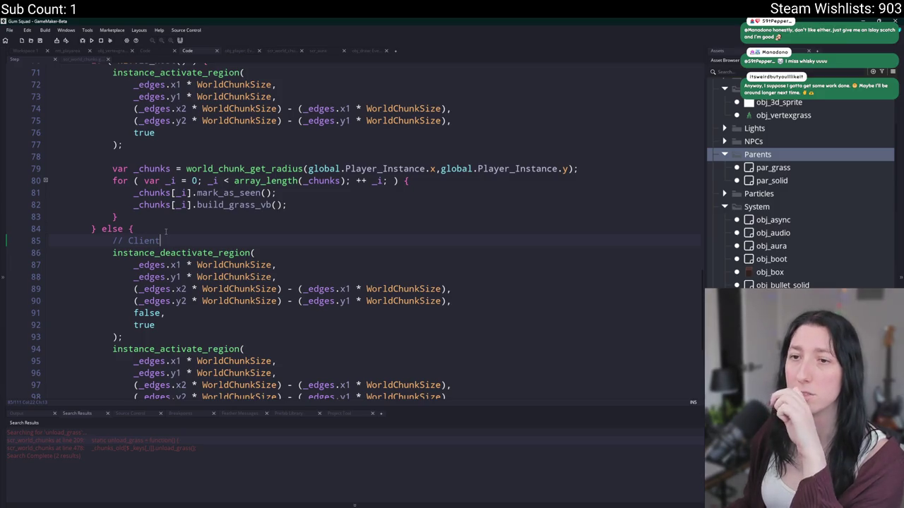
Add an '// Unload grass' comment with blank lines above the // Client code
{"action": "key", "text": "Home"}
{"action": "key", "text": "Return"}
{"action": "key", "text": "Up"}
{"action": "type", "text": "// Unload grassi"}
{"action": "key", "text": "Return"}
{"action": "key", "text": "BackSpace"}
{"action": "key", "text": "BackSpace"}
{"action": "key", "text": "Return"}
{"action": "key", "text": "Return"}
{"action": "key", "text": "BackSpace"}
{"action": "key", "text": "Return"}
{"action": "key", "text": "Up"}
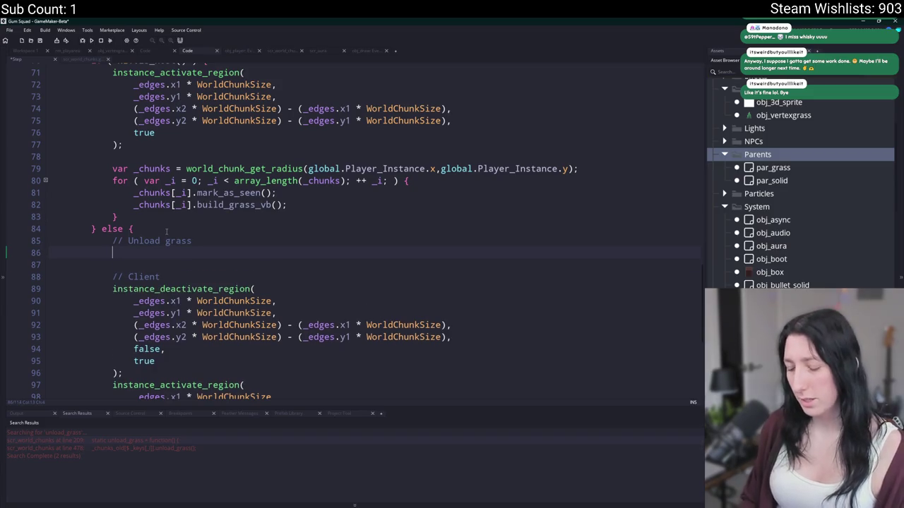
Write var _array = world_chunk_get_radius(x_previous,y_previous); after peeking at the function's definition
{"action": "type", "text": "var _ar"}
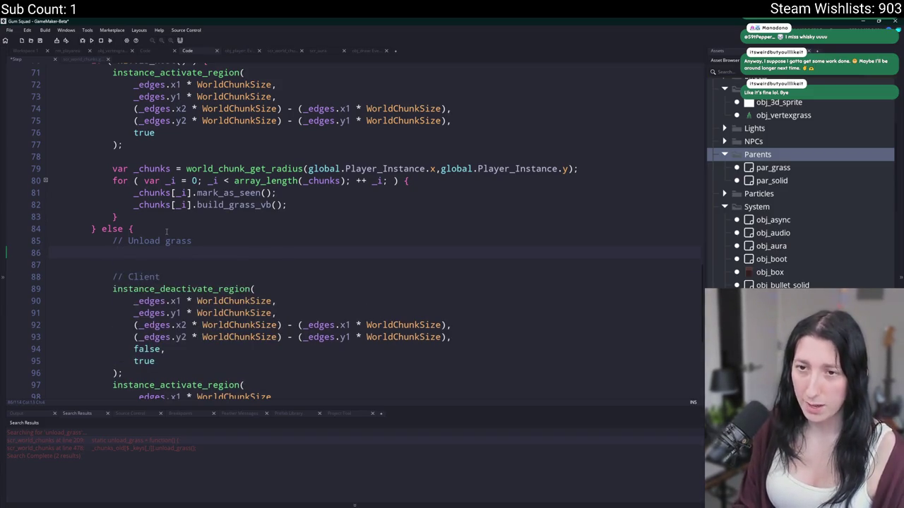
{"action": "type", "text": "ray =- "}
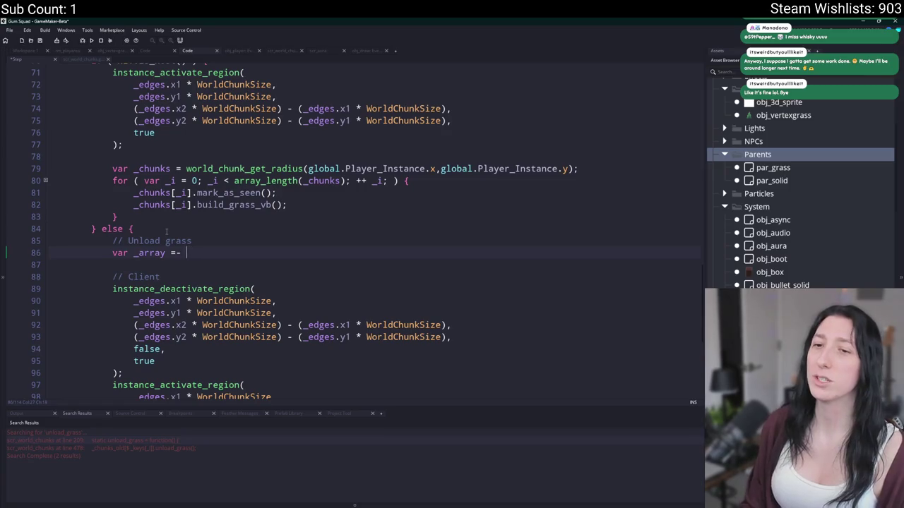
{"action": "key", "text": "BackSpace"}
{"action": "key", "text": "BackSpace"}
{"action": "type", "text": " chunk"}
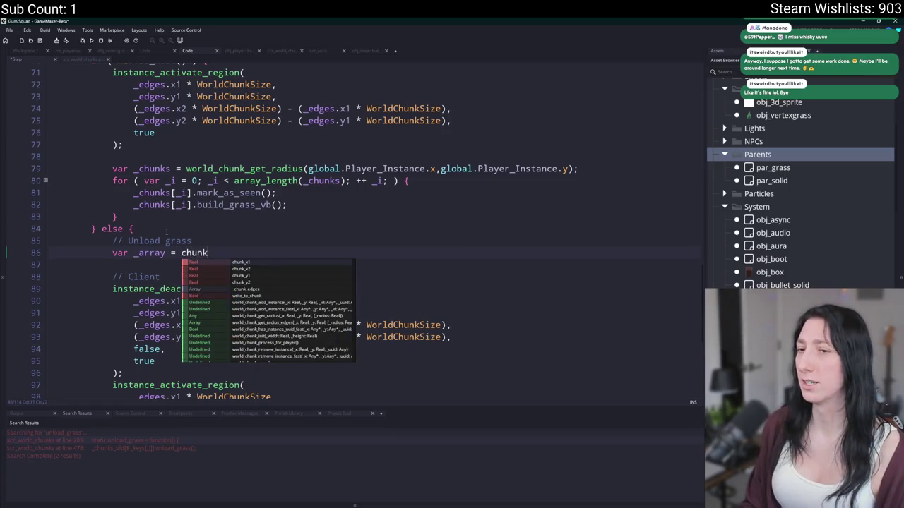
{"action": "type", "text": "_"}
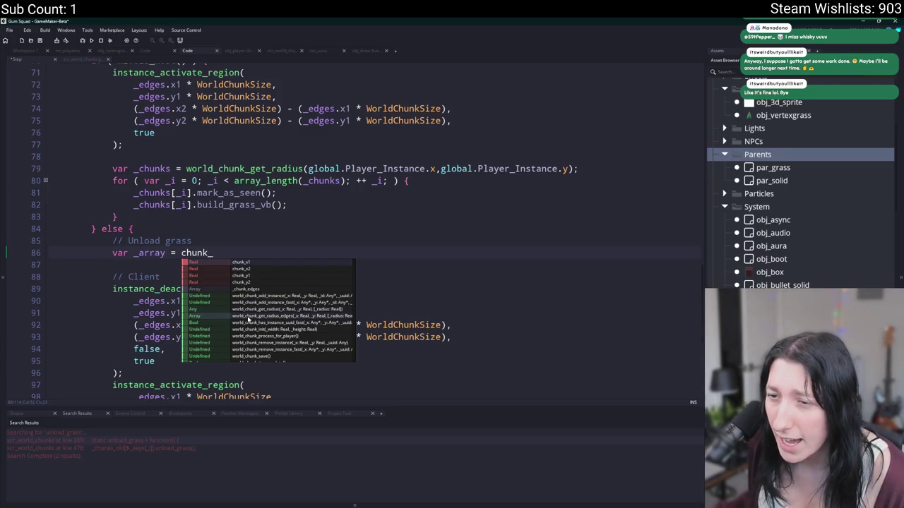
{"action": "left_click", "coordinate": [256, 310]}
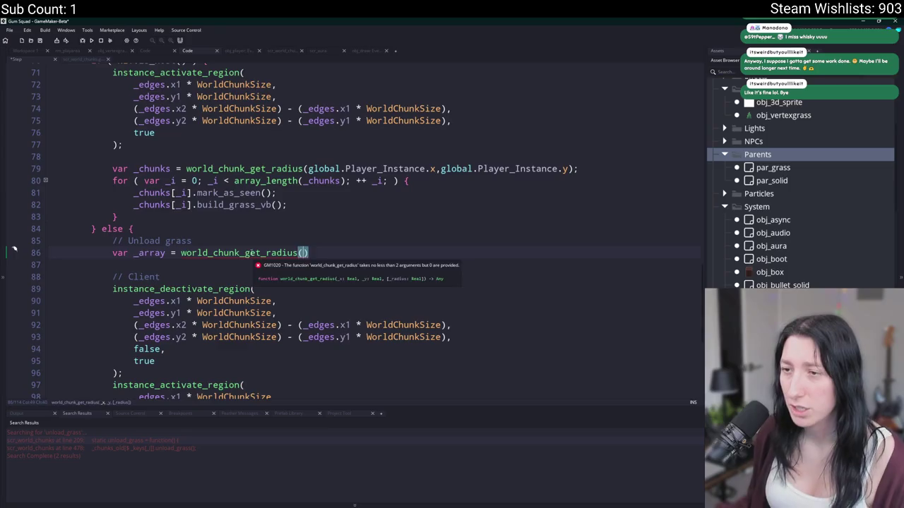
{"action": "middle_click", "coordinate": [251, 253]}
{"action": "scroll", "coordinate": [163, 212], "scroll_direction": "down", "scroll_amount": 8}
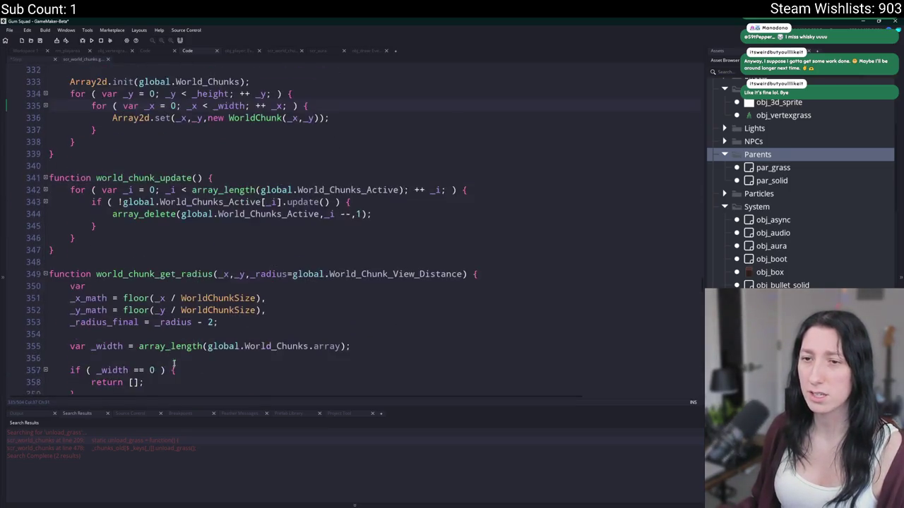
{"action": "scroll", "coordinate": [166, 210], "scroll_direction": "down", "scroll_amount": 1}
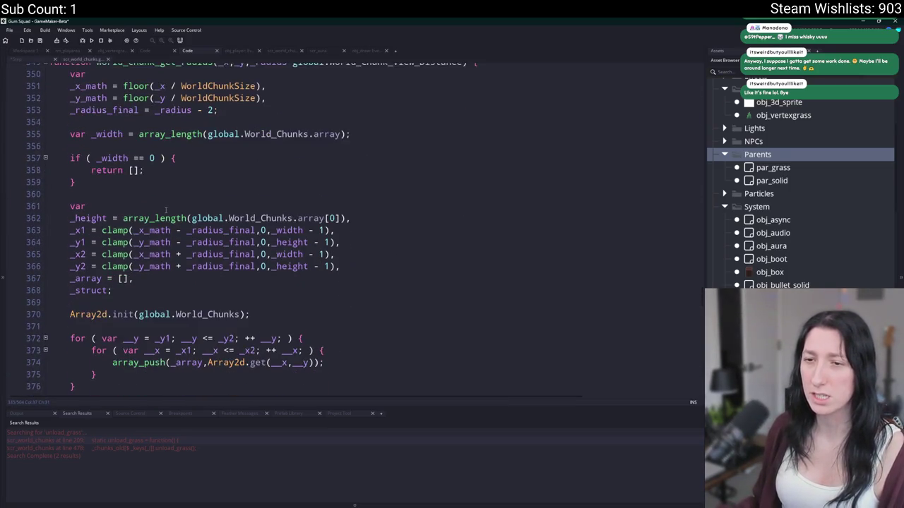
{"action": "scroll", "coordinate": [166, 210], "scroll_direction": "up", "scroll_amount": 2}
{"action": "key", "text": "ctrl+Tab"}
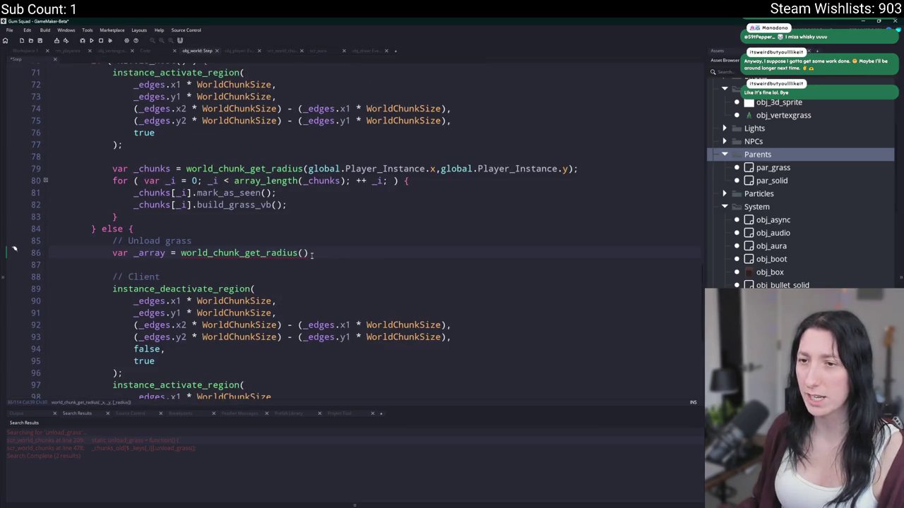
{"action": "type", "text": "x_p"}
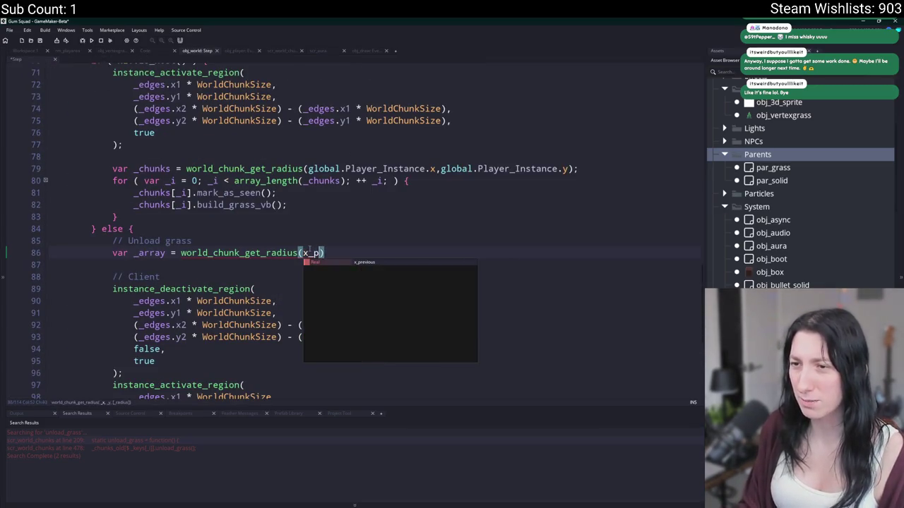
{"action": "key", "text": "Tab"}
{"action": "type", "text": ",y_pre"}
{"action": "key", "text": "Tab"}
{"action": "key", "text": "Right"}
{"action": "type", "text": ";"}
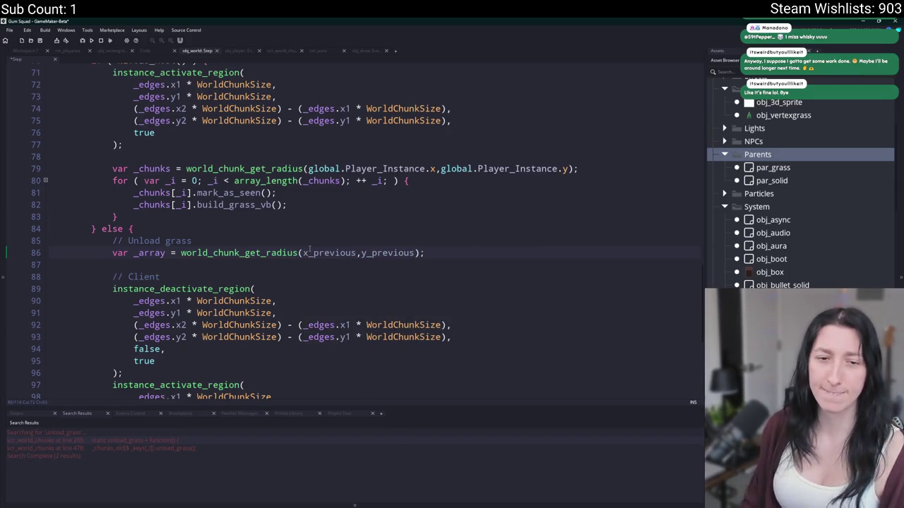
{"action": "scroll", "coordinate": [310, 251], "scroll_direction": "up", "scroll_amount": 4}
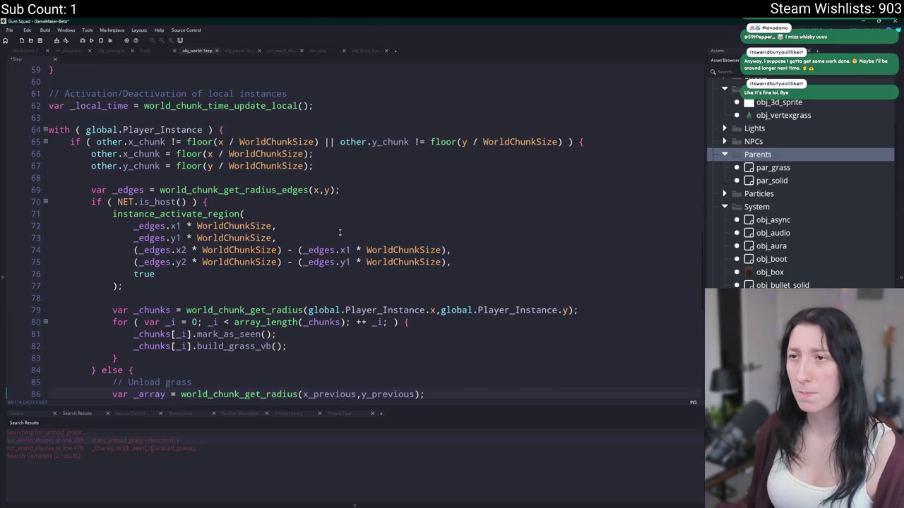
Copy the var _array radius-lookup line and move it to the first line inside the chunk-change if block
{"action": "scroll", "coordinate": [338, 243], "scroll_direction": "down", "scroll_amount": 2}
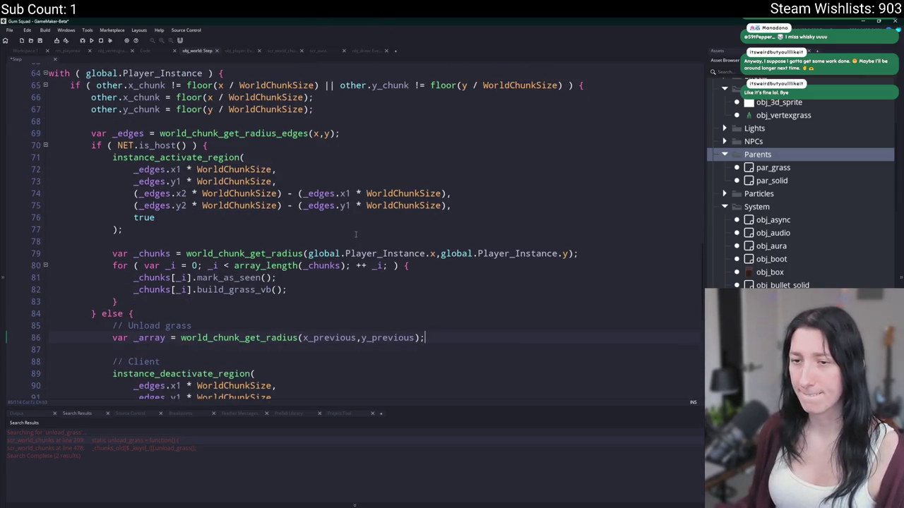
{"action": "left_click", "coordinate": [113, 339]}
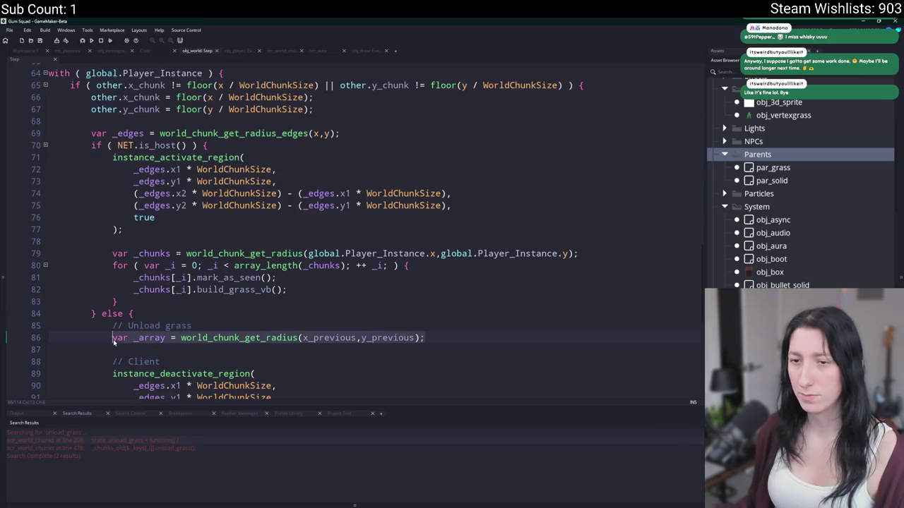
{"action": "key", "text": "ctrl+c"}
{"action": "left_click", "coordinate": [277, 76]}
{"action": "key", "text": "Return"}
{"action": "key", "text": "ctrl+v"}
{"action": "scroll", "coordinate": [173, 208], "scroll_direction": "up", "scroll_amount": 2}
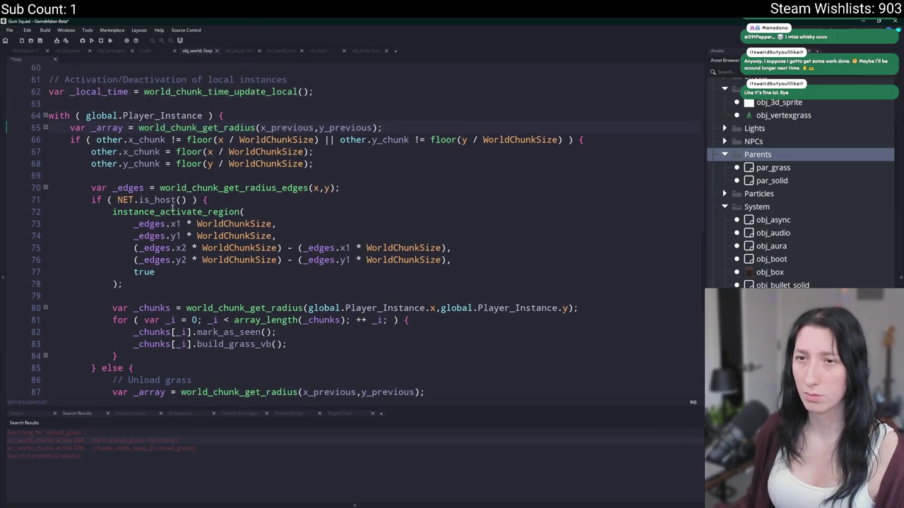
{"action": "key", "text": "ctrl+x"}
{"action": "left_click", "coordinate": [619, 127]}
{"action": "key", "text": "Return"}
{"action": "key", "text": "ctrl+v"}
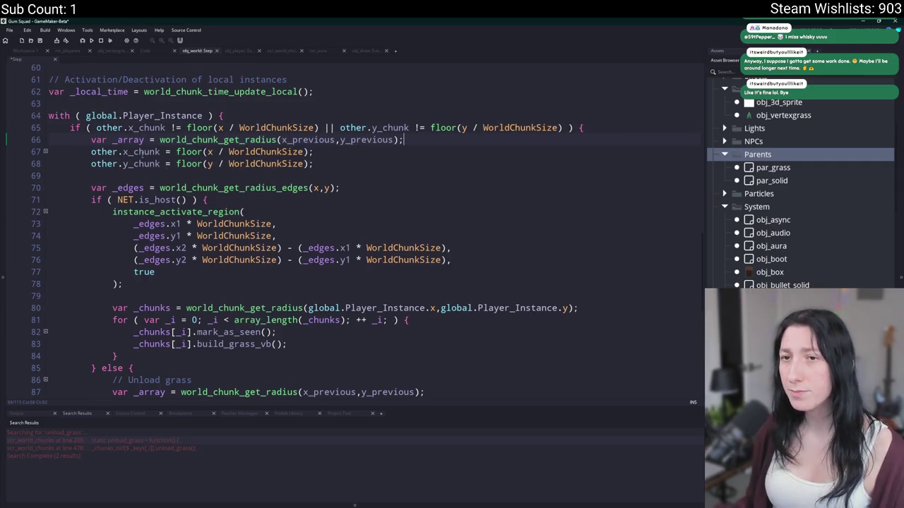
{"action": "left_click", "coordinate": [161, 152]}
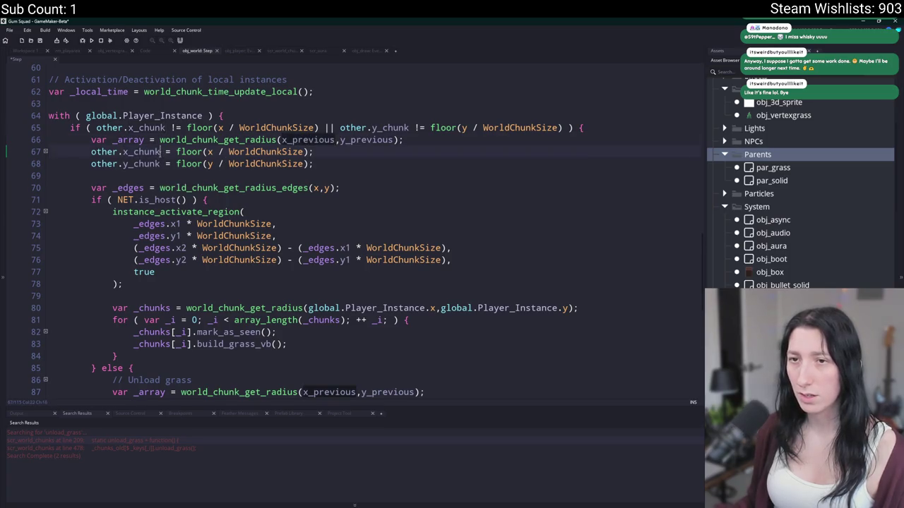
{"action": "left_click", "coordinate": [334, 139]}
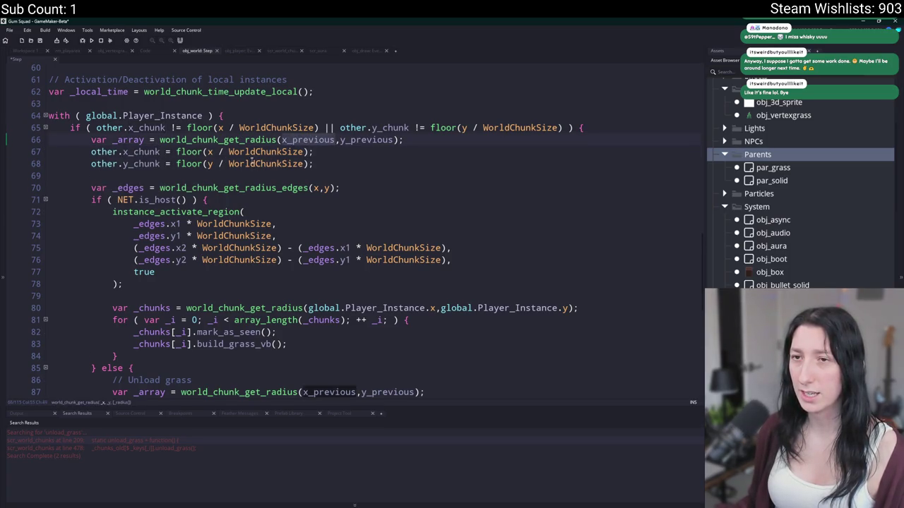
{"action": "scroll", "coordinate": [220, 150], "scroll_direction": "up", "scroll_amount": 2}
Change the lookup arguments to other.x_chunk * WorldChunkSize and other.y_chunk * WorldChunkSize
{"action": "type", "text": "other.x_chunk"}
{"action": "left_click_drag", "start_coordinate": [91, 234], "coordinate": [161, 235]}
{"action": "key", "text": "ctrl+c"}
{"action": "double_click", "coordinate": [383, 210]}
{"action": "key", "text": "ctrl+v"}
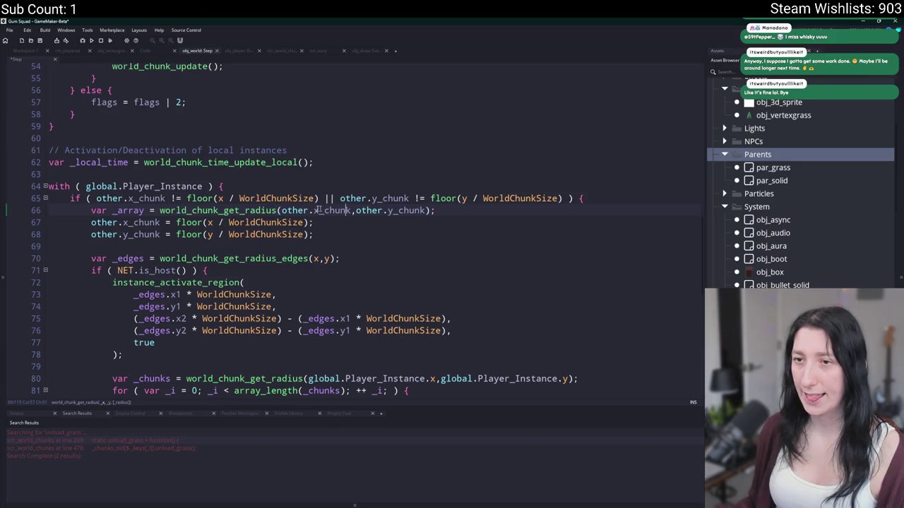
{"action": "type", "text": "* ChunkS"}
{"action": "key", "text": "Return"}
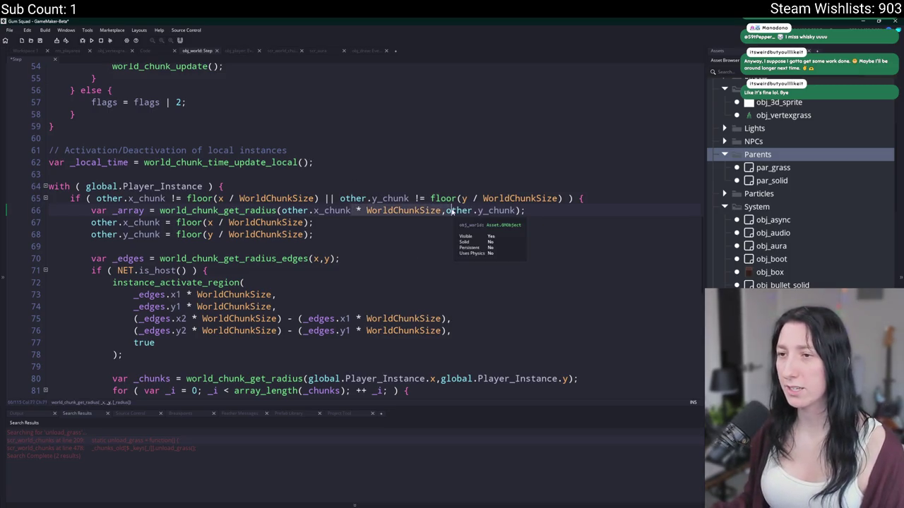
{"action": "left_click", "coordinate": [515, 211]}
{"action": "key", "text": "ctrl+v"}
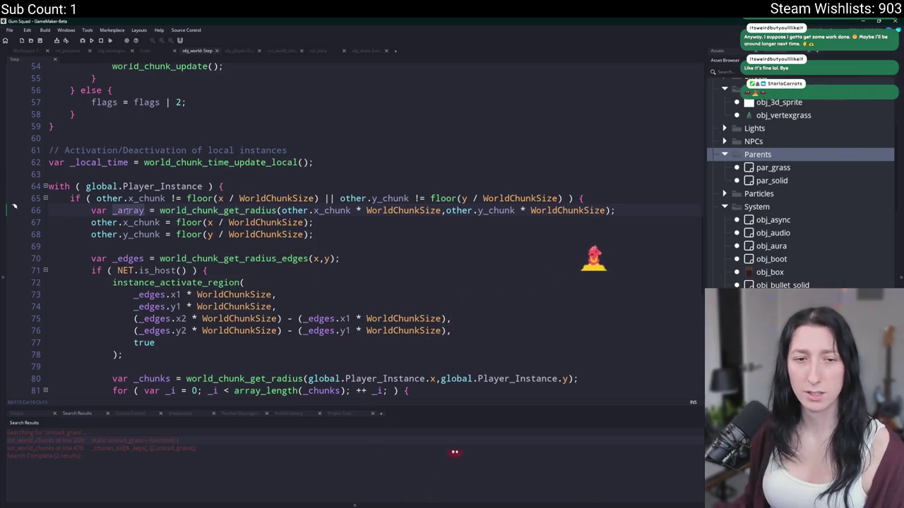
{"action": "left_click", "coordinate": [145, 210]}
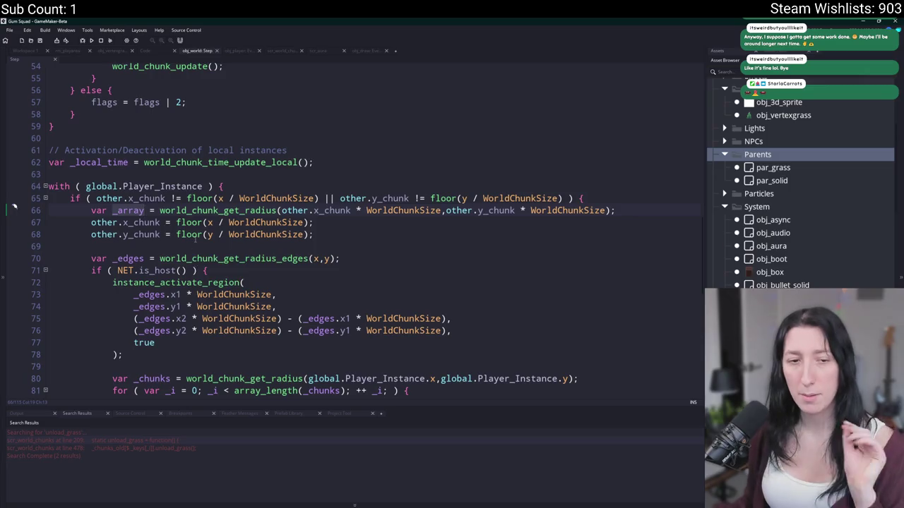
{"action": "scroll", "coordinate": [214, 240], "scroll_direction": "down", "scroll_amount": 2}
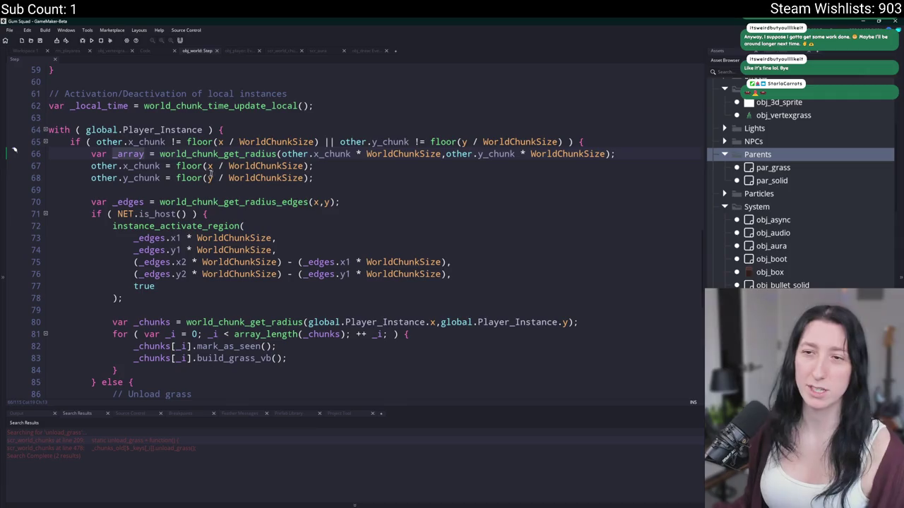
{"action": "scroll", "coordinate": [212, 204], "scroll_direction": "down", "scroll_amount": 5}
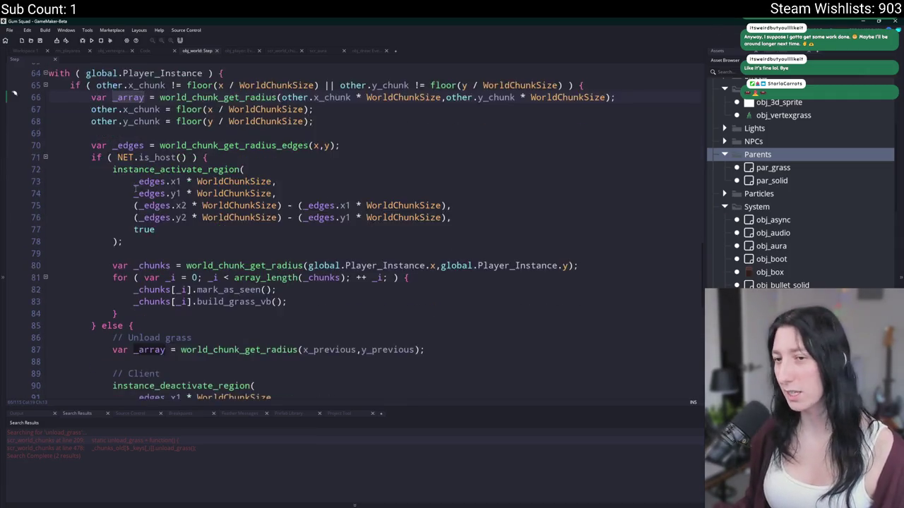
{"action": "scroll", "coordinate": [212, 204], "scroll_direction": "up", "scroll_amount": 3}
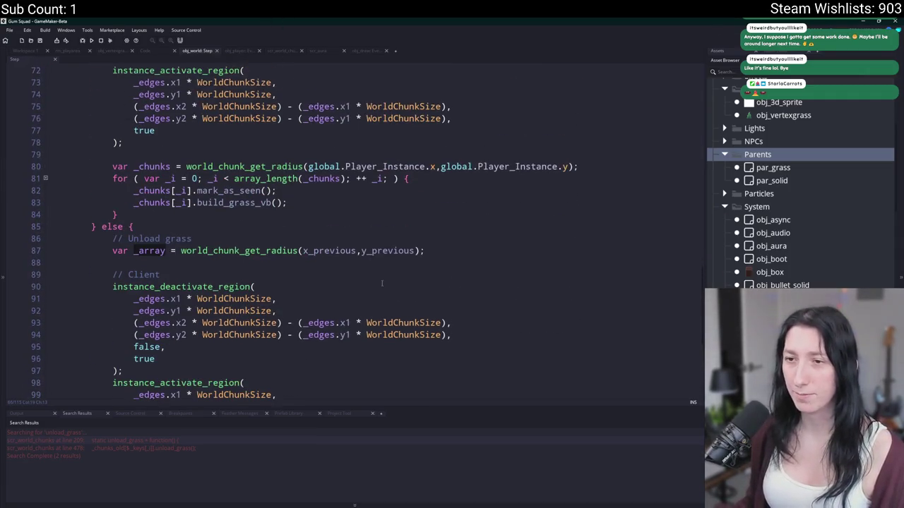
{"action": "scroll", "coordinate": [438, 201], "scroll_direction": "up", "scroll_amount": 2}
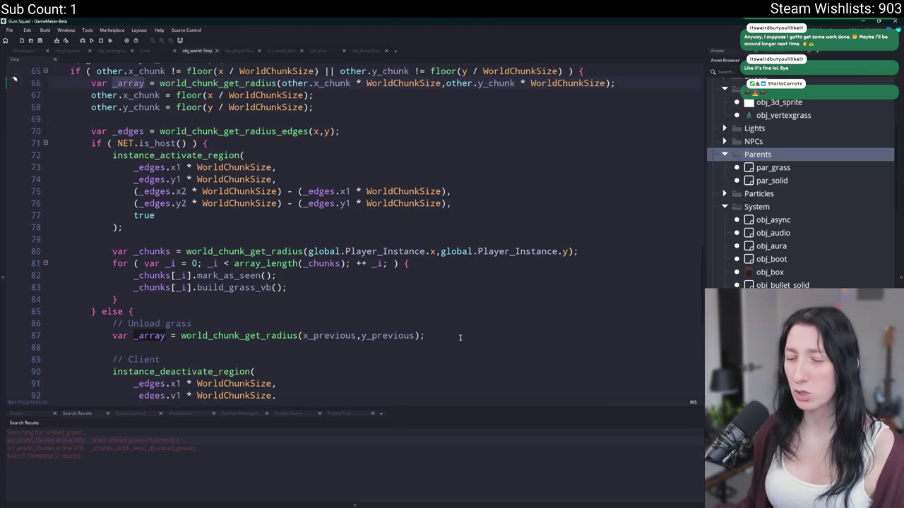
{"action": "scroll", "coordinate": [460, 295], "scroll_direction": "down", "scroll_amount": 2}
{"action": "left_click", "coordinate": [460, 295]}
{"action": "scroll", "coordinate": [460, 295], "scroll_direction": "up", "scroll_amount": 2}
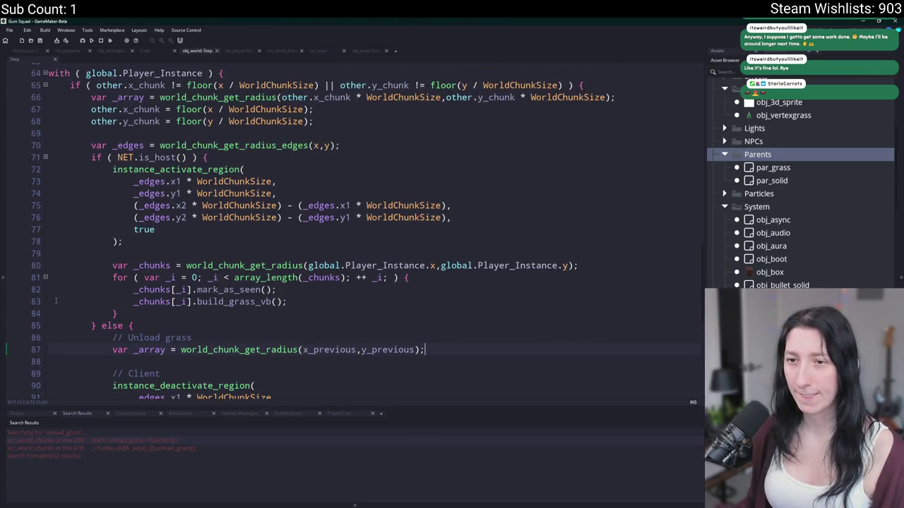
{"action": "double_click", "coordinate": [152, 290]}
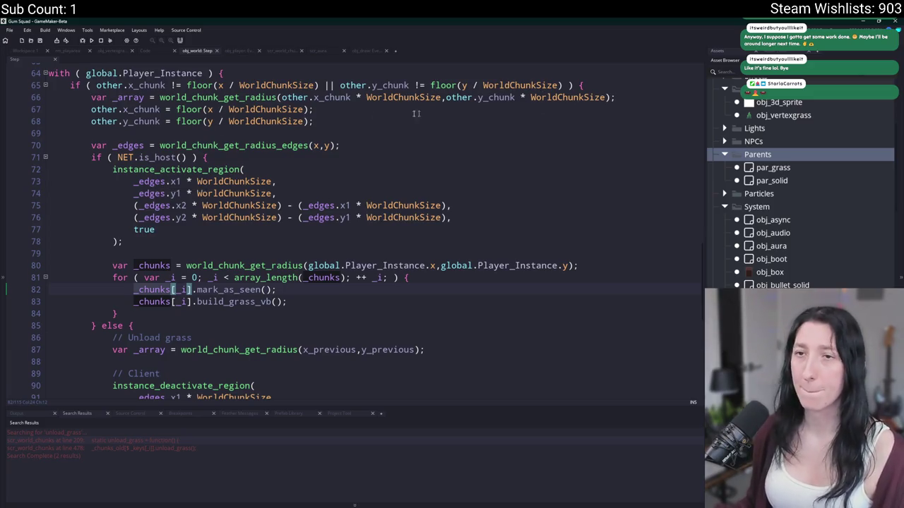
{"action": "left_click", "coordinate": [638, 85]}
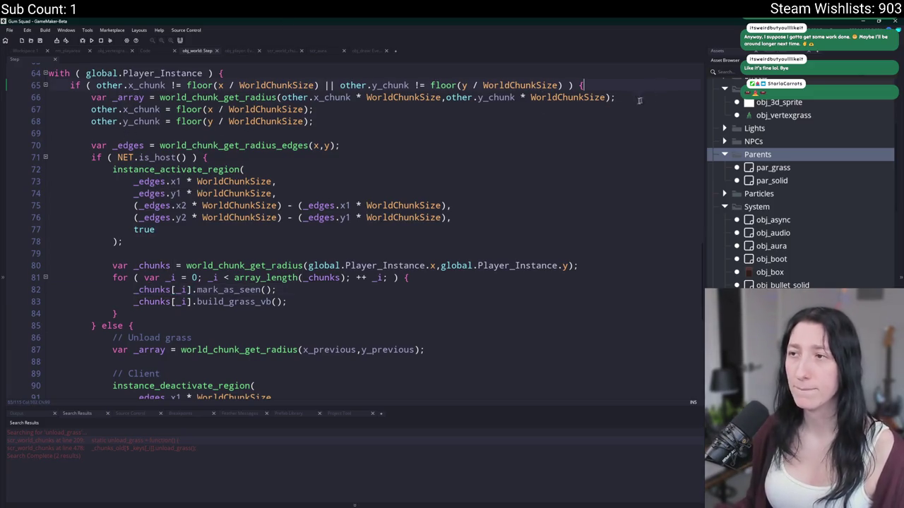
{"action": "left_click", "coordinate": [637, 96]}
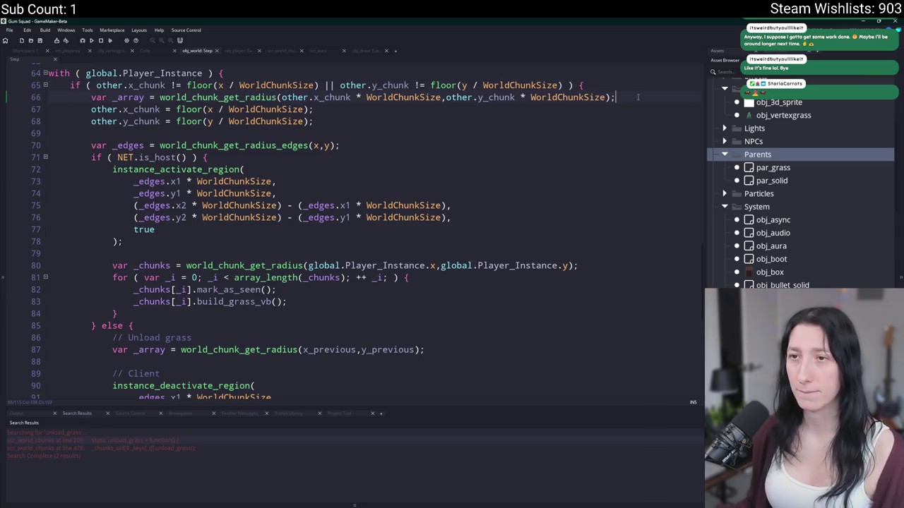
{"action": "left_click_drag", "start_coordinate": [638, 97], "coordinate": [97, 104]}
{"action": "left_click_drag", "start_coordinate": [207, 157], "coordinate": [89, 155]}
{"action": "key", "text": "ctrl+c"}
{"action": "left_click", "coordinate": [582, 85]}
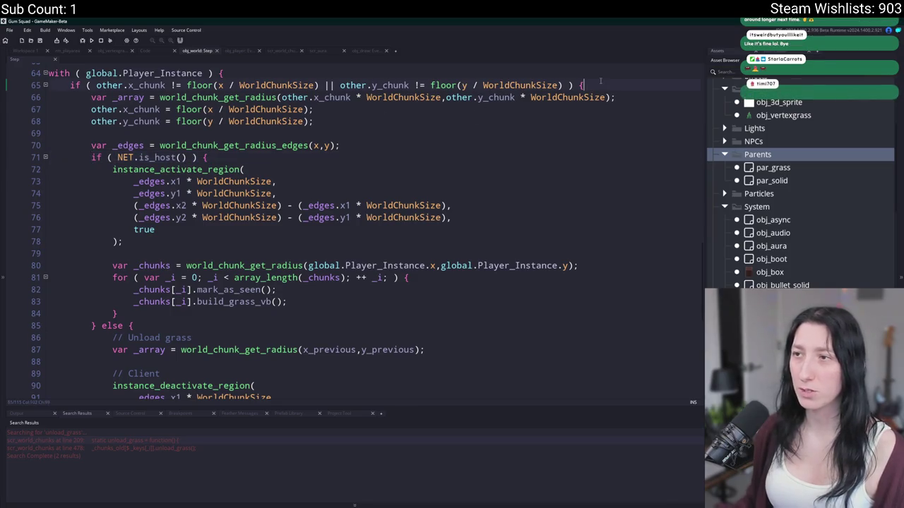
Wrap the radius lookup in a !NET.is_host check, then remove it again, leaving a blank separator line
{"action": "key", "text": "Return"}
{"action": "key", "text": "ctrl+v"}
{"action": "left_click", "coordinate": [640, 108]}
{"action": "key", "text": "Return"}
{"action": "type", "text": "}"}
{"action": "key", "text": "Tab"}
{"action": "left_click", "coordinate": [118, 97]}
{"action": "type", "text": "!"}
{"action": "key", "text": "Return"}
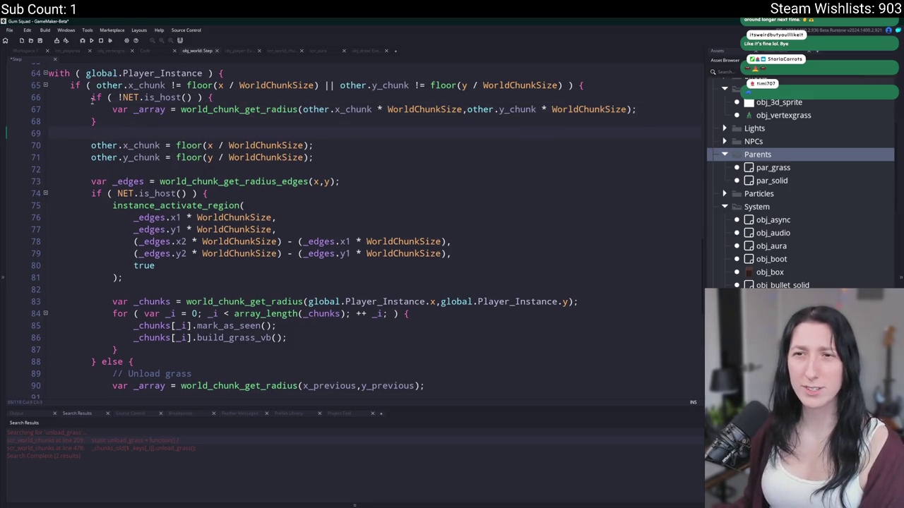
{"action": "left_click_drag", "start_coordinate": [112, 110], "coordinate": [84, 101]}
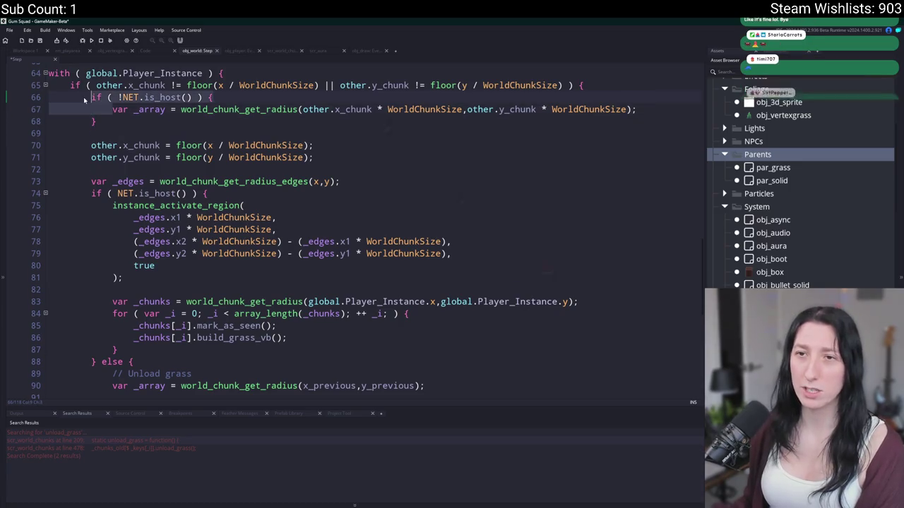
{"action": "key", "text": "BackSpace"}
{"action": "key", "text": "ctrl+d"}
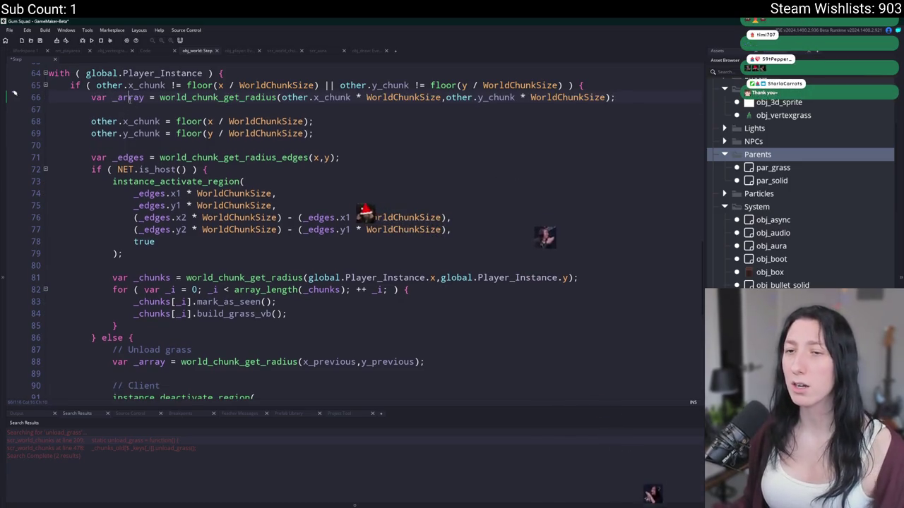
{"action": "left_click", "coordinate": [139, 326]}
Paste the mark_as_seen/build_grass_vb loop after the lookup, renaming _array to _chunks and dropping the later var
{"action": "mouse_move", "coordinate": [139, 325]}
{"action": "left_mouse_down"}
{"action": "mouse_move", "coordinate": [113, 278]}
{"action": "mouse_move", "coordinate": [110, 290]}
{"action": "left_mouse_up"}
{"action": "left_click", "coordinate": [612, 97]}
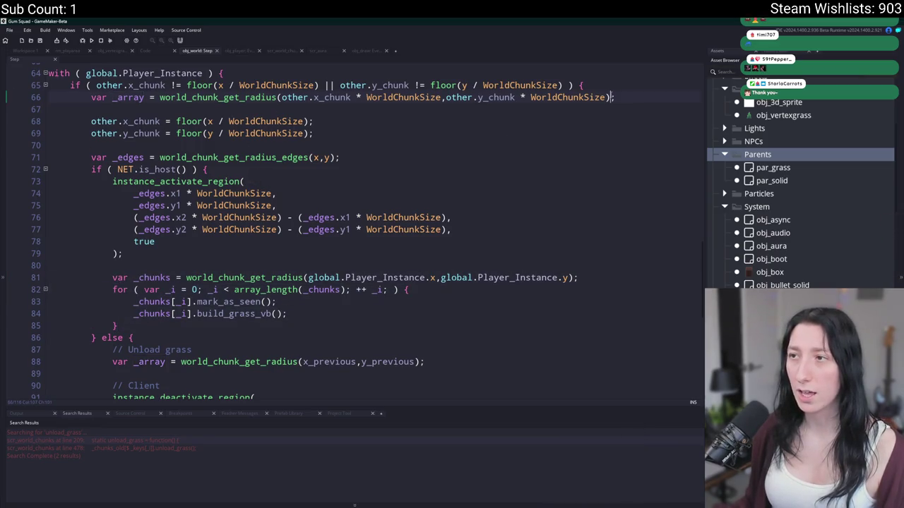
{"action": "key", "text": "Return"}
{"action": "key", "text": "ctrl+v"}
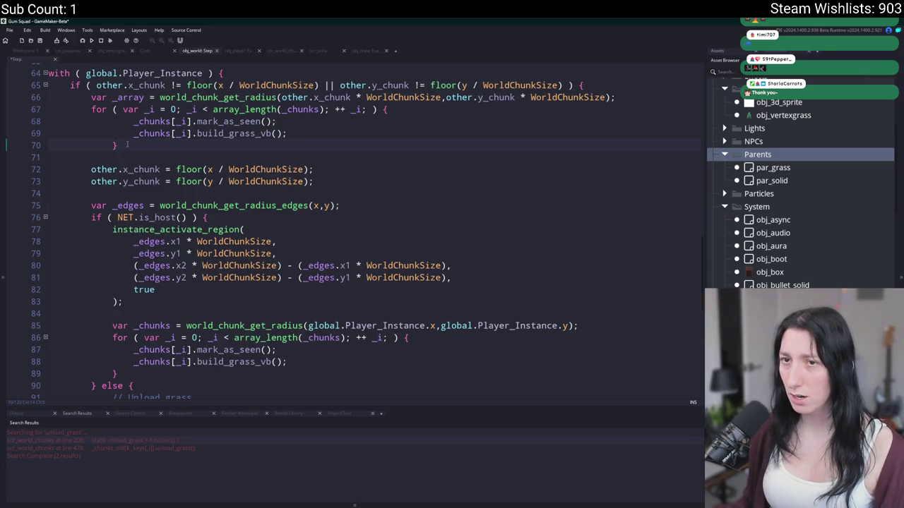
{"action": "left_click_drag", "start_coordinate": [127, 145], "coordinate": [49, 117]}
{"action": "key", "text": "shift+Tab"}
{"action": "left_click", "coordinate": [145, 205]}
{"action": "double_click", "coordinate": [152, 326]}
{"action": "left_click_drag", "start_coordinate": [133, 326], "coordinate": [113, 325]}
{"action": "key", "text": "BackSpace"}
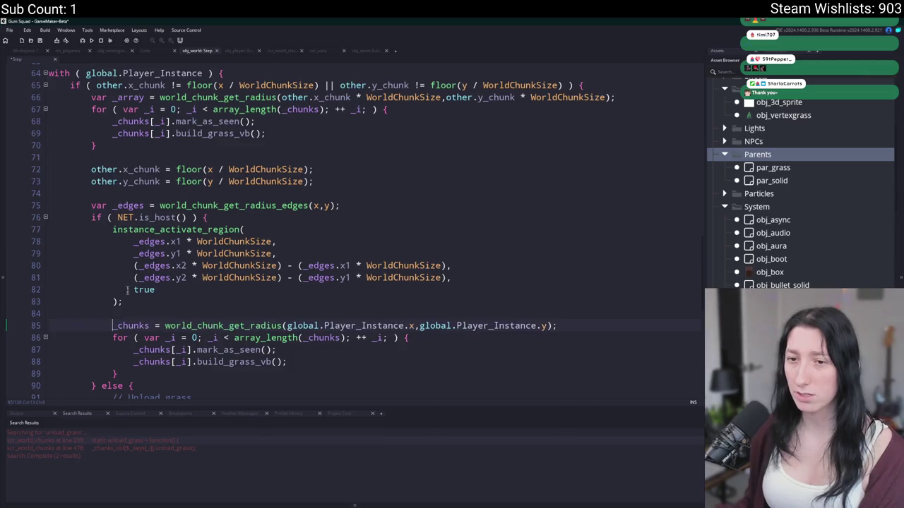
{"action": "double_click", "coordinate": [129, 98]}
{"action": "key", "text": "ctrl+v"}
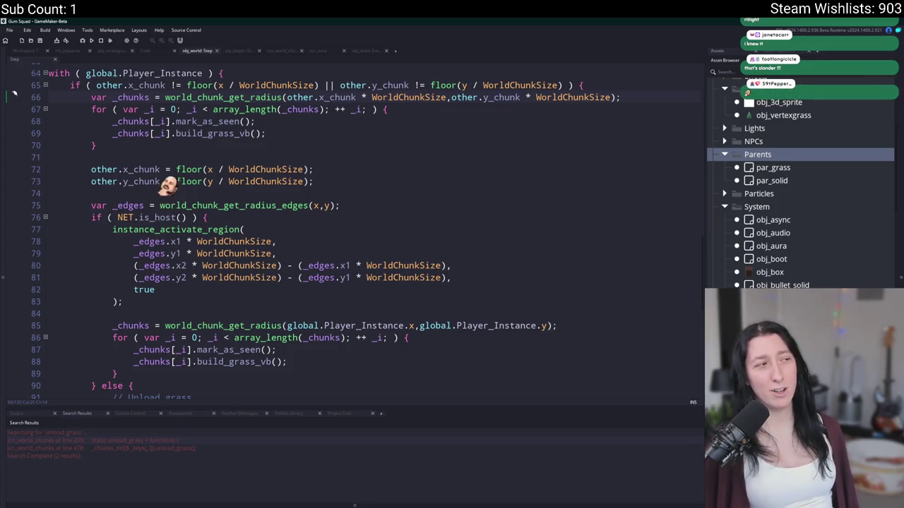
Review the _chunks declaration on line 66 and the instance_activate_region call's _edges.x1 argument
{"action": "left_click", "coordinate": [149, 96]}
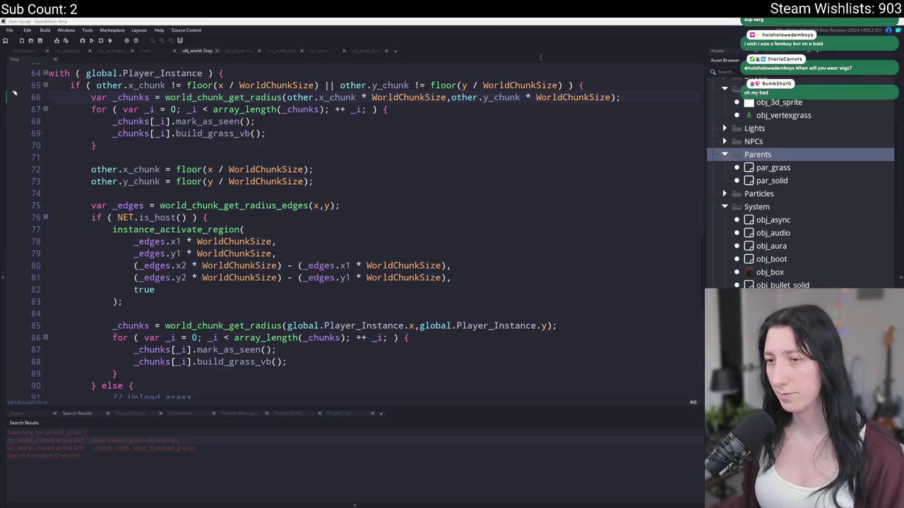
{"action": "left_click", "coordinate": [370, 230]}
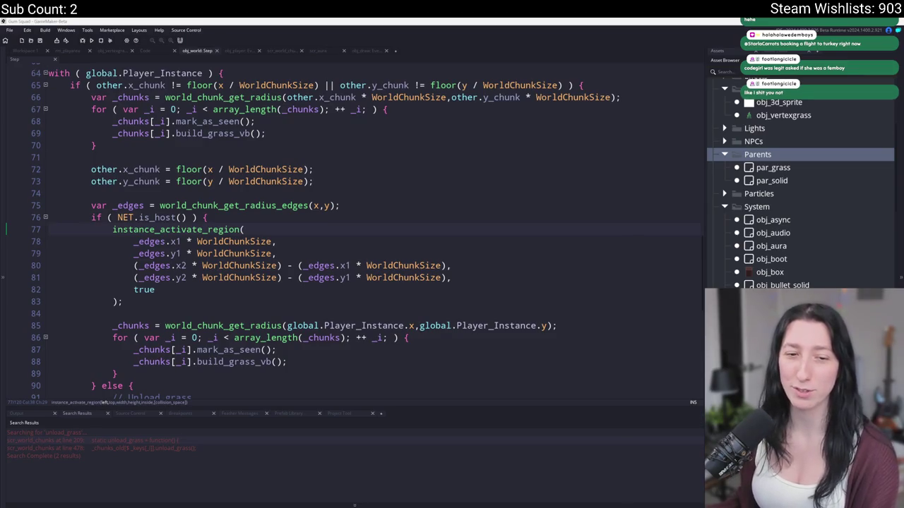
{"action": "left_click", "coordinate": [394, 241]}
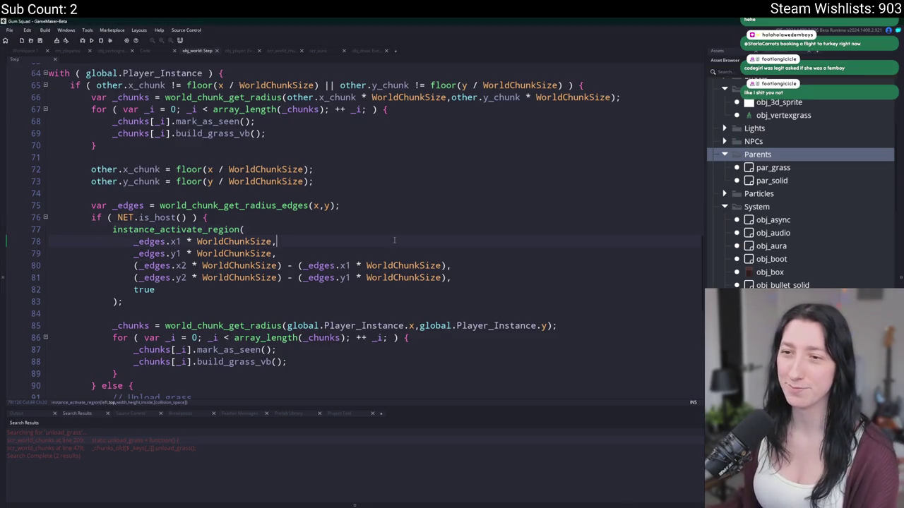